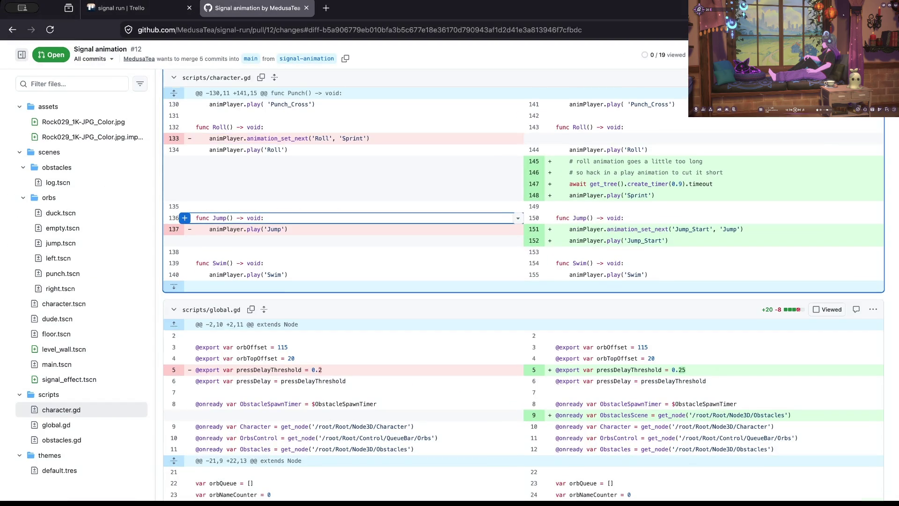
# Select the changed pressDelayThreshold, maxOrbCount = 2 and empty-orb loop lines in global.gd
pyautogui.scroll(-3, 187, 220)
pyautogui.click(258, 213)
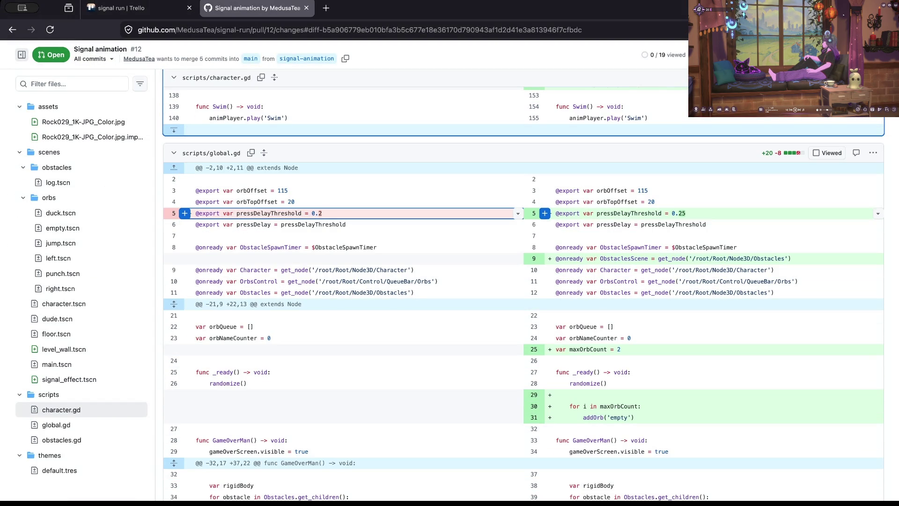
pyautogui.doubleClick(629, 213)
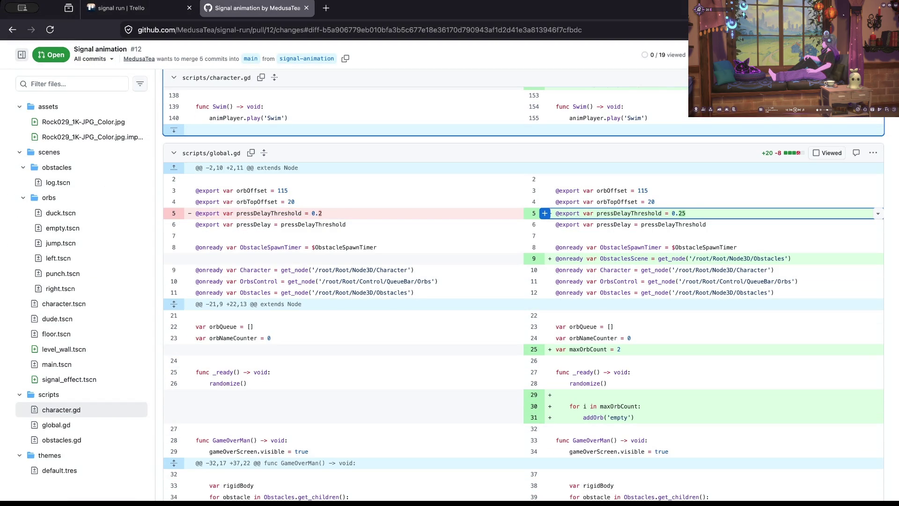
pyautogui.scroll(-2, 328, 270)
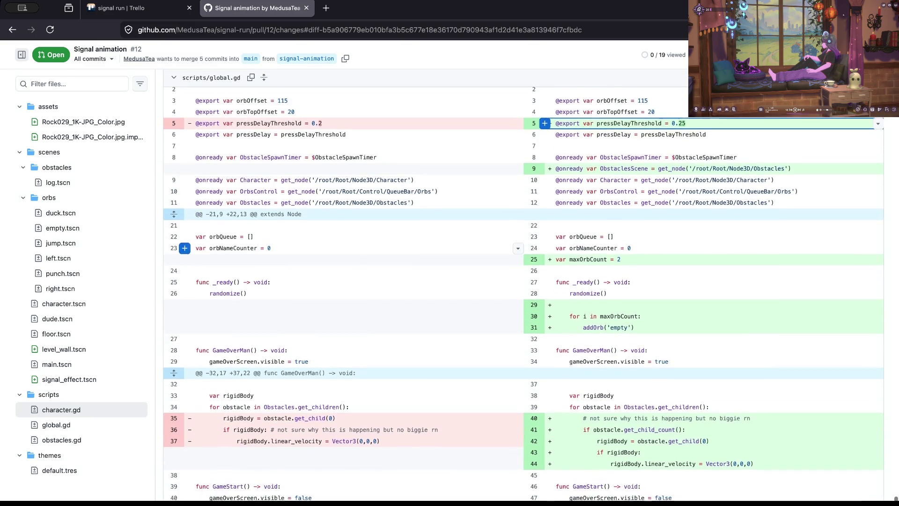
pyautogui.scroll(-1, 328, 246)
pyautogui.tripleClick(585, 224)
pyautogui.scroll(-3, 328, 247)
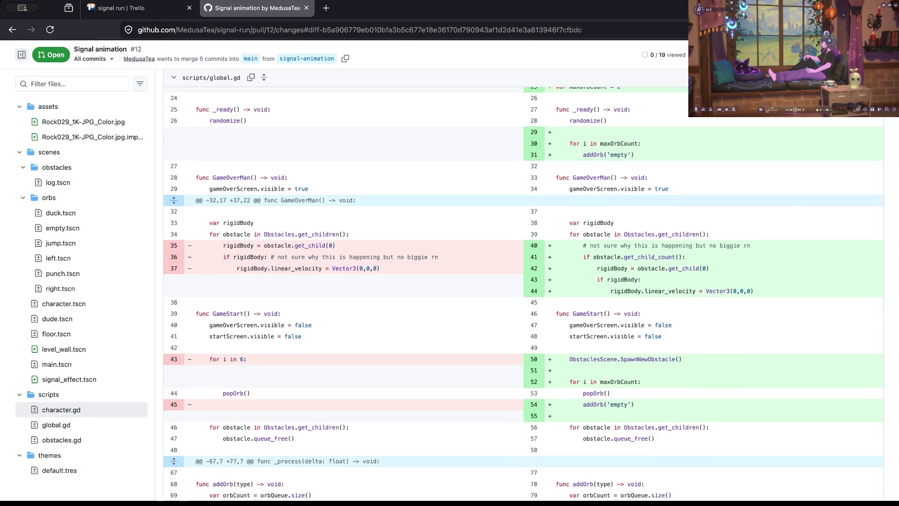
pyautogui.moveTo(572, 143); pyautogui.dragTo(635, 155)
pyautogui.click(635, 155)
# Scroll further down the diff and select the new maxOrbCount check with its return
pyautogui.scroll(-1, 634, 154)
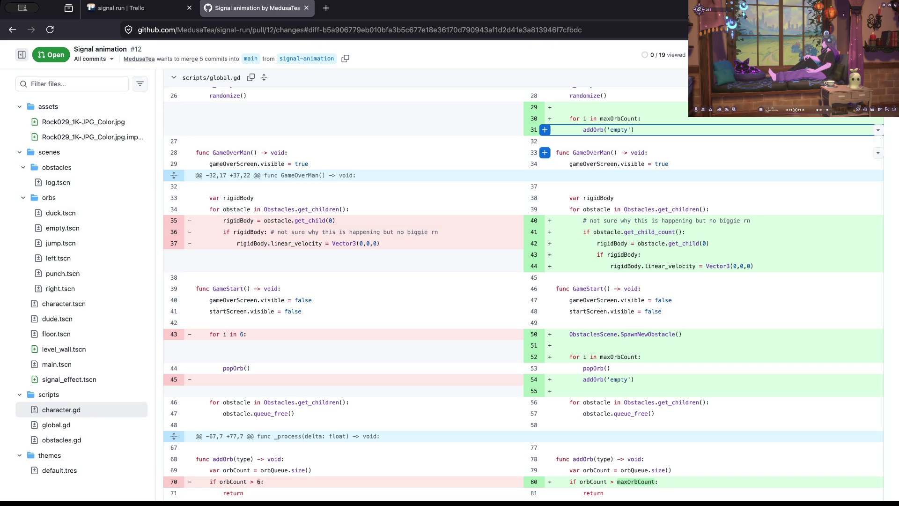
pyautogui.scroll(-1, 634, 164)
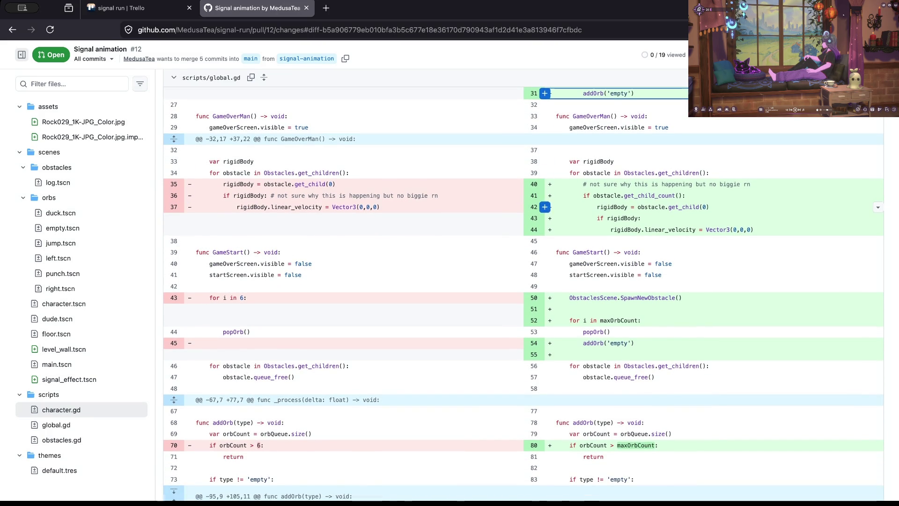
pyautogui.scroll(-3, 185, 253)
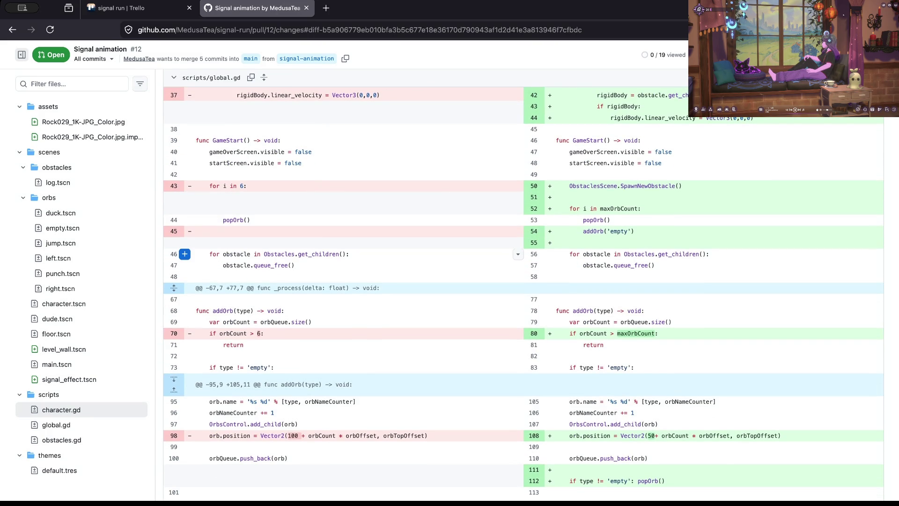
pyautogui.scroll(-1, 543, 187)
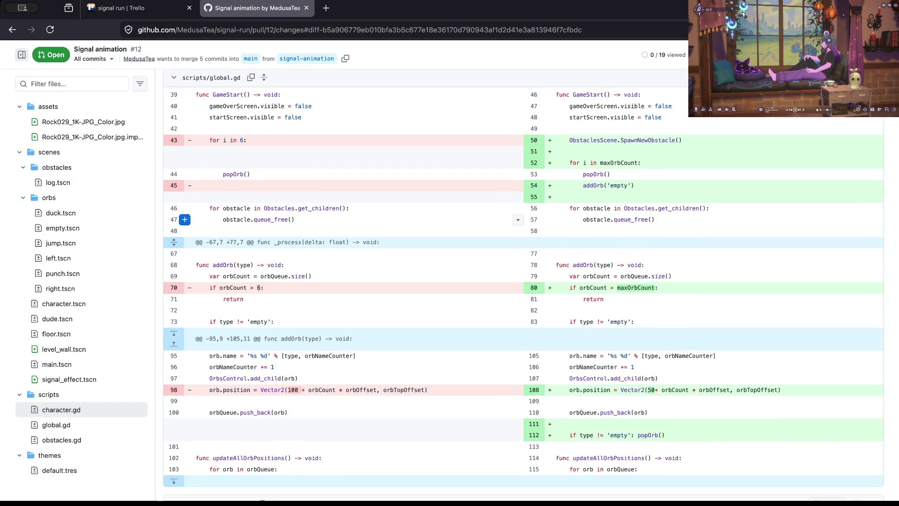
pyautogui.scroll(-1, 185, 219)
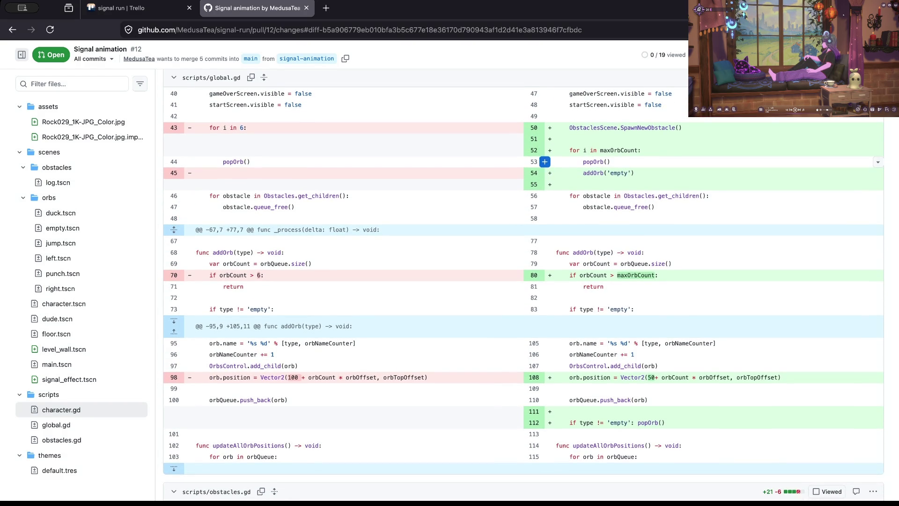
pyautogui.scroll(-4, 185, 188)
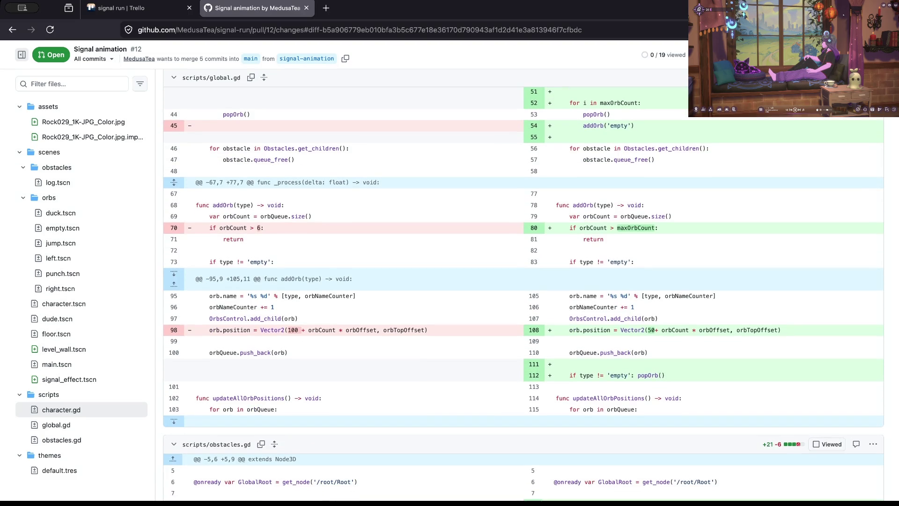
pyautogui.scroll(-3, 185, 187)
pyautogui.scroll(-3, 185, 187)
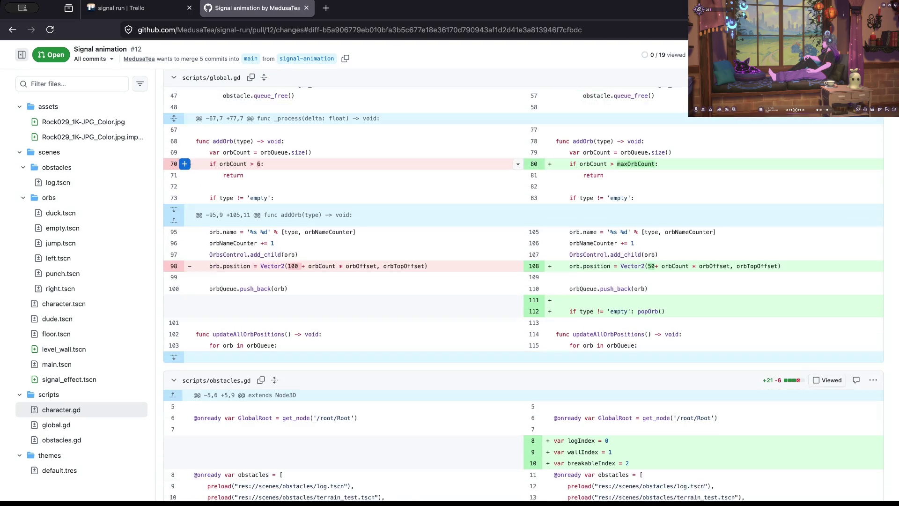
pyautogui.scroll(-3, 185, 187)
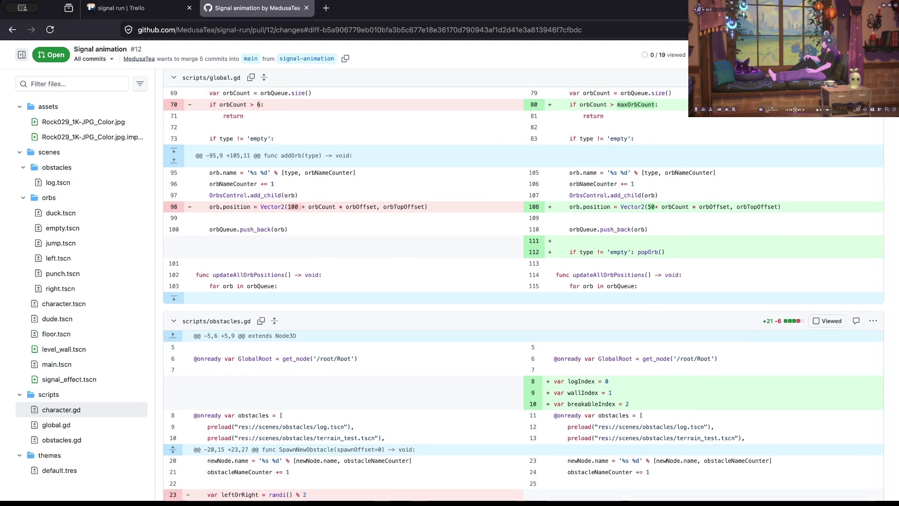
pyautogui.scroll(-1, 185, 192)
pyautogui.scroll(3, 185, 194)
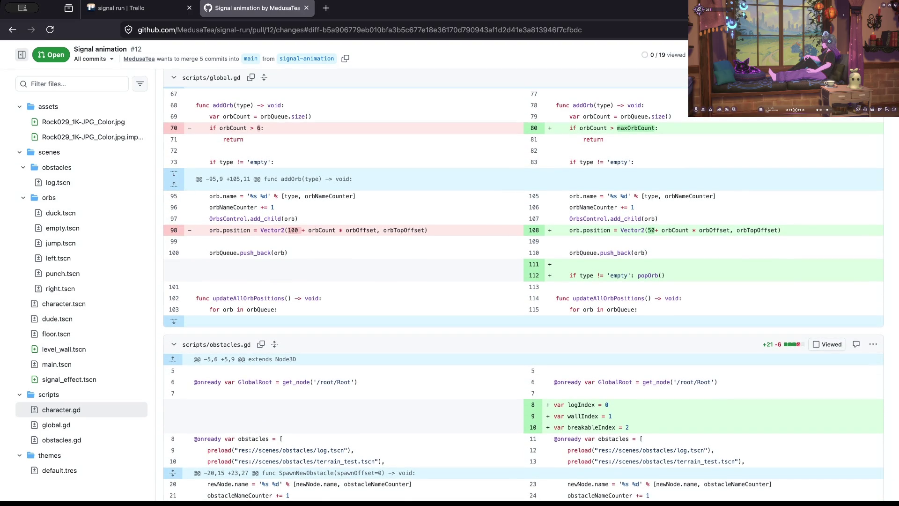
pyautogui.scroll(1, 544, 137)
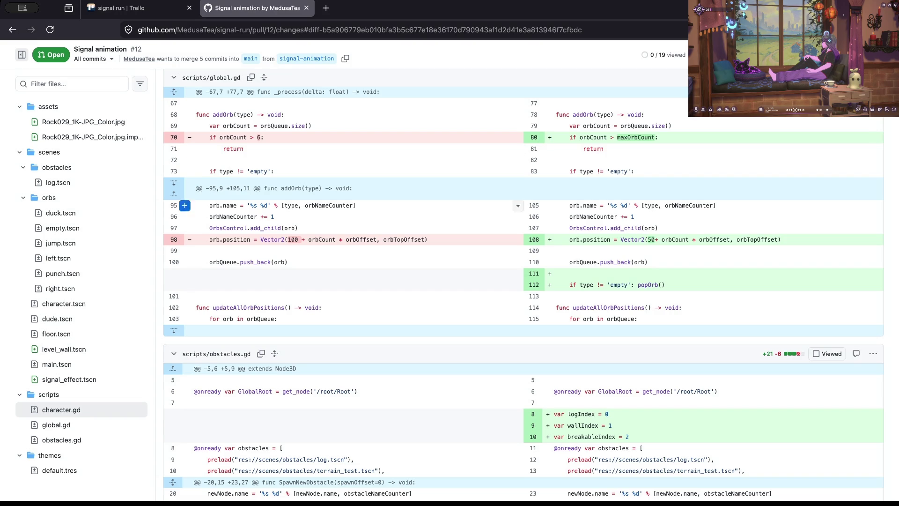
pyautogui.moveTo(660, 137); pyautogui.dragTo(654, 137)
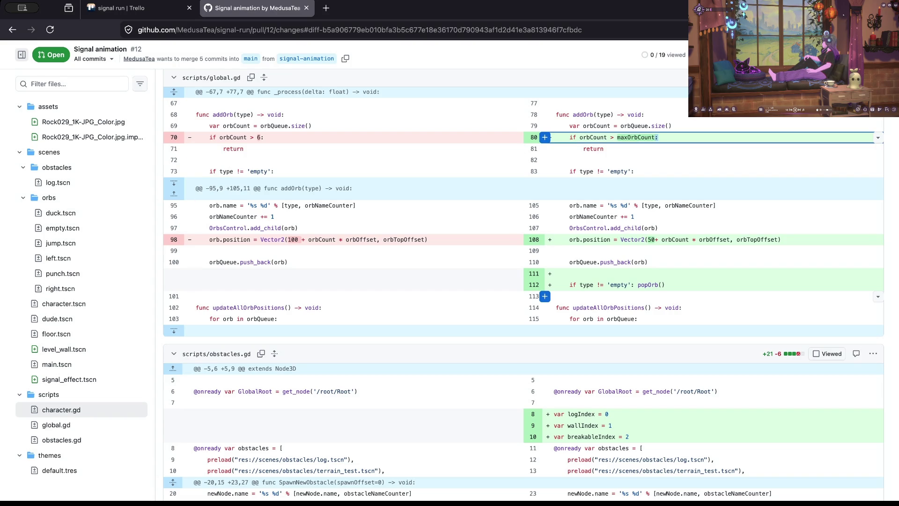
pyautogui.moveTo(570, 137)
pyautogui.mouseDown()
pyautogui.moveTo(611, 137)
pyautogui.moveTo(604, 149)
pyautogui.mouseUp()
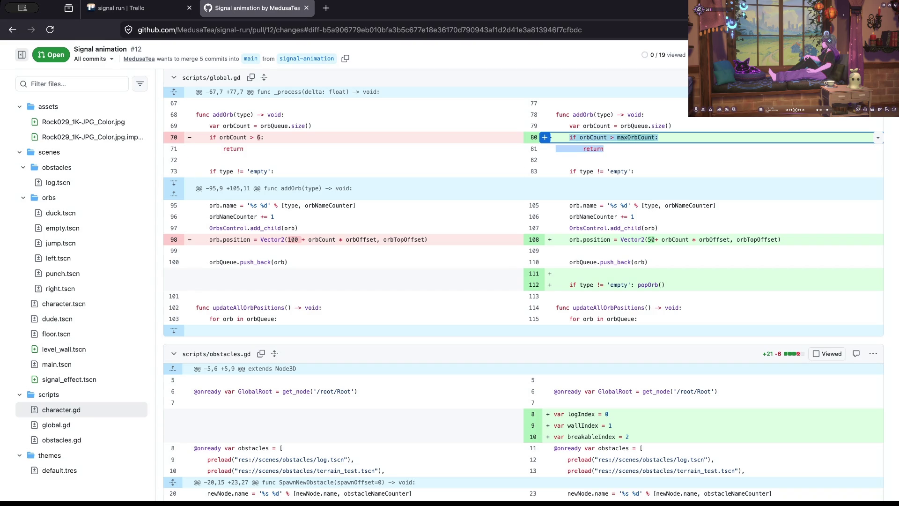
# Expand the hidden hunk to show the full addOrb function, lines 68 to 100
pyautogui.click(174, 183)
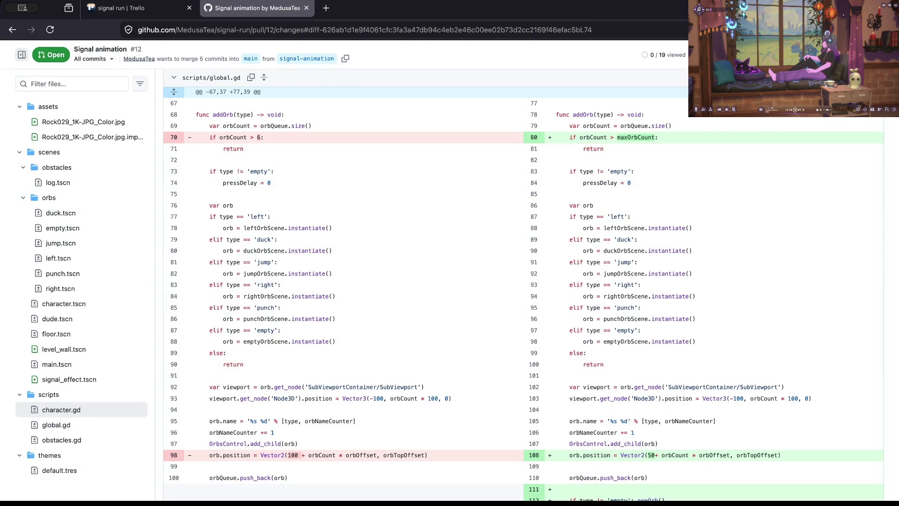
pyautogui.scroll(-2, 182, 177)
pyautogui.scroll(2, 351, 288)
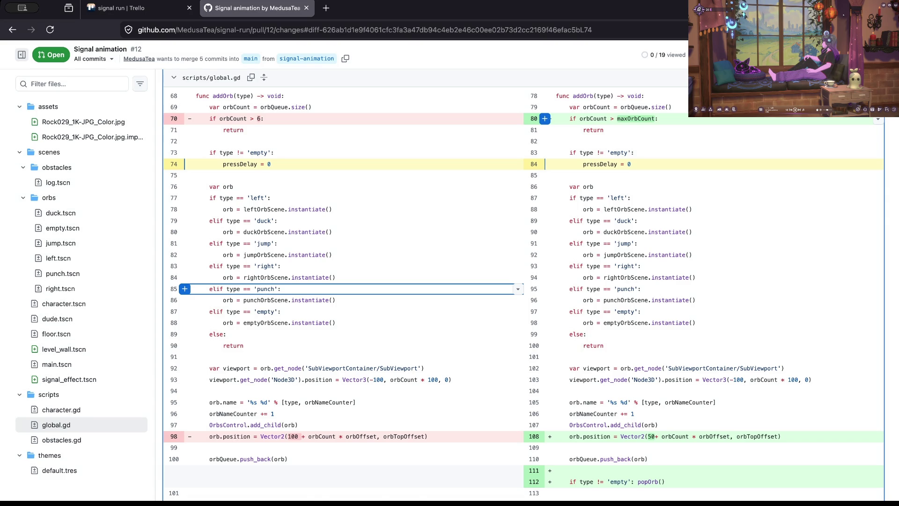
# Draft a line R80 comment: 'i dont think this can happen and if it did... mmmmmmm im going to remove it'
pyautogui.click(545, 119)
pyautogui.write('i don')
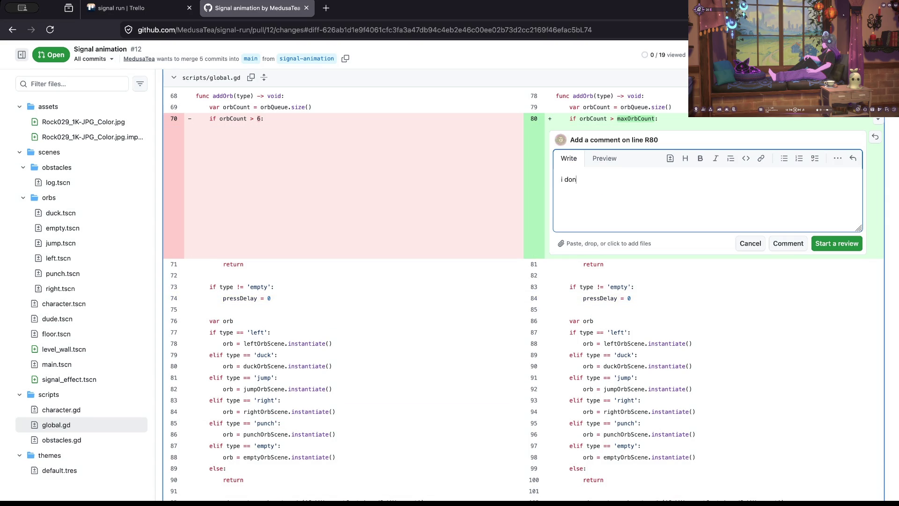
pyautogui.write('t think this can happen')
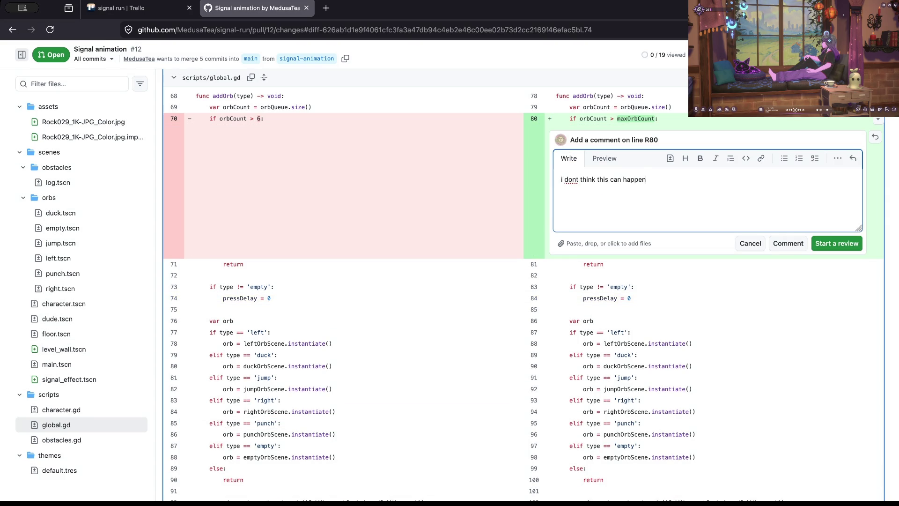
pyautogui.write(' and if it did')
pyautogui.write('...')
pyautogui.write('mmmmmm')
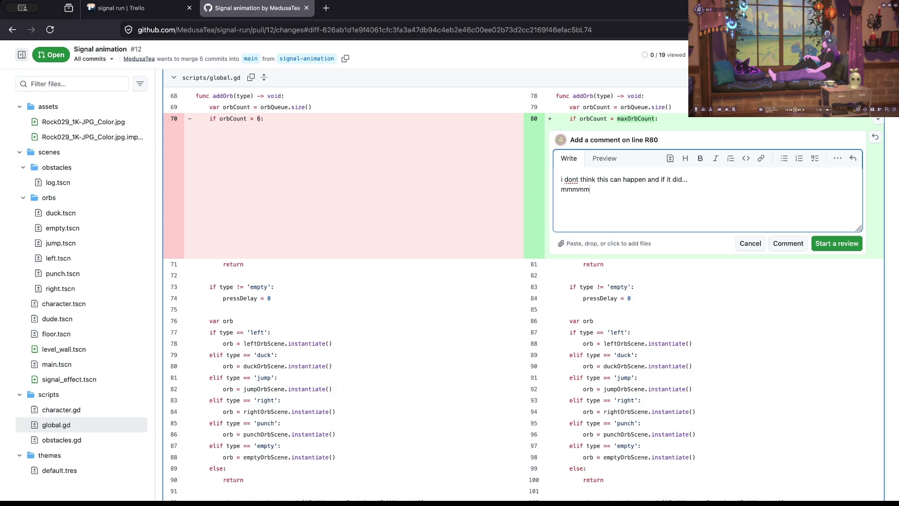
pyautogui.write('m im going to re')
pyautogui.write('move it')
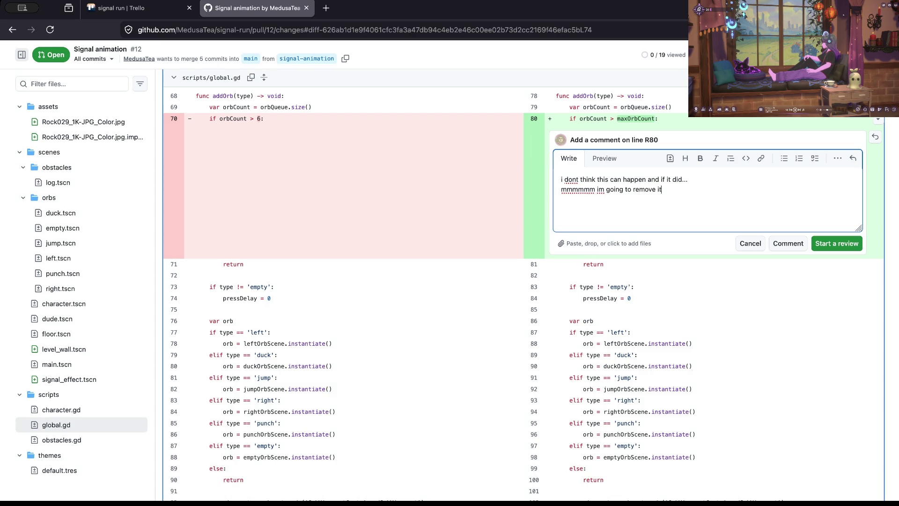
pyautogui.press('super+Tab')
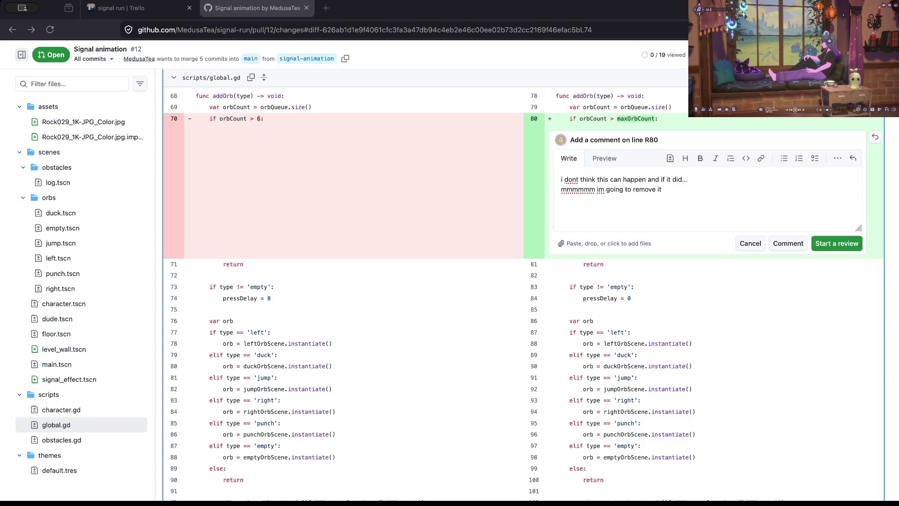
pyautogui.click(663, 189)
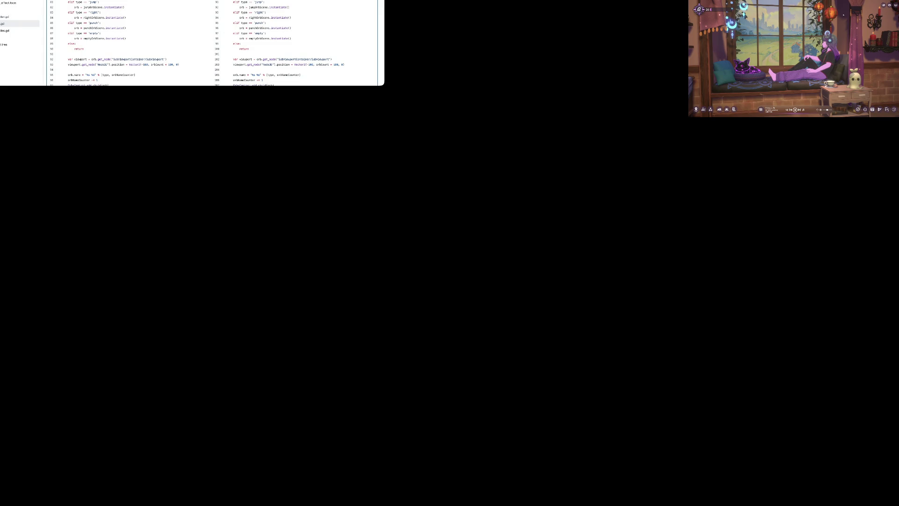
pyautogui.hotkey('ctrl', 'a')
pyautogui.press('BackSpace')
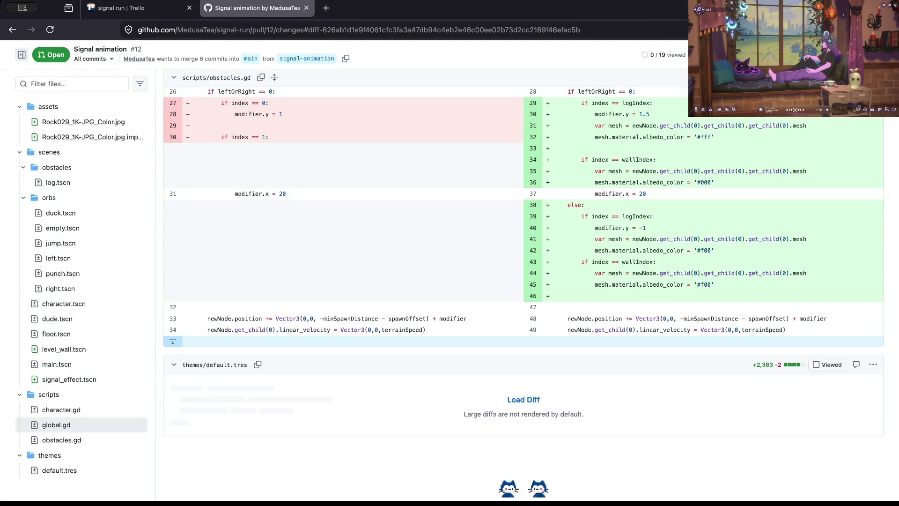
pyautogui.scroll(10, 524, 294)
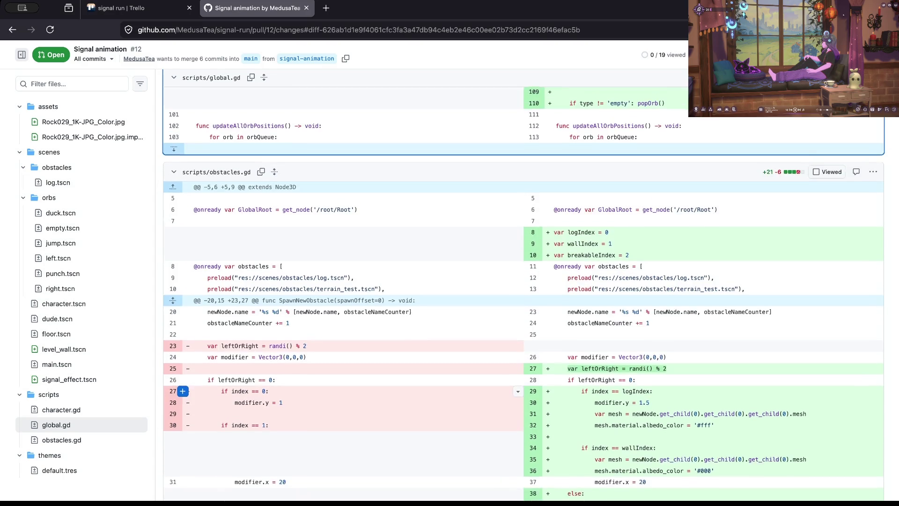
pyautogui.scroll(-5, 524, 265)
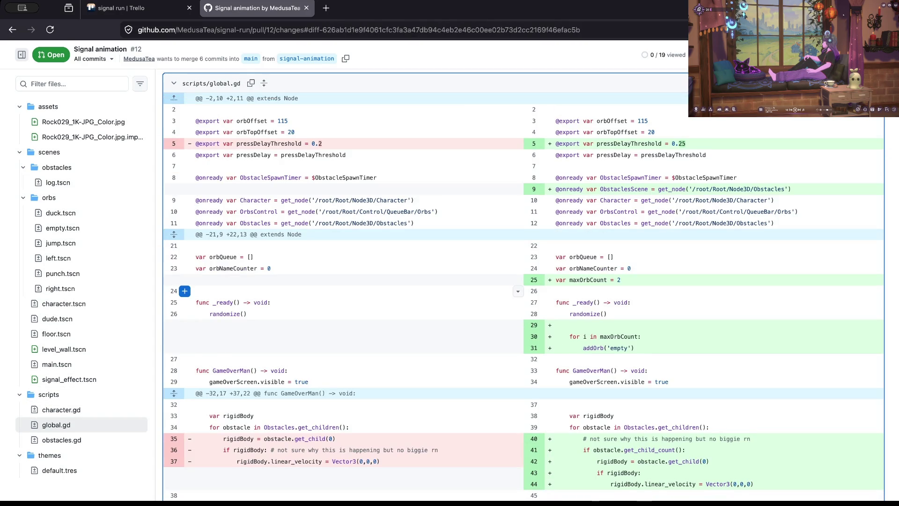
pyautogui.scroll(-2, 524, 265)
pyautogui.scroll(-5, 523, 281)
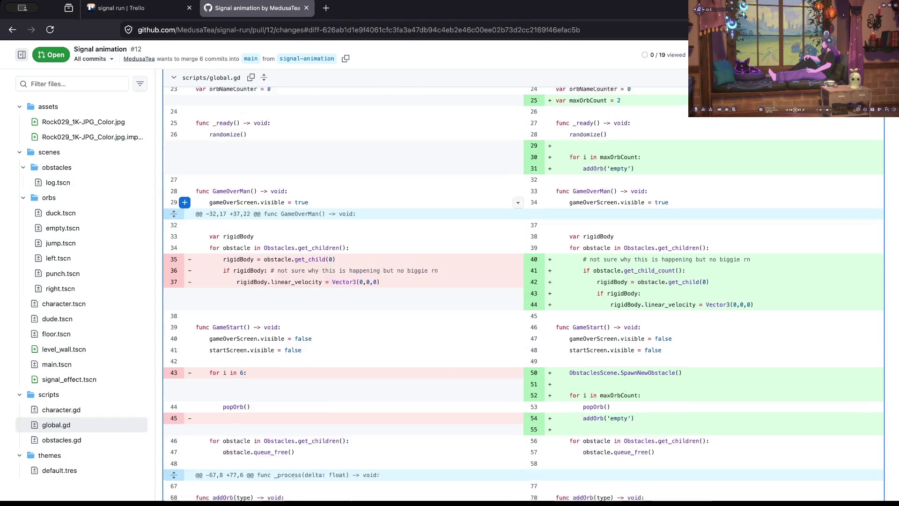
pyautogui.scroll(-10, 520, 260)
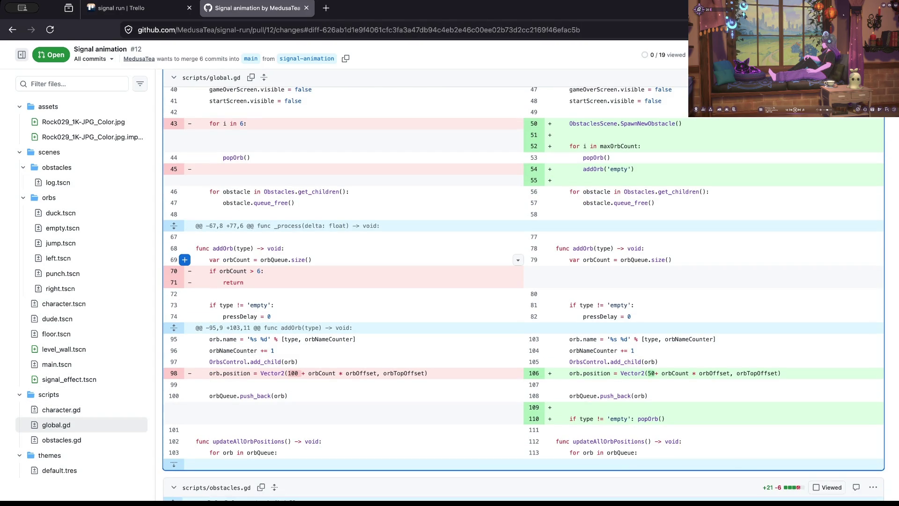
pyautogui.scroll(-1, 520, 256)
pyautogui.scroll(-5, 519, 255)
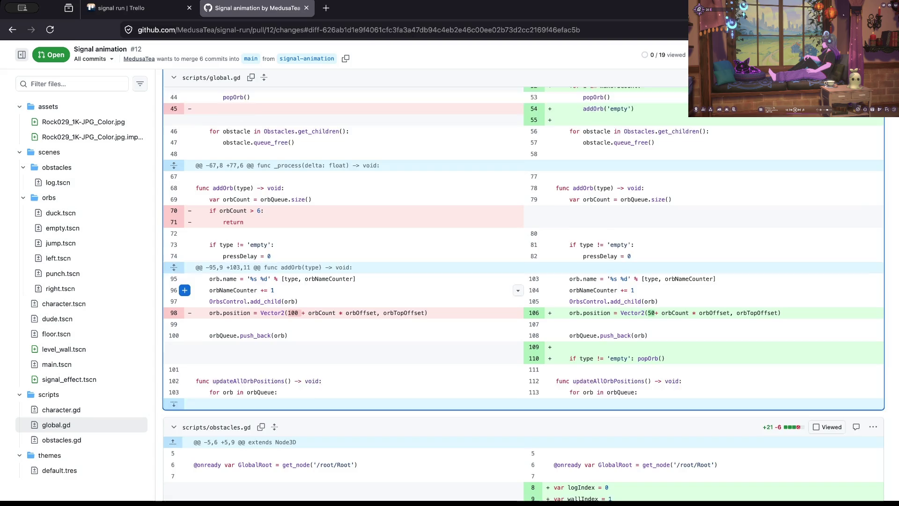
pyautogui.scroll(-1, 519, 256)
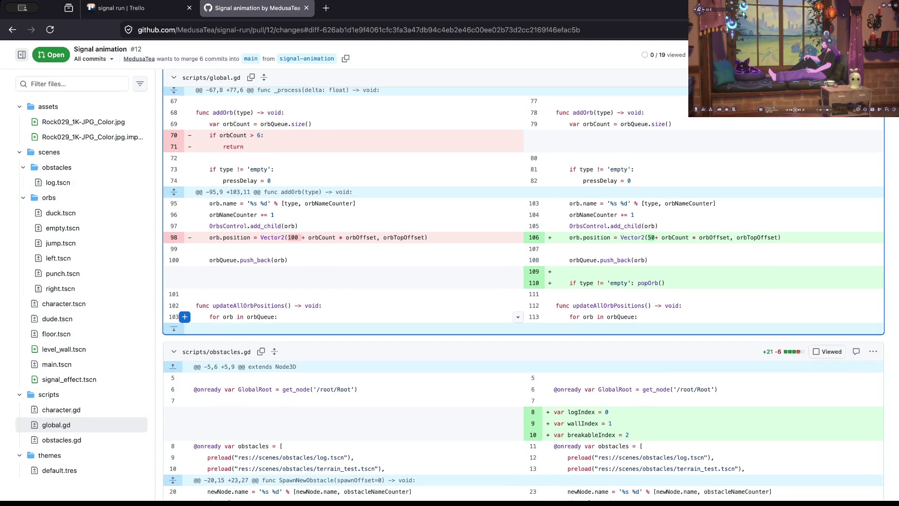
pyautogui.scroll(1, 519, 256)
pyautogui.click(664, 289)
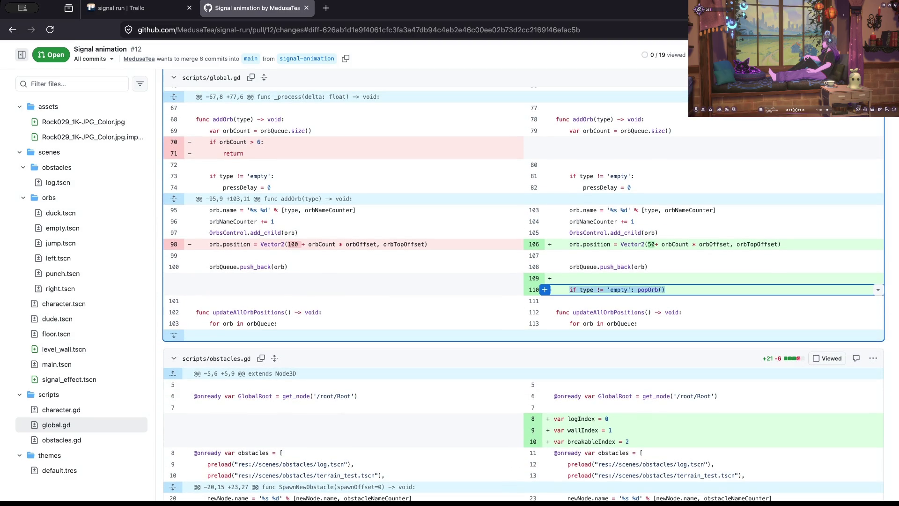
pyautogui.scroll(-2, 520, 277)
pyautogui.scroll(-5, 519, 277)
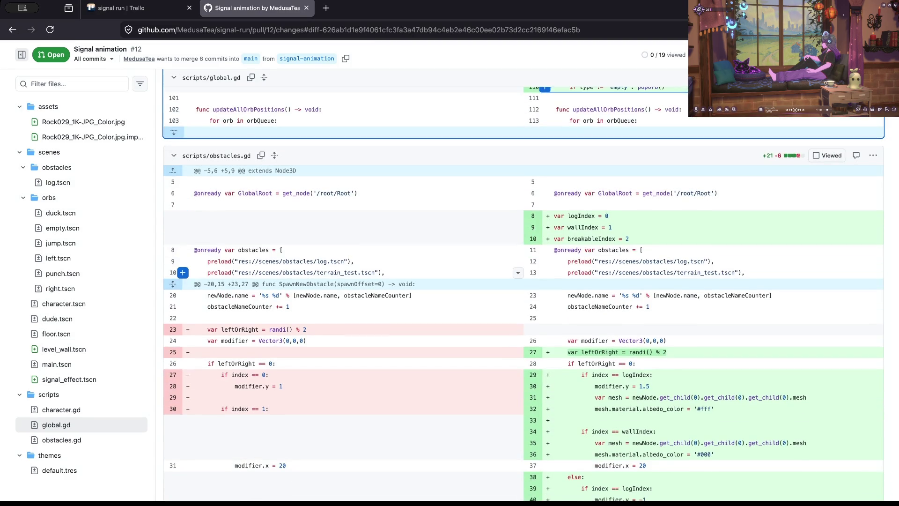
pyautogui.scroll(-1, 520, 276)
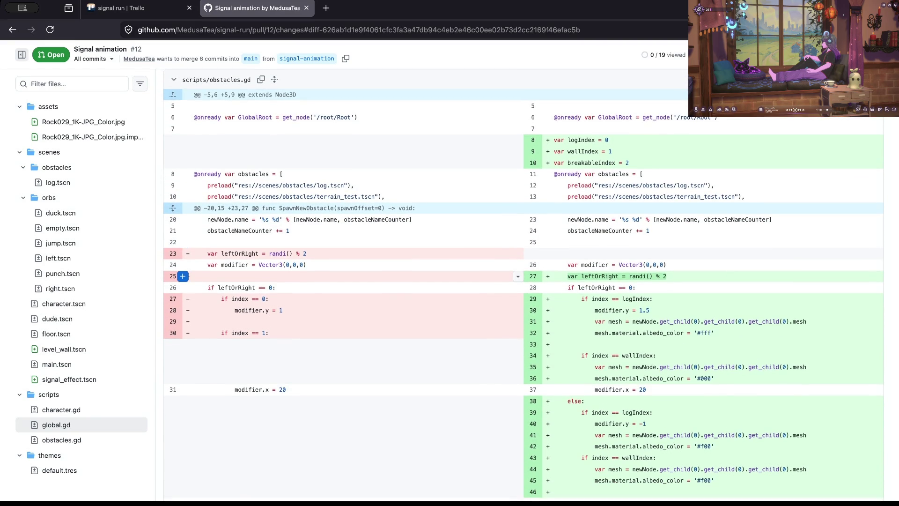
pyautogui.scroll(-1, 520, 277)
pyautogui.scroll(-2, 520, 276)
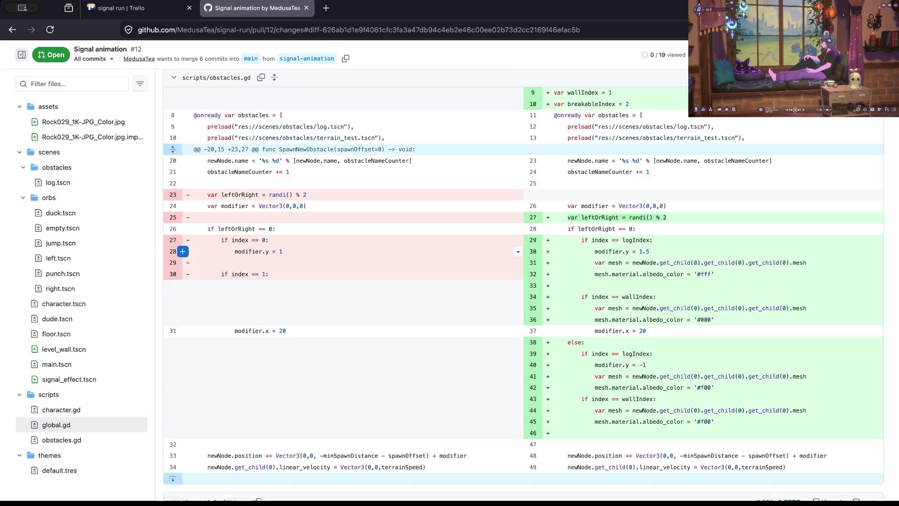
pyautogui.scroll(-2, 517, 245)
pyautogui.scroll(4, 518, 245)
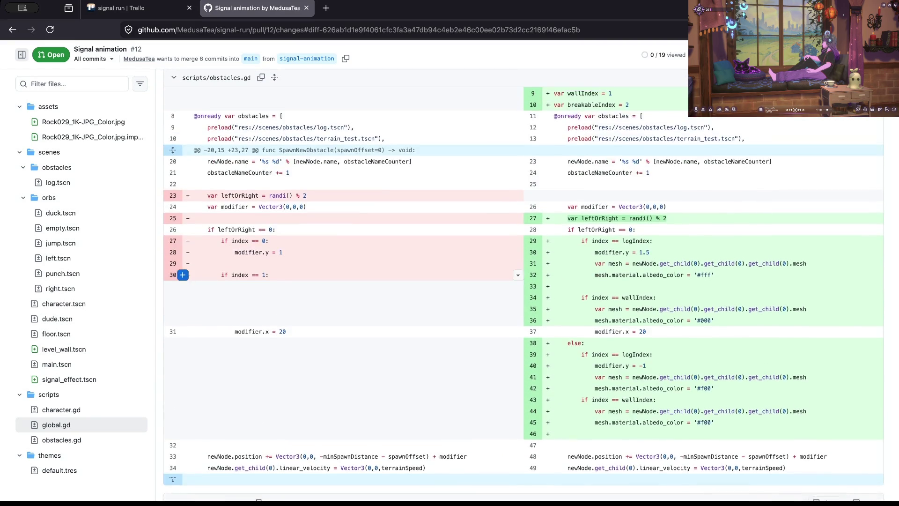
pyautogui.scroll(-1, 518, 245)
pyautogui.scroll(5, 518, 245)
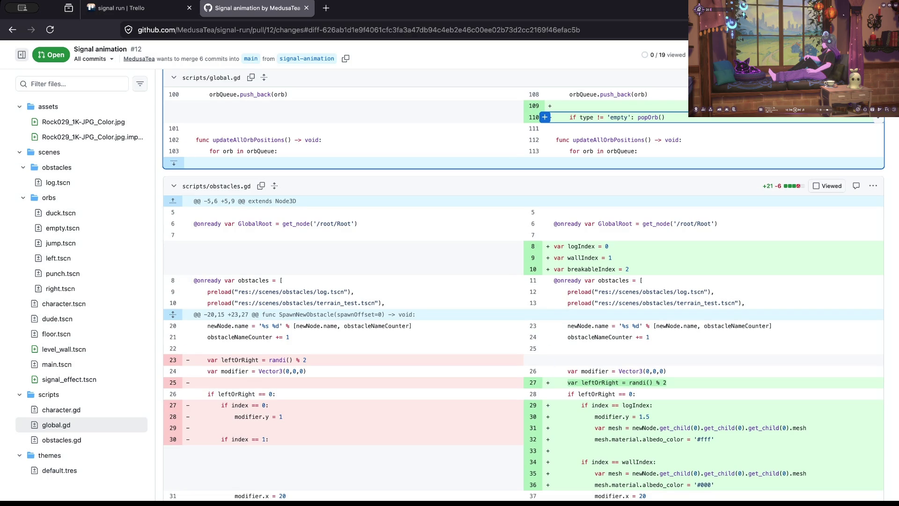
pyautogui.scroll(15, 543, 402)
pyautogui.scroll(20, 543, 403)
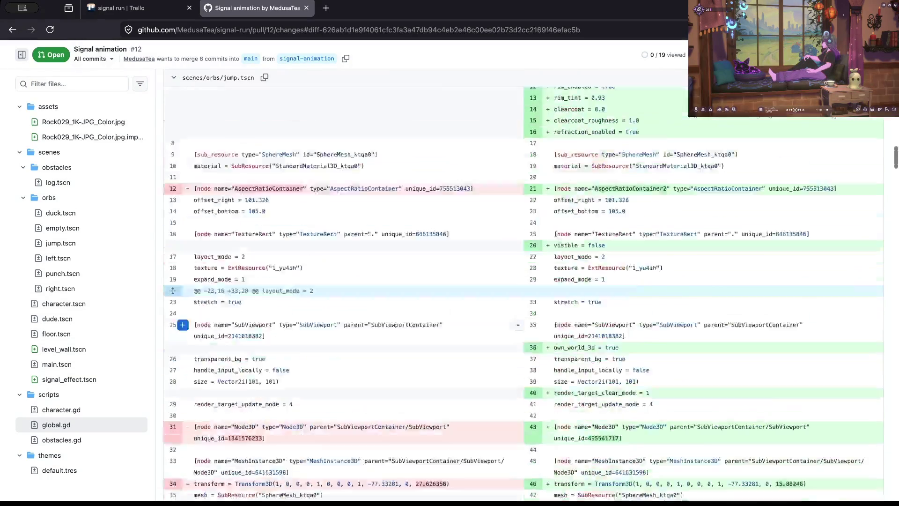
pyautogui.hotkey('alt', 'Left')
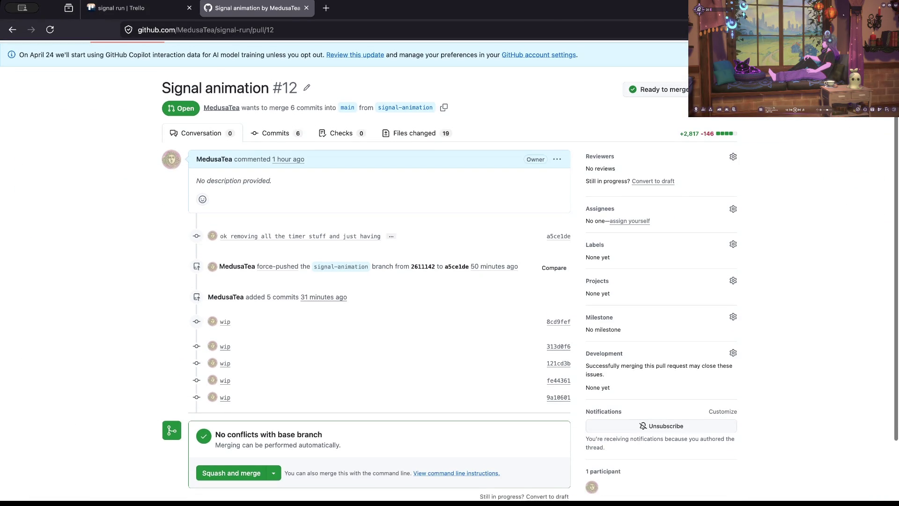
# Squash-merge pull request #12 after deleting the '* wip' lines from the extended description
pyautogui.click(231, 472)
pyautogui.scroll(-5, 375, 389)
pyautogui.press('Tab')
pyautogui.hotkey('shift', 'Up')
pyautogui.hotkey('shift', 'Up')
pyautogui.hotkey('shift', 'Up')
pyautogui.press('BackSpace')
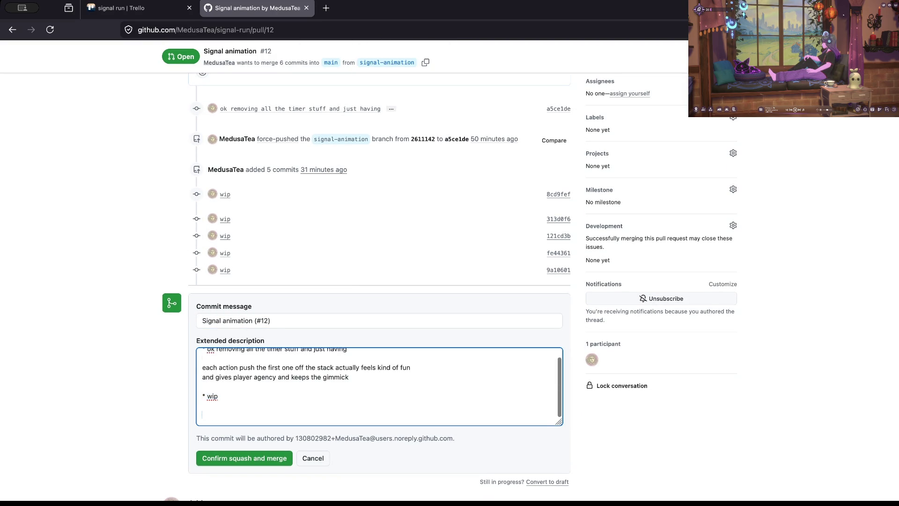
pyautogui.press('BackSpace')
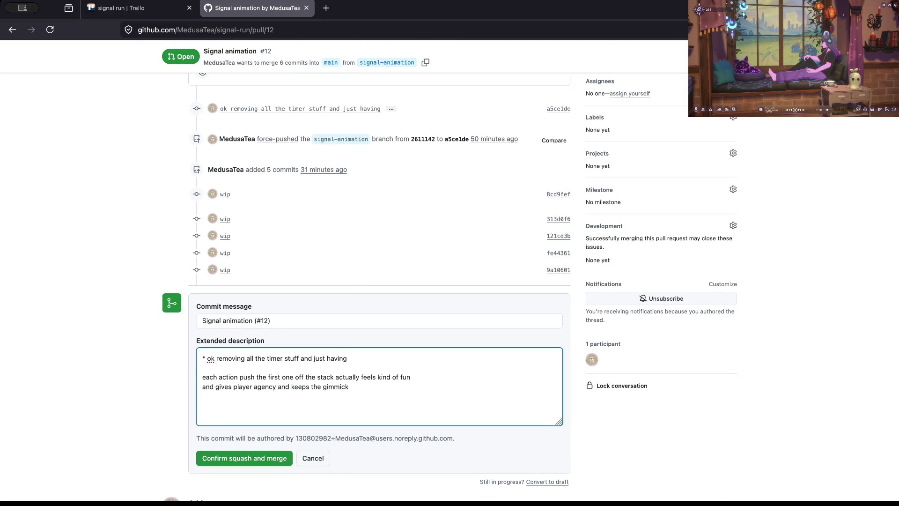
pyautogui.scroll(1, 374, 287)
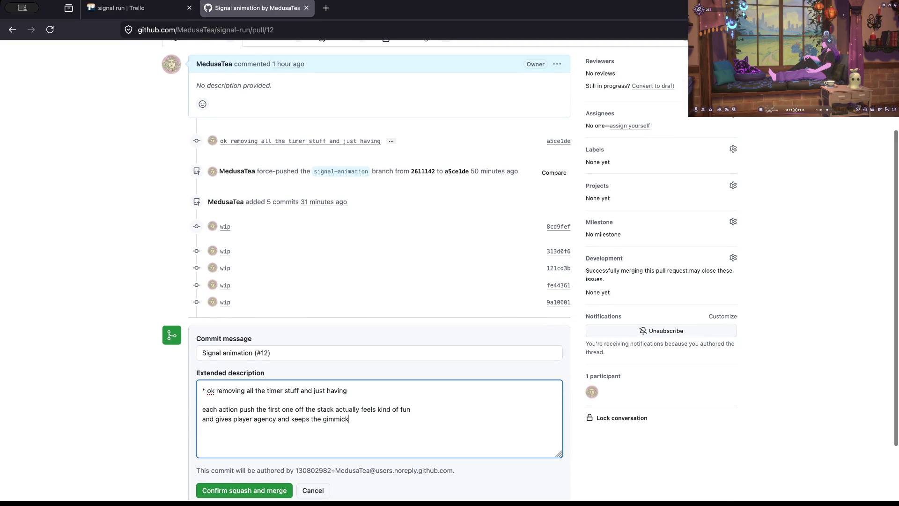
pyautogui.press('BackSpace')
pyautogui.press('BackSpace')
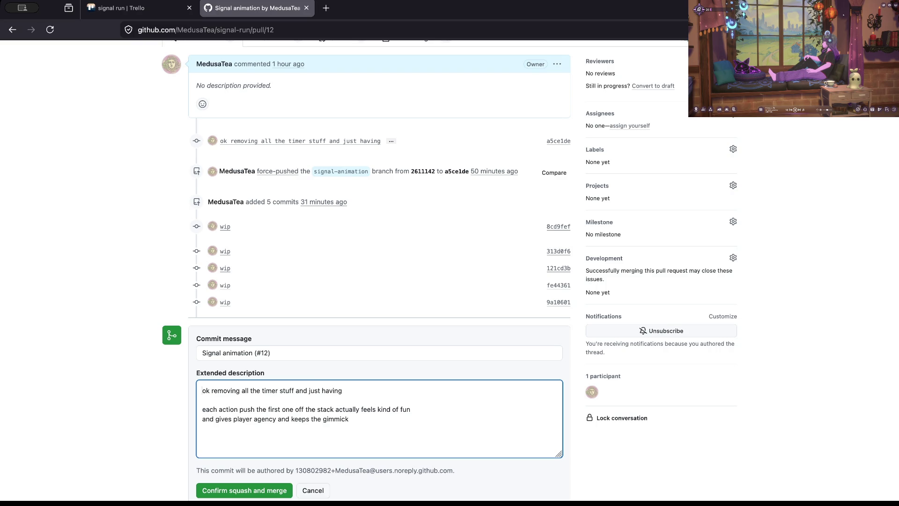
pyautogui.press('Tab')
pyautogui.press('Return')
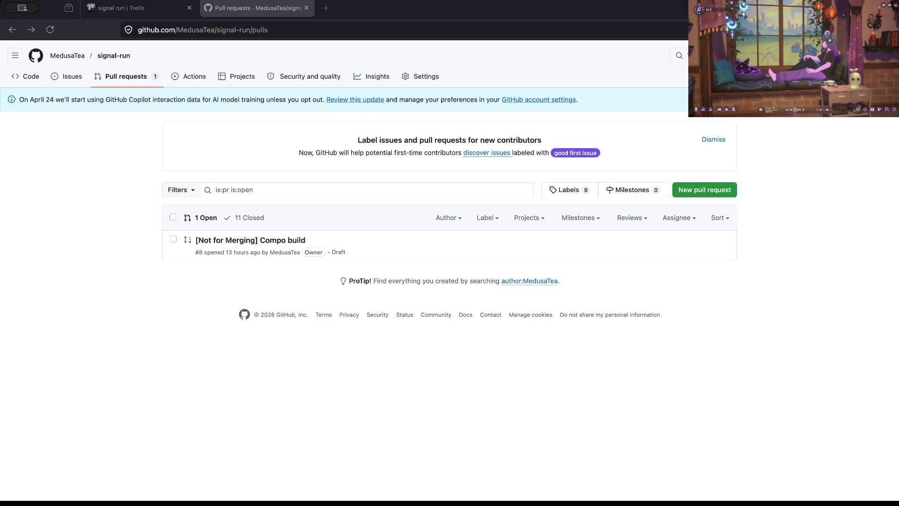
# Check git status and the local branches, then switch to main
pyautogui.press('super+Tab')
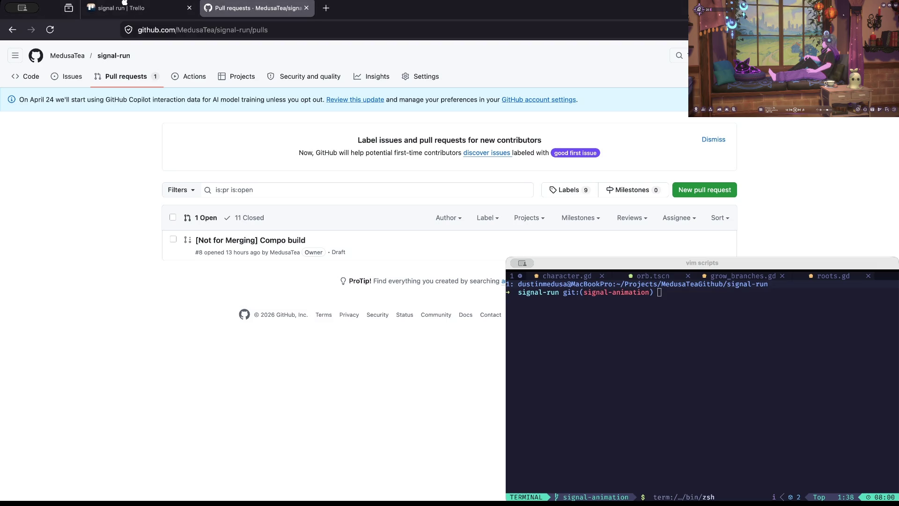
pyautogui.write('s')
pyautogui.press('Return')
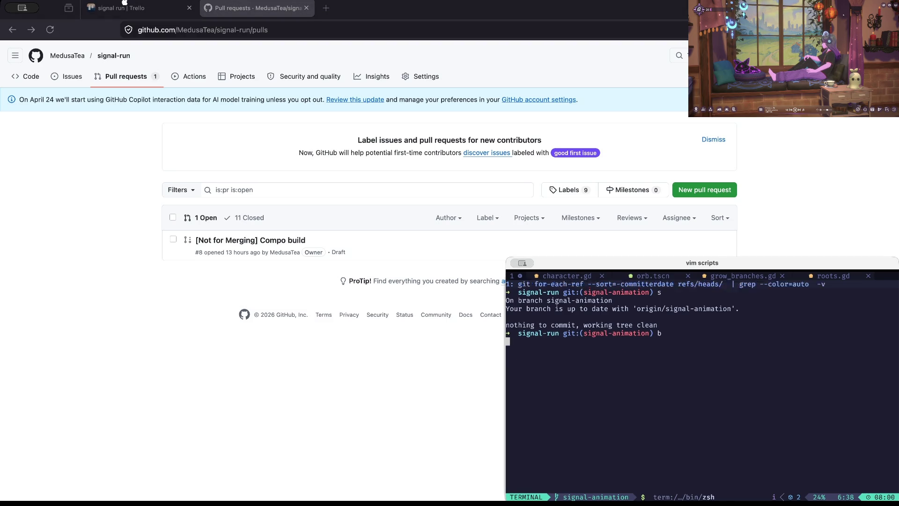
pyautogui.press('Return')
pyautogui.write('main')
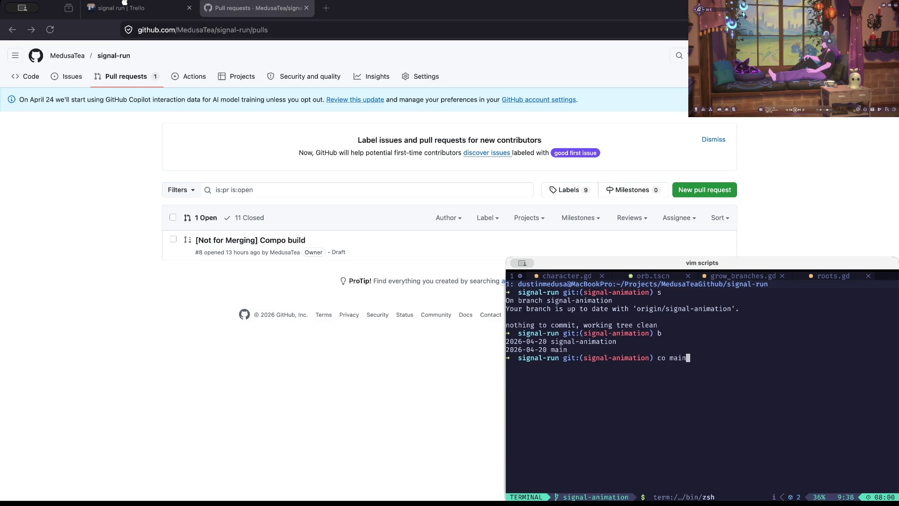
pyautogui.press('Return')
# Fetch all remotes, pull the merged changes into main, and confirm no uncommitted changes
pyautogui.hotkey('ctrl', 'l')
pyautogui.write('f')
pyautogui.press('Return')
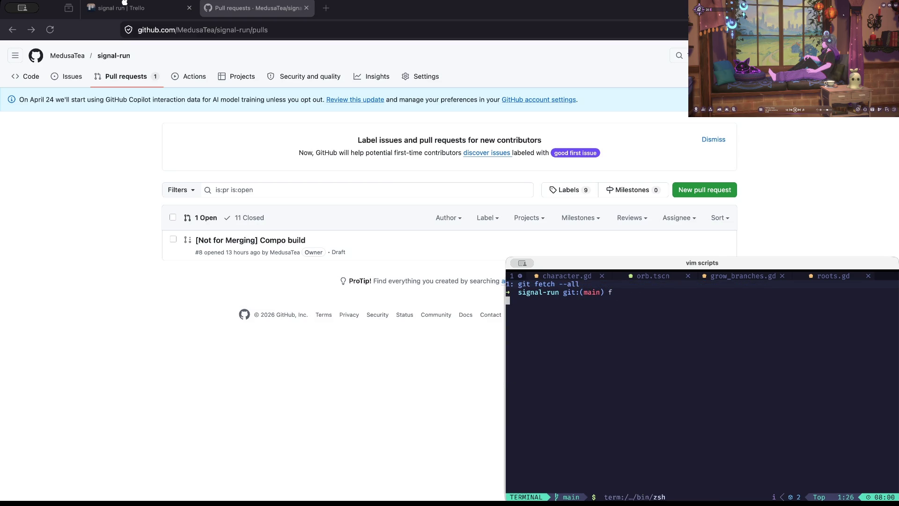
pyautogui.write('p')
pyautogui.press('Return')
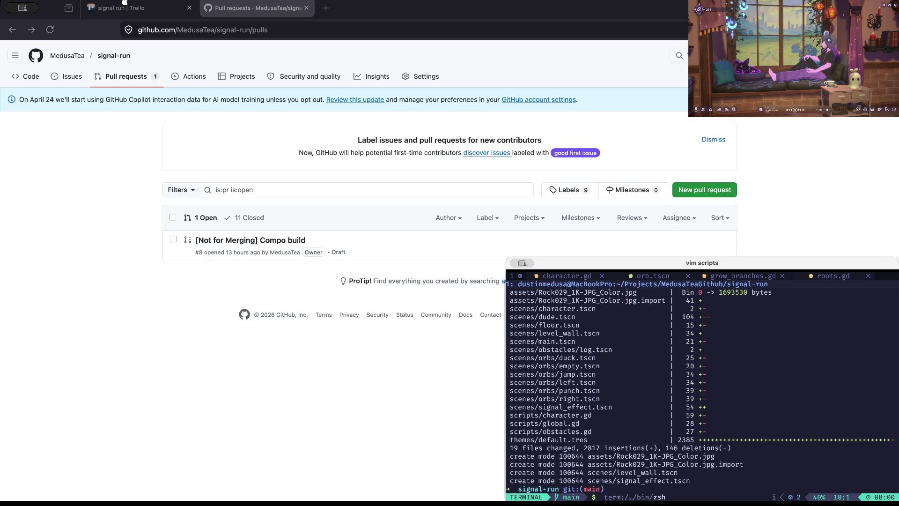
pyautogui.press('Return')
pyautogui.write('diff')
pyautogui.press('Return')
# List branches again and diff main against signal-animation
pyautogui.write('b')
pyautogui.press('Return')
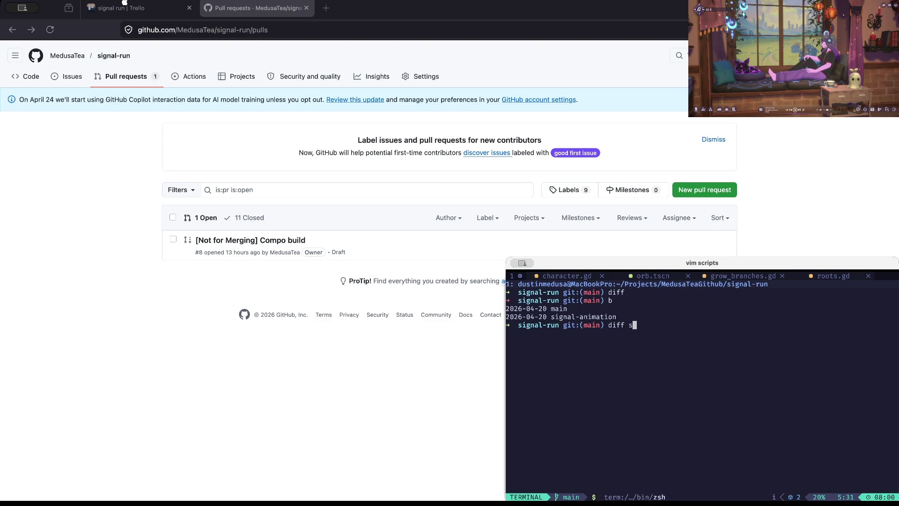
pyautogui.press('Tab')
pyautogui.press('Return')
# Force-delete the signal-animation branch and confirm only main remains
pyautogui.write('qdelf si')
pyautogui.press('Tab')
pyautogui.press('Return')
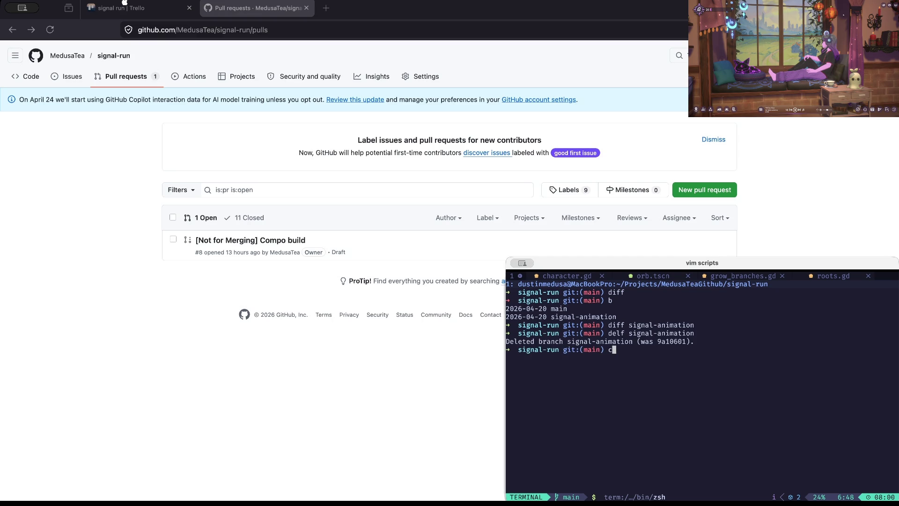
pyautogui.hotkey('ctrl', 'l')
pyautogui.write('b')
pyautogui.press('Return')
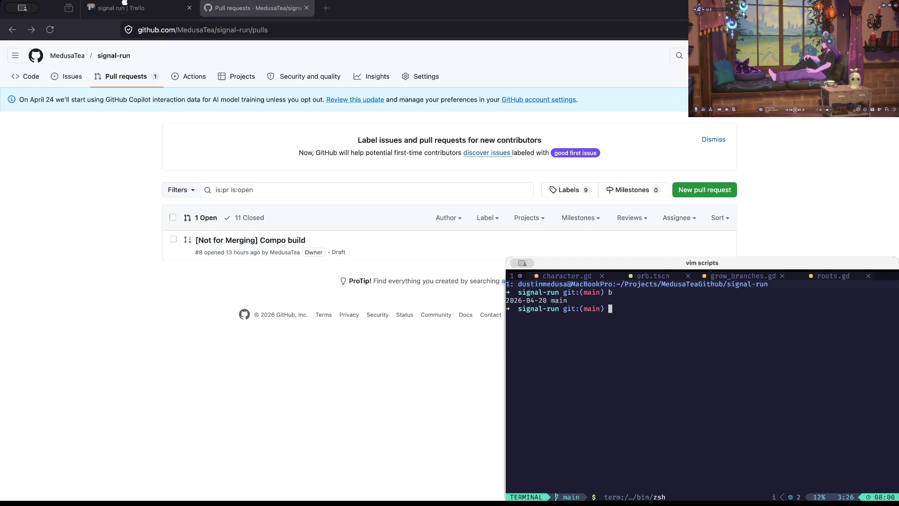
pyautogui.click(125, 3)
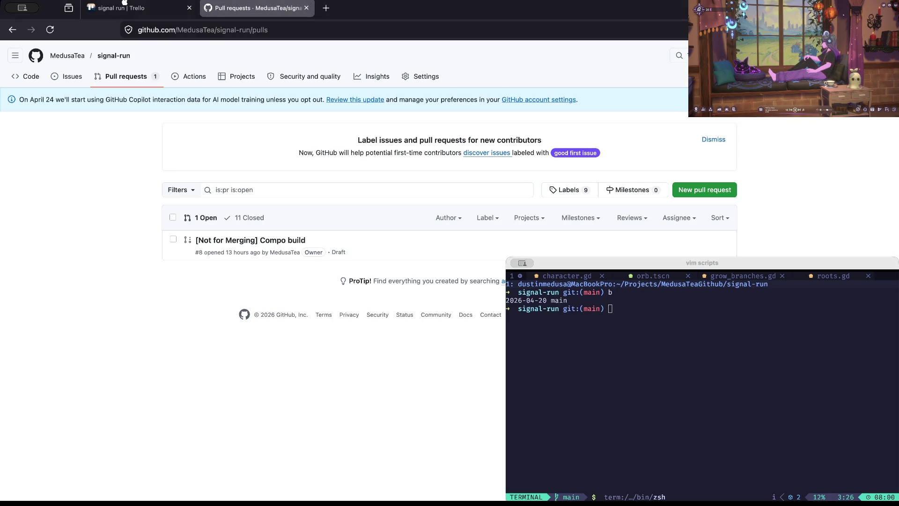
# Move the electric burst card above Fireballs to lead the Trello MVP list
pyautogui.click(125, 4)
pyautogui.press('Down')
pyautogui.press('space')
pyautogui.press('Up')
pyautogui.press('space')
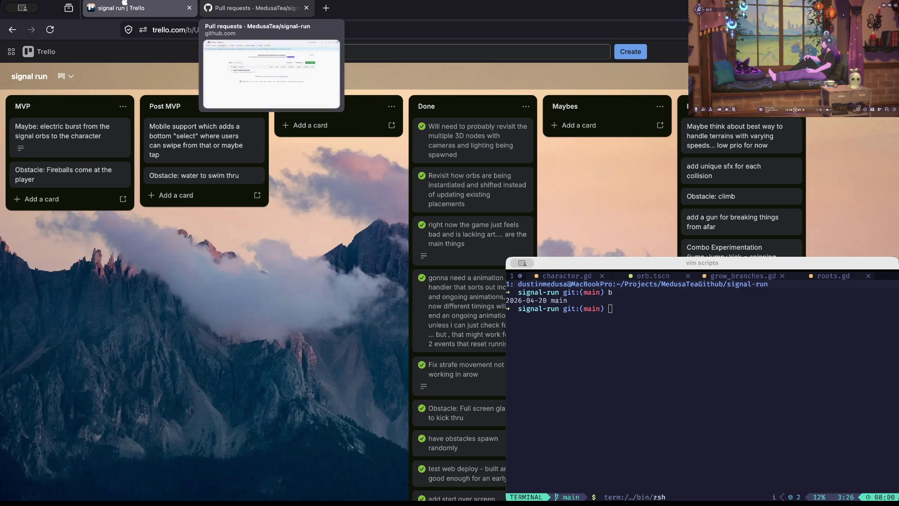
# Create and check out the fireballs-and-signal-visual-maybe branch, then bring Godot forward
pyautogui.press('super+Tab')
pyautogui.write('co -b ')
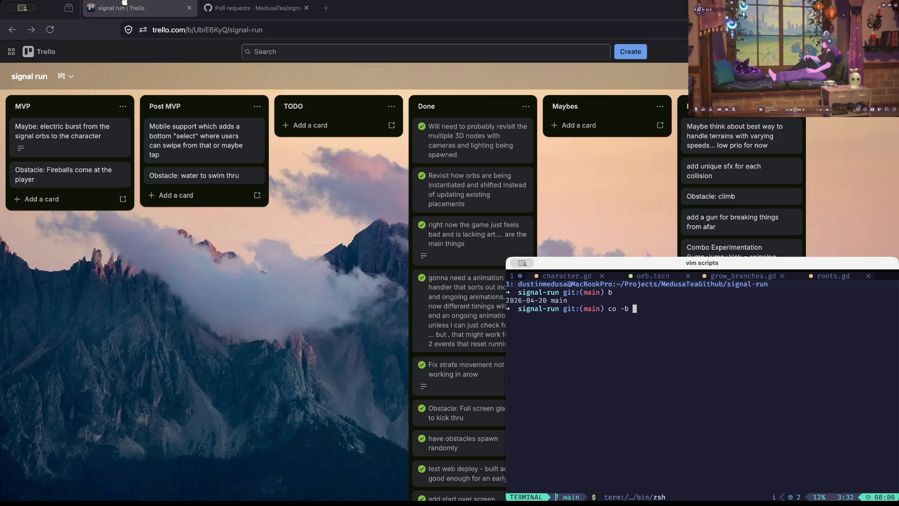
pyautogui.write('firebasl')
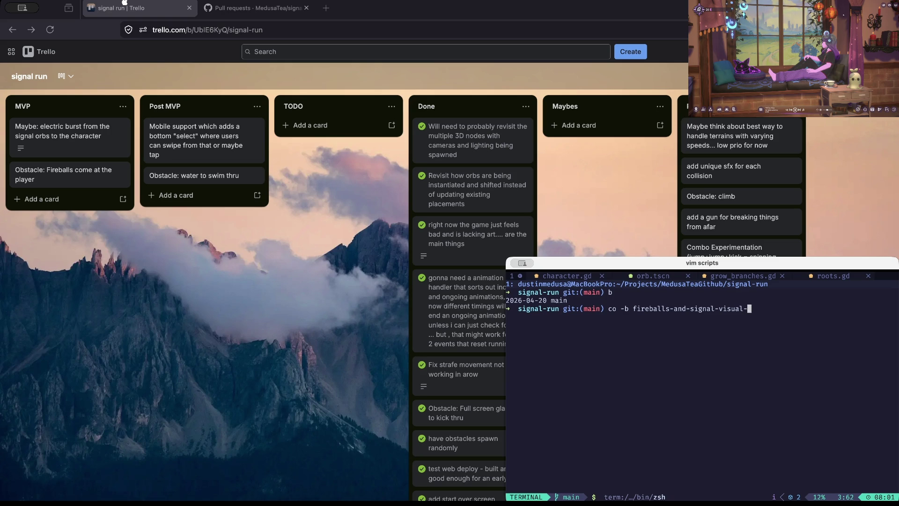
pyautogui.write('e')
pyautogui.press('Return')
pyautogui.hotkey('ctrl', 'l')
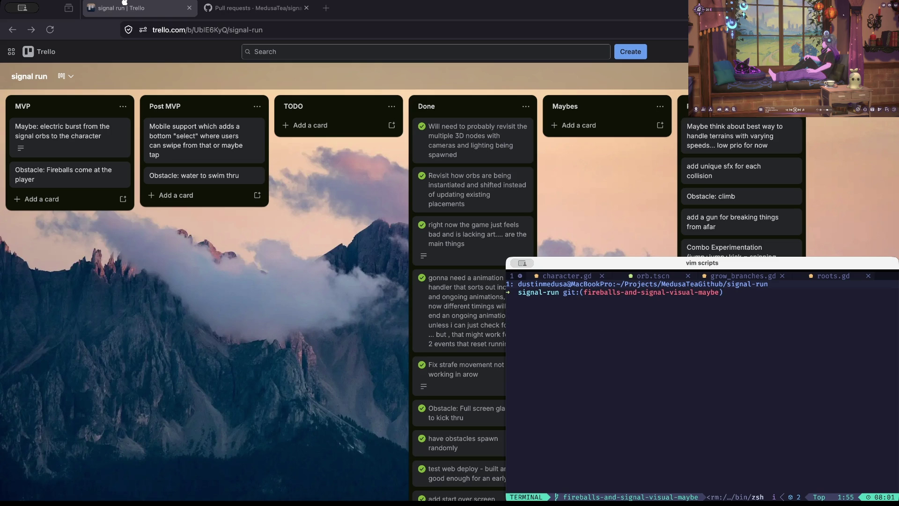
pyautogui.press('super+Tab')
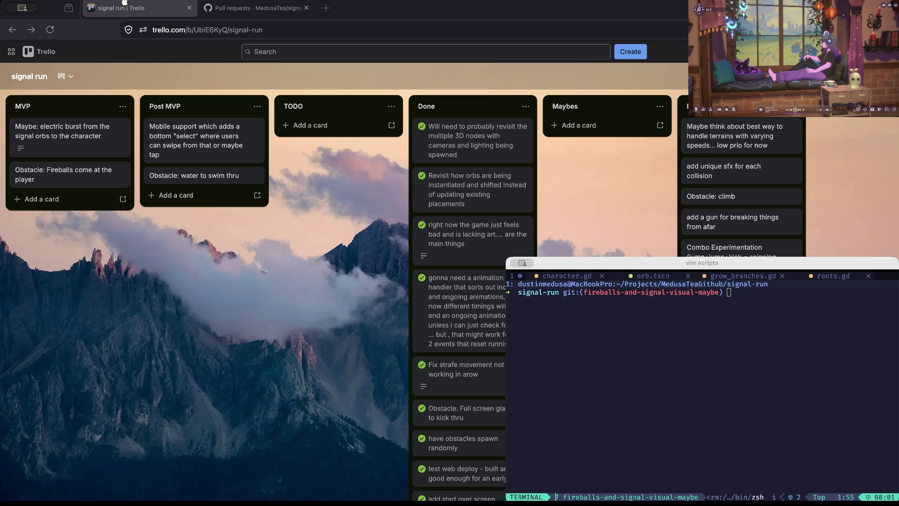
pyautogui.press('super+Tab')
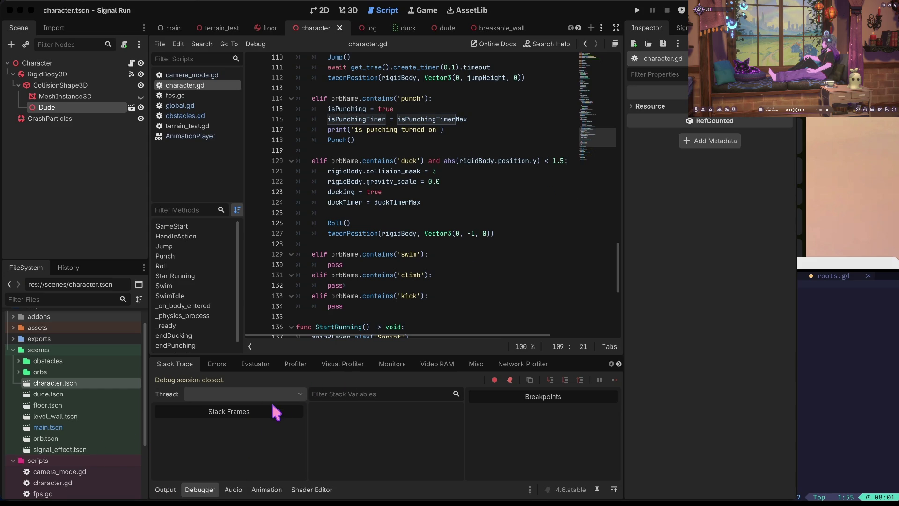
# Reload the externally modified Signal Run files from disk in Godot and launch the game
pyautogui.press('super+Tab')
pyautogui.press('super+Tab')
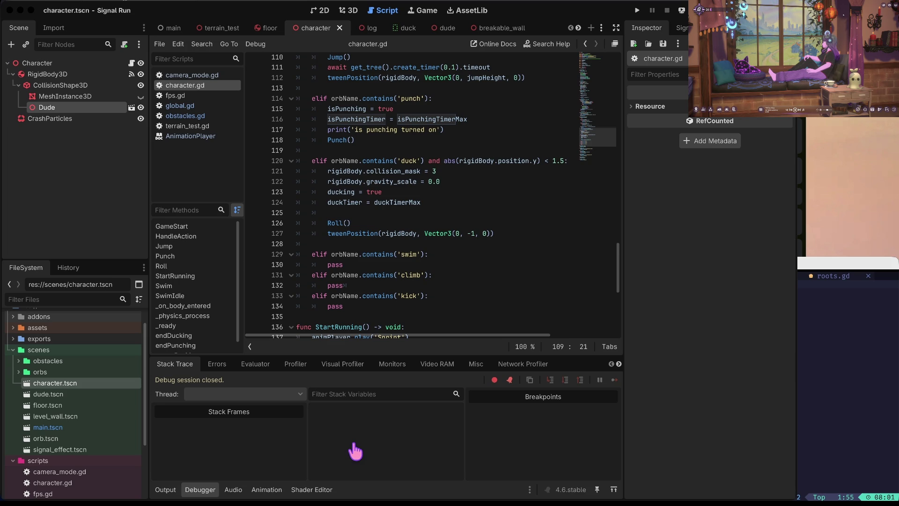
pyautogui.click(355, 451)
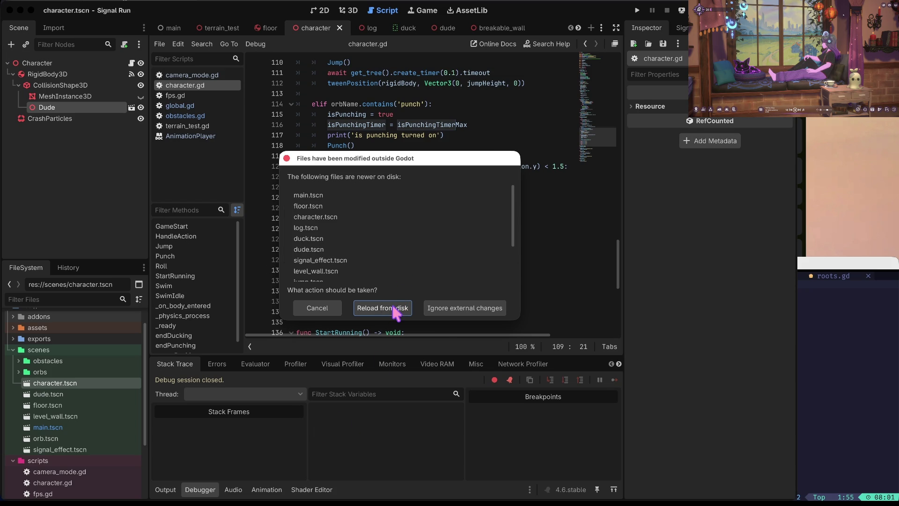
pyautogui.click(393, 307)
pyautogui.press('super+b')
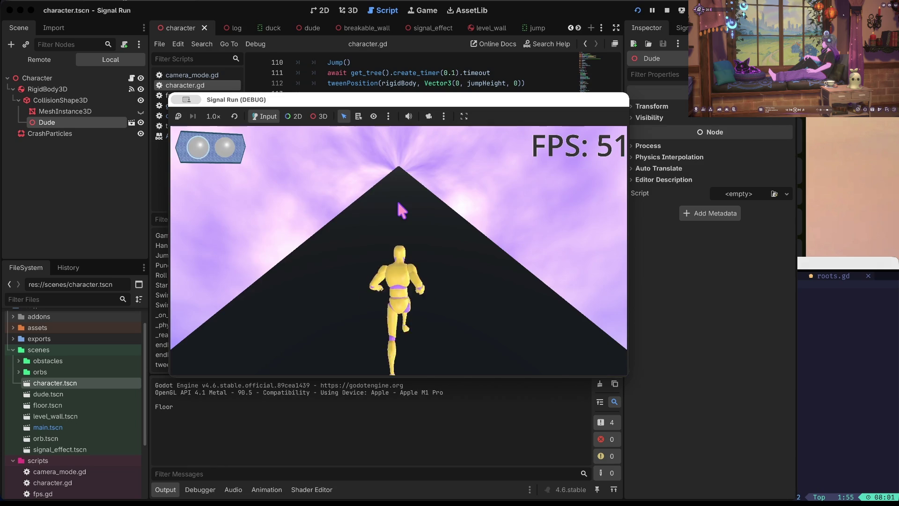
# Play the first run, changing lanes, jumping, ducking and punching walls until hitting the red log
pyautogui.press('Right')
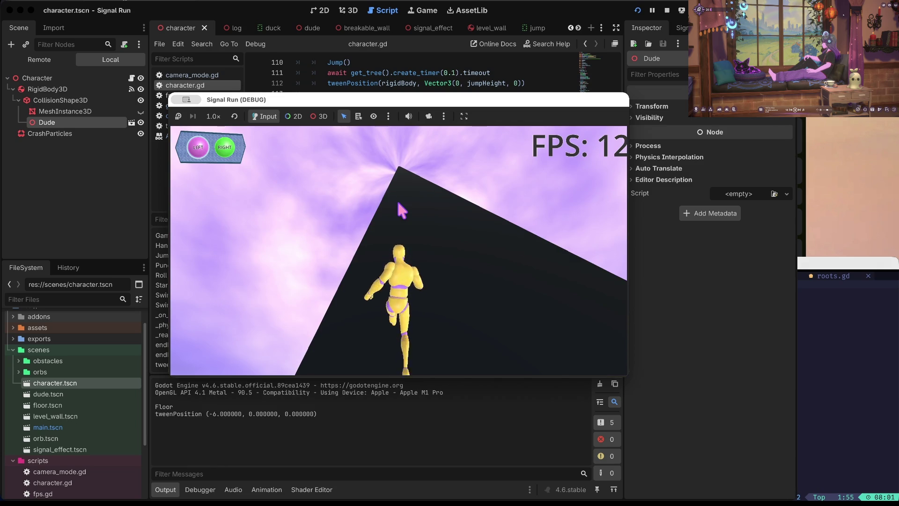
pyautogui.press('Left')
pyautogui.press('Up')
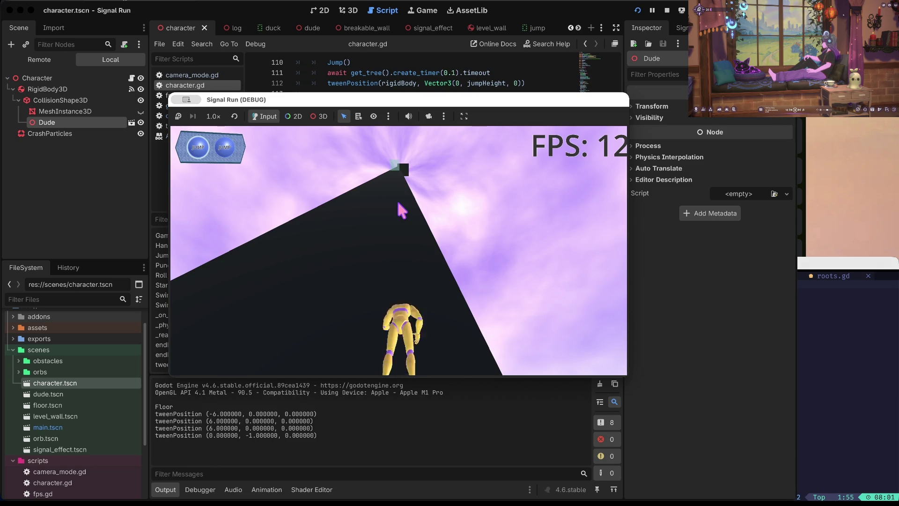
pyautogui.press('Up')
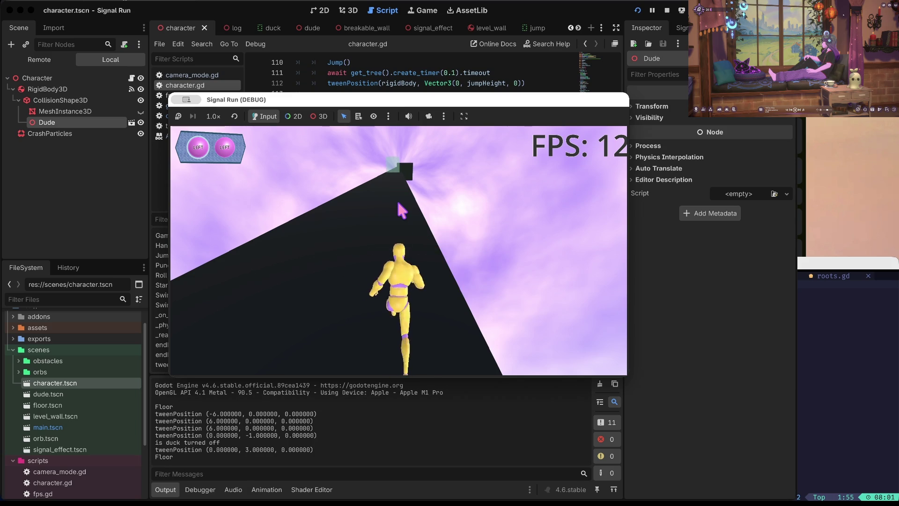
pyautogui.press('Left')
pyautogui.press('Left')
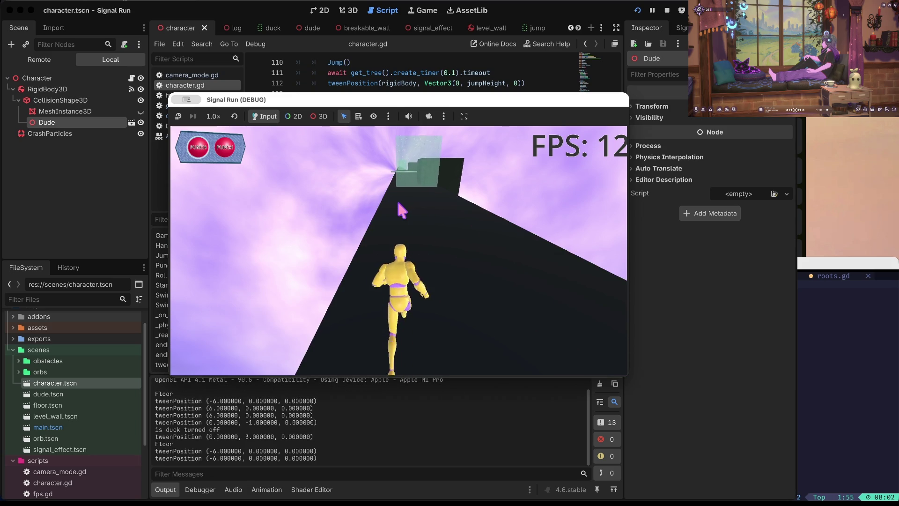
pyautogui.press('space')
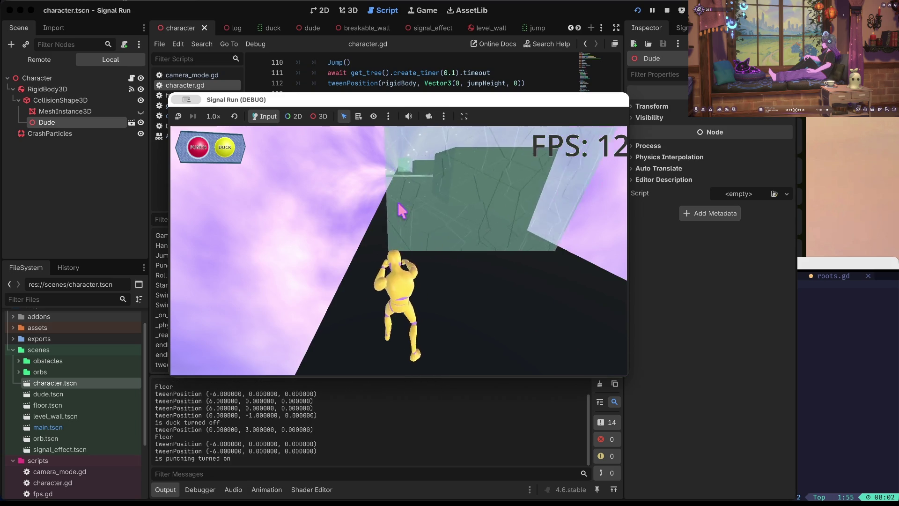
pyautogui.press('space')
pyautogui.press('Down')
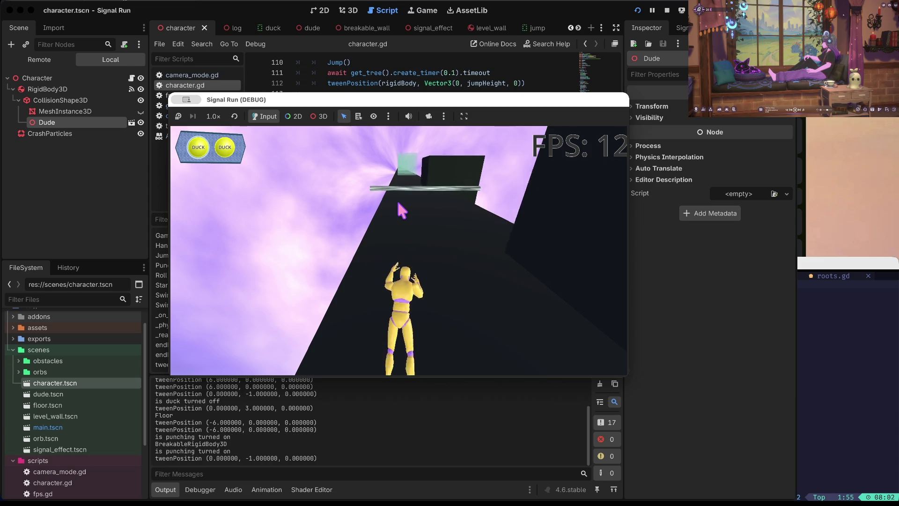
pyautogui.press('Down')
pyautogui.press('Down')
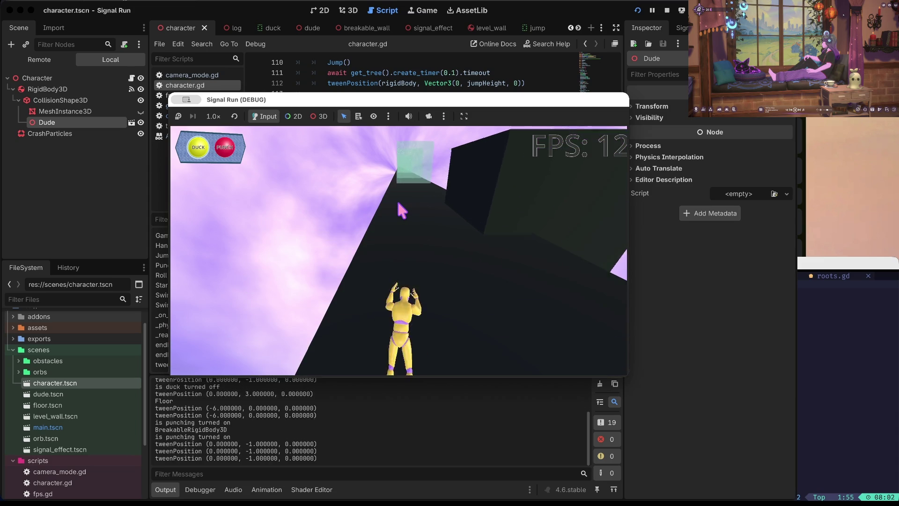
pyautogui.press('Down')
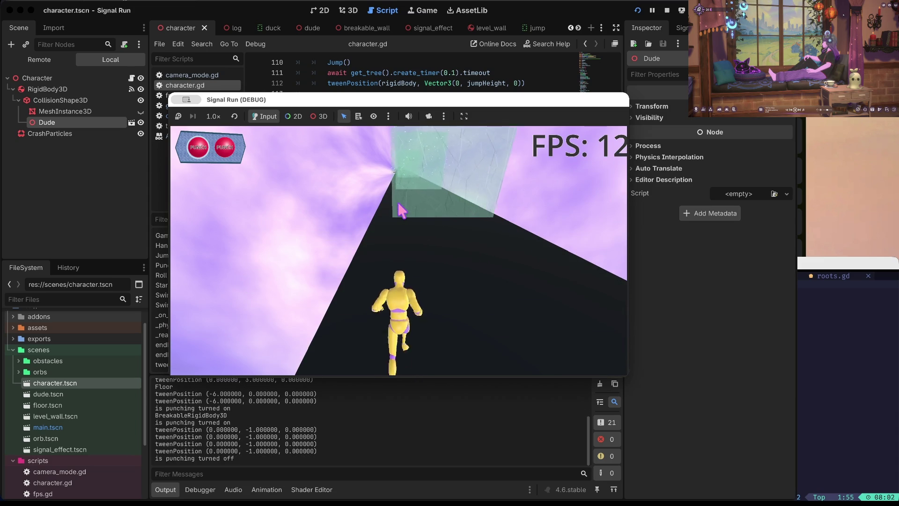
pyautogui.press('space')
pyautogui.press('space')
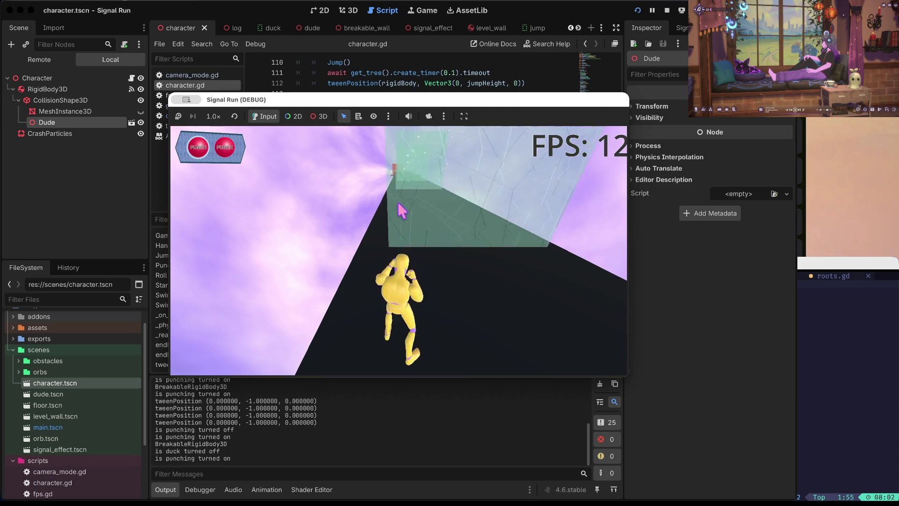
pyautogui.press('space')
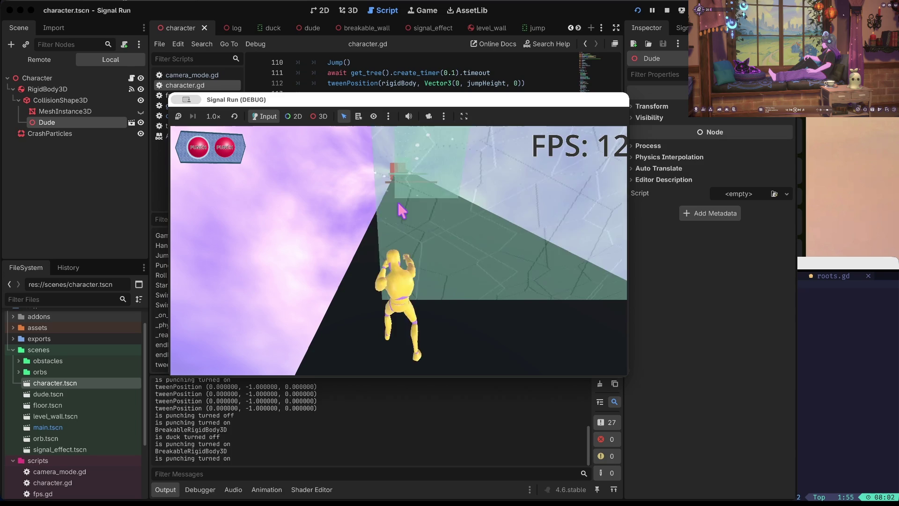
pyautogui.press('space')
pyautogui.press('space')
pyautogui.press('Down')
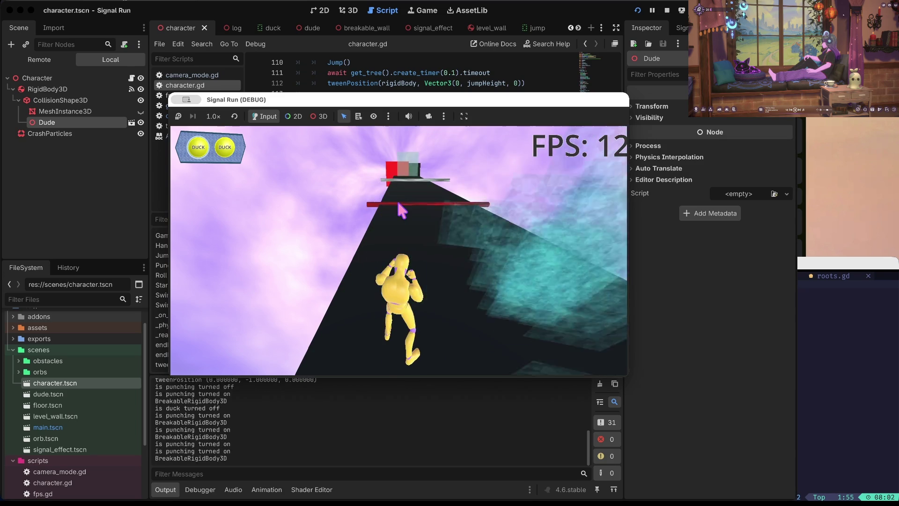
pyautogui.press('Down')
pyautogui.press('Down')
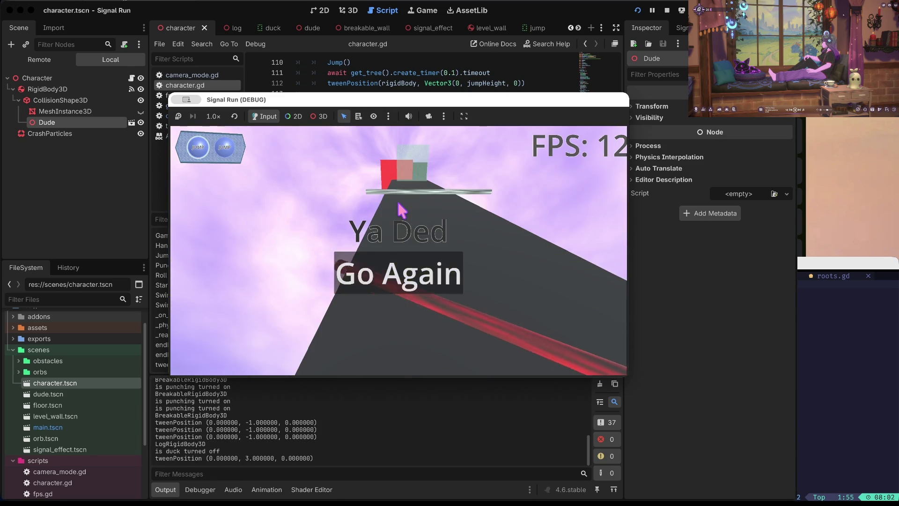
# Start a new run, switching lanes and punching through the approaching wall blocks
pyautogui.press('Up')
pyautogui.press('space')
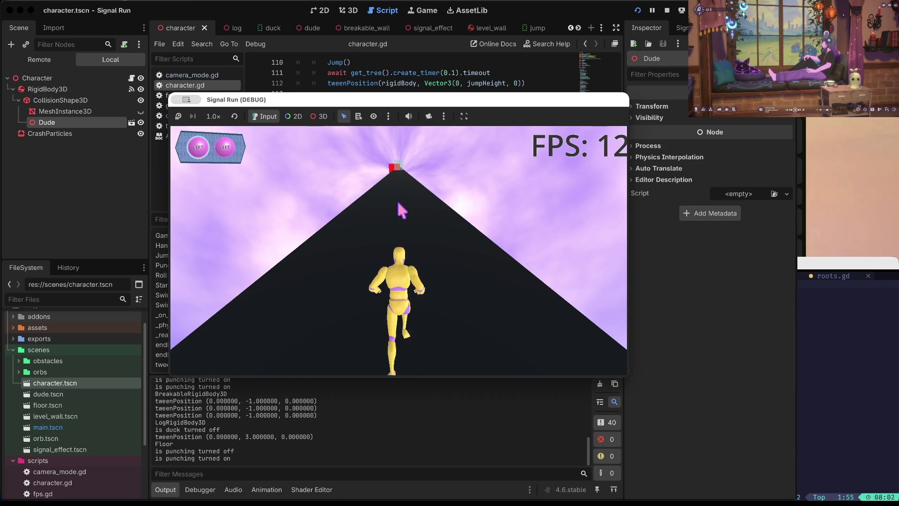
pyautogui.press('Left')
pyautogui.press('space')
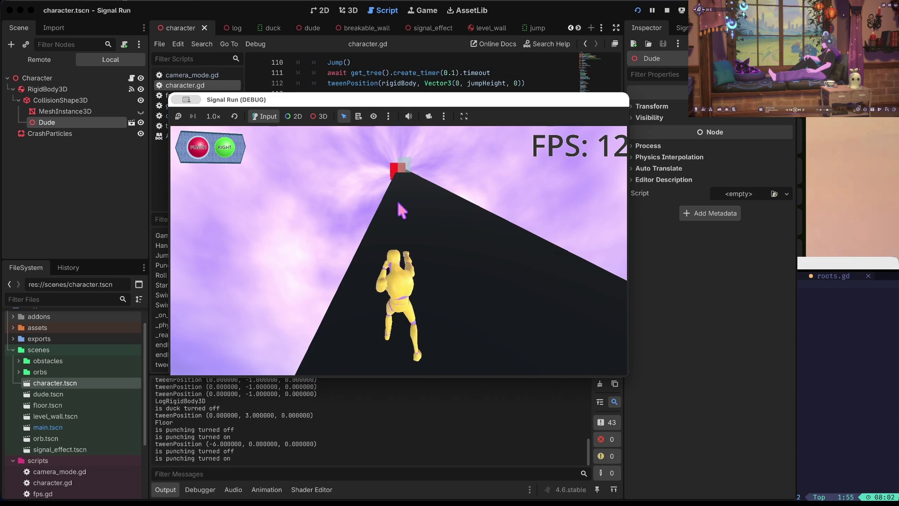
pyautogui.press('Right')
pyautogui.press('Right')
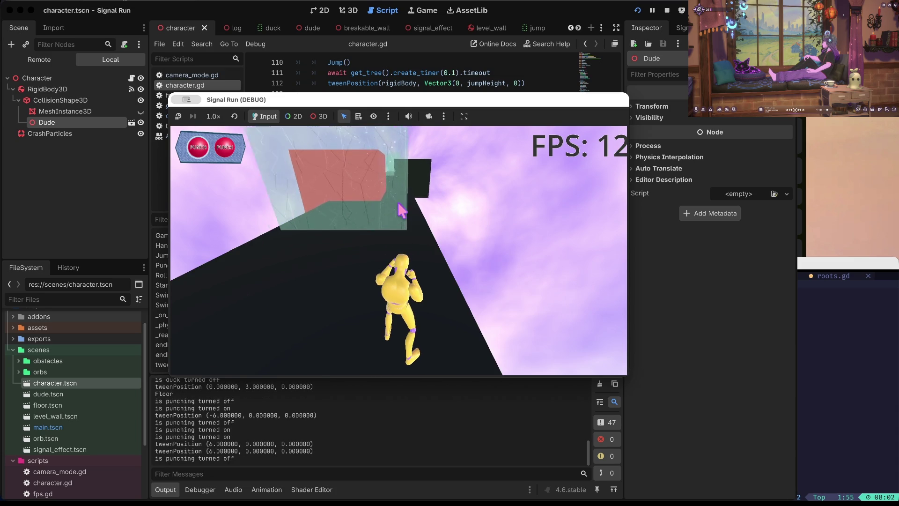
pyautogui.press('space')
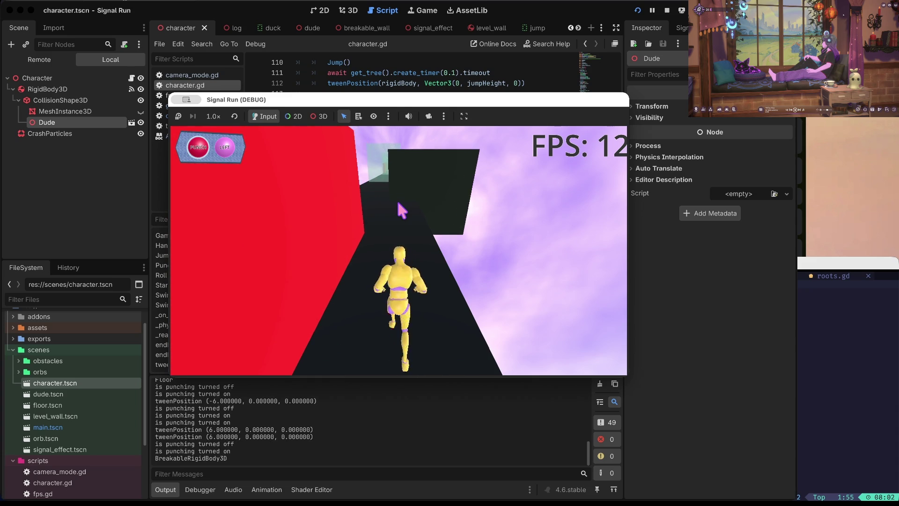
pyautogui.press('space')
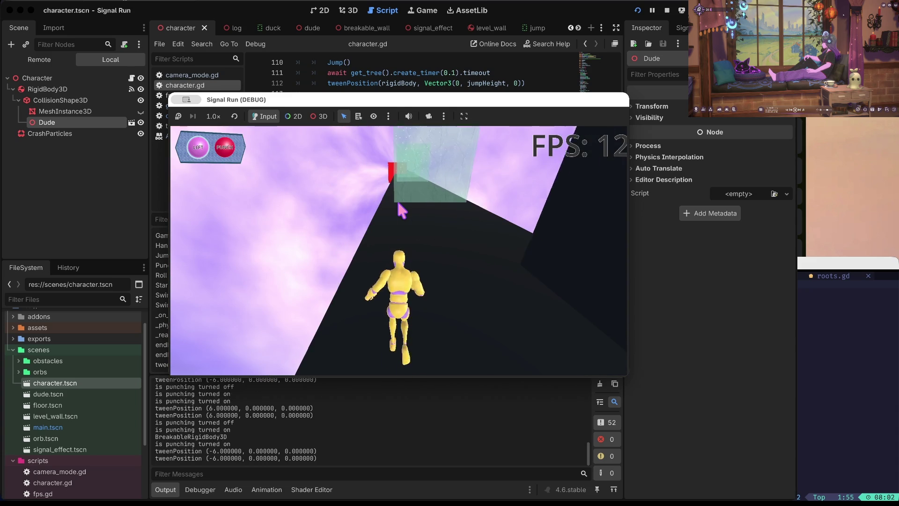
pyautogui.press('space')
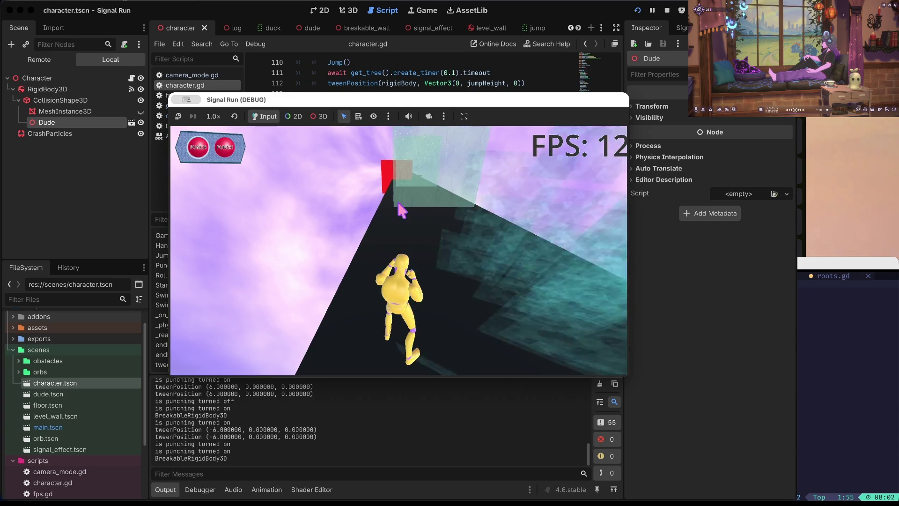
pyautogui.press('space')
pyautogui.press('space')
pyautogui.press('Right')
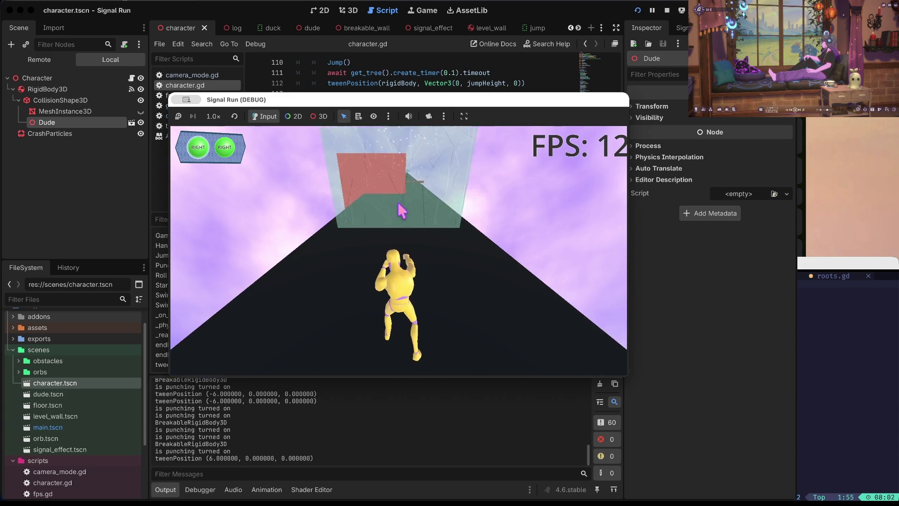
pyautogui.press('space')
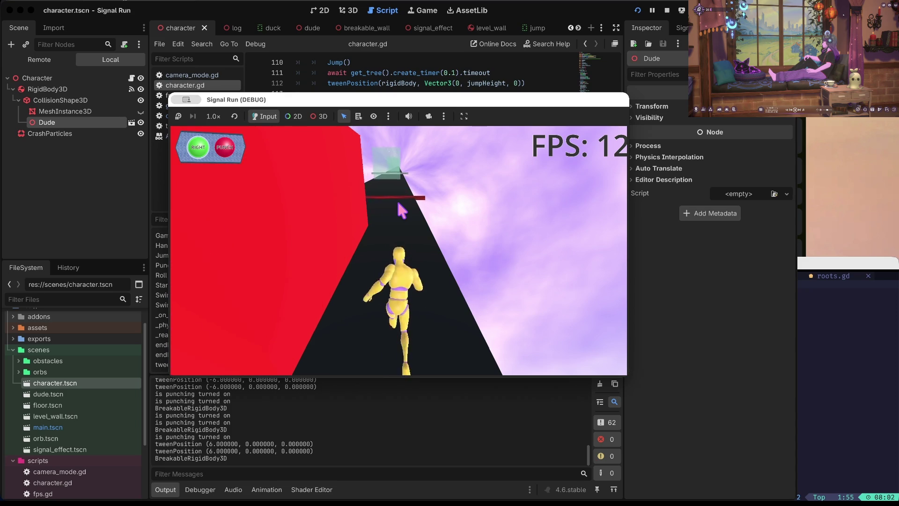
# Duck under red bars and punch more walls until dying, then stop the game with F8
pyautogui.press('Down')
pyautogui.press('Up')
pyautogui.press('Up')
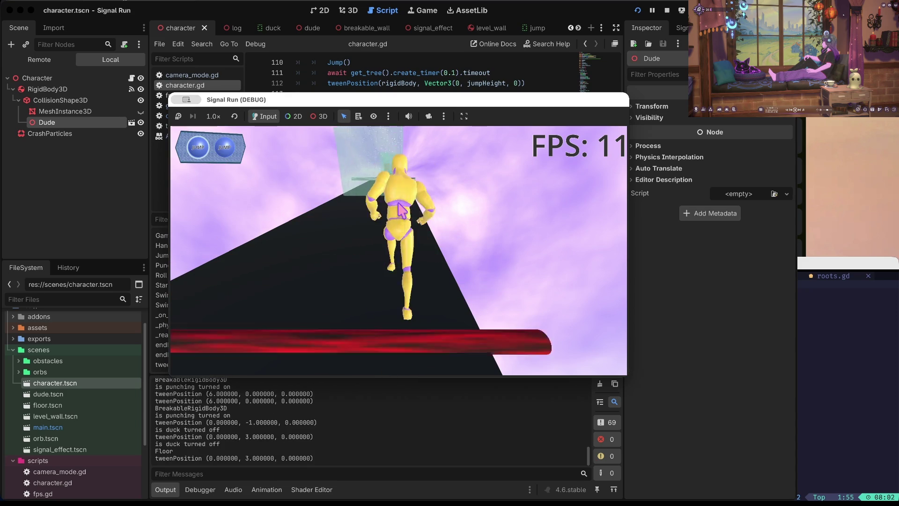
pyautogui.press('space')
pyautogui.press('space')
pyautogui.press('space')
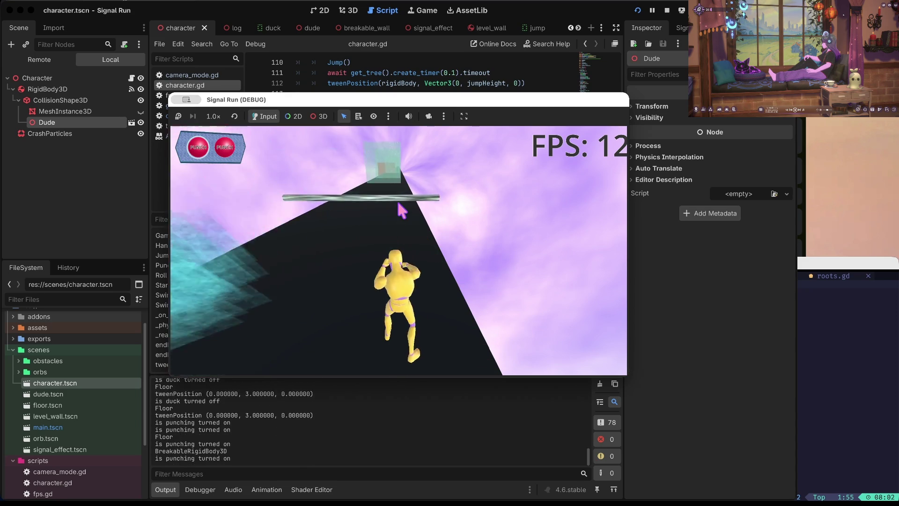
pyautogui.press('Down')
pyautogui.press('Down')
pyautogui.press('Down')
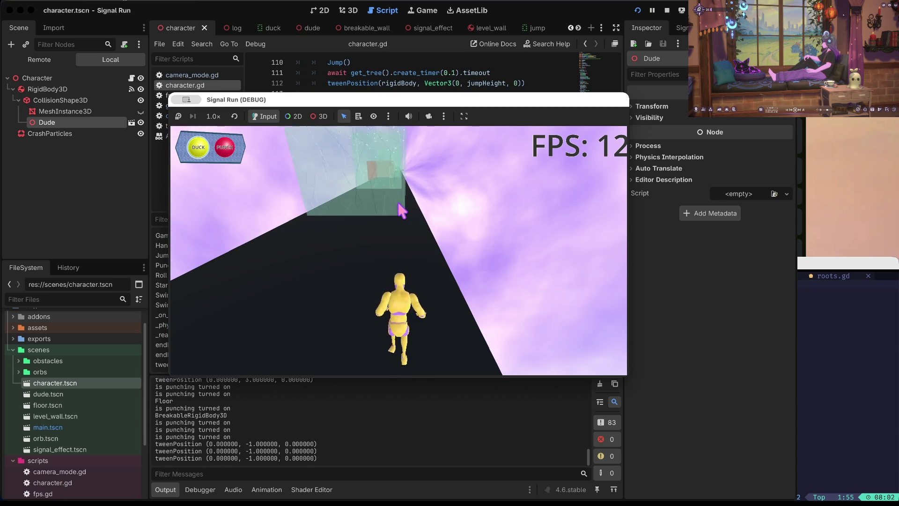
pyautogui.press('space')
pyautogui.press('space')
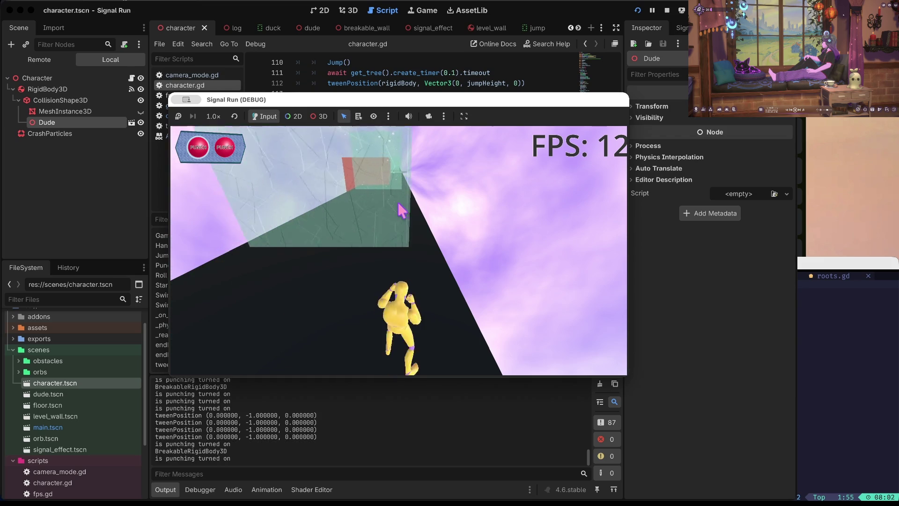
pyautogui.press('space')
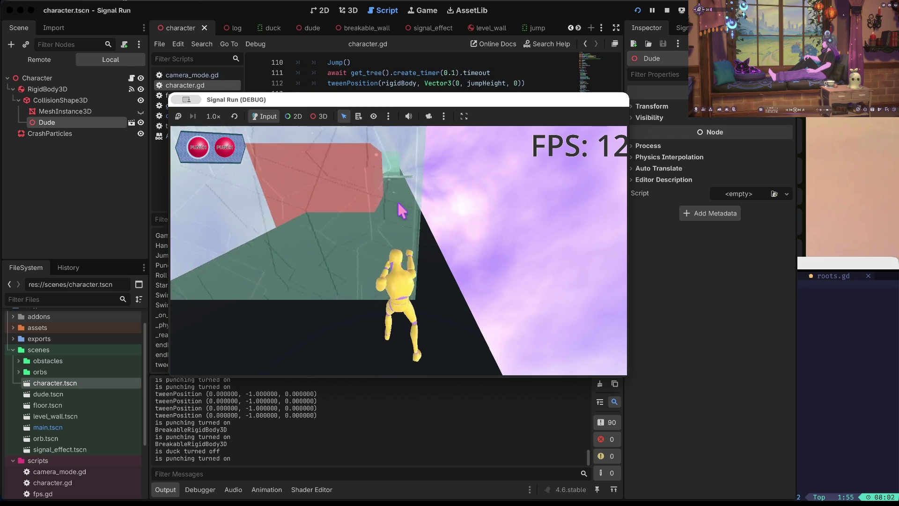
pyautogui.press('space')
pyautogui.press('space')
pyautogui.press('Down')
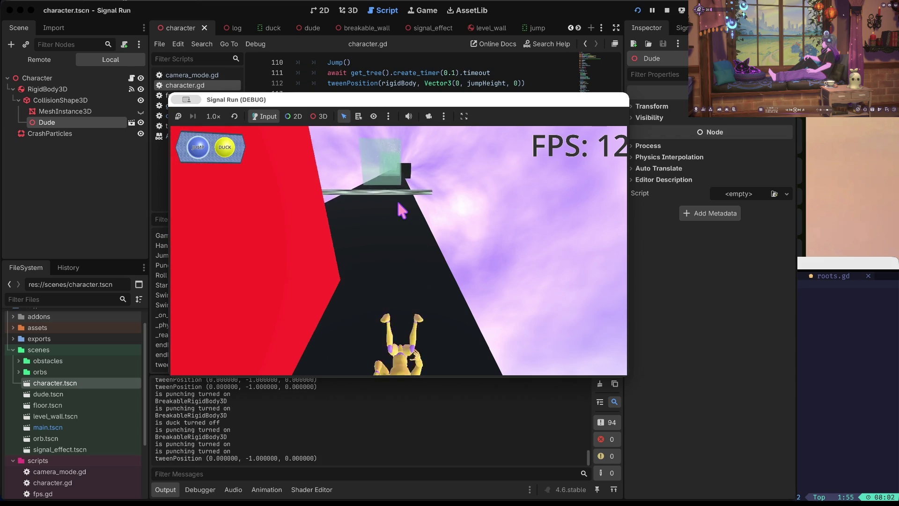
pyautogui.press('Up')
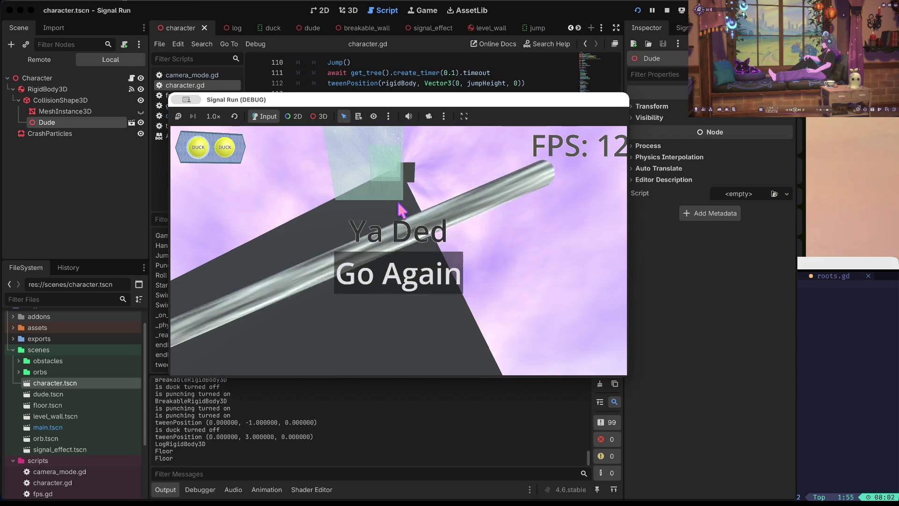
pyautogui.press('F8')
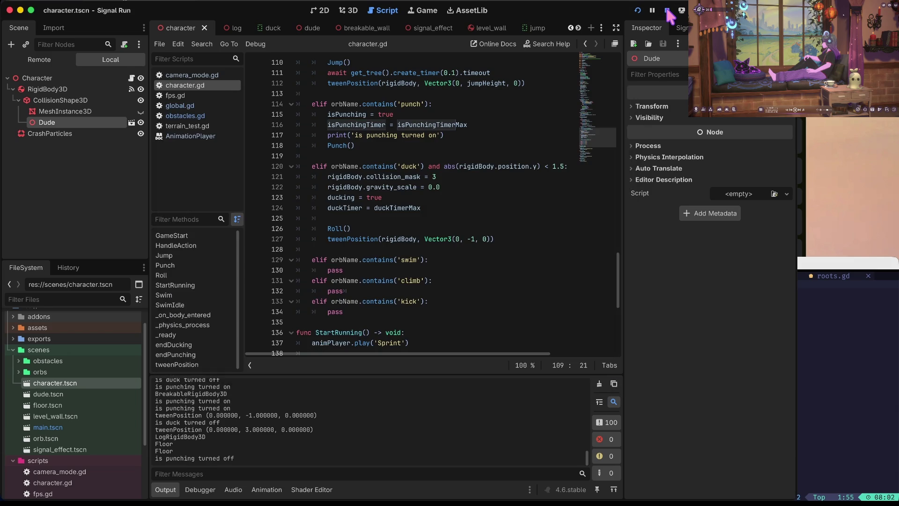
# Save the scene and scripts with Ctrl+S from character.gd
pyautogui.click(506, 145)
pyautogui.hotkey('ctrl', 's')
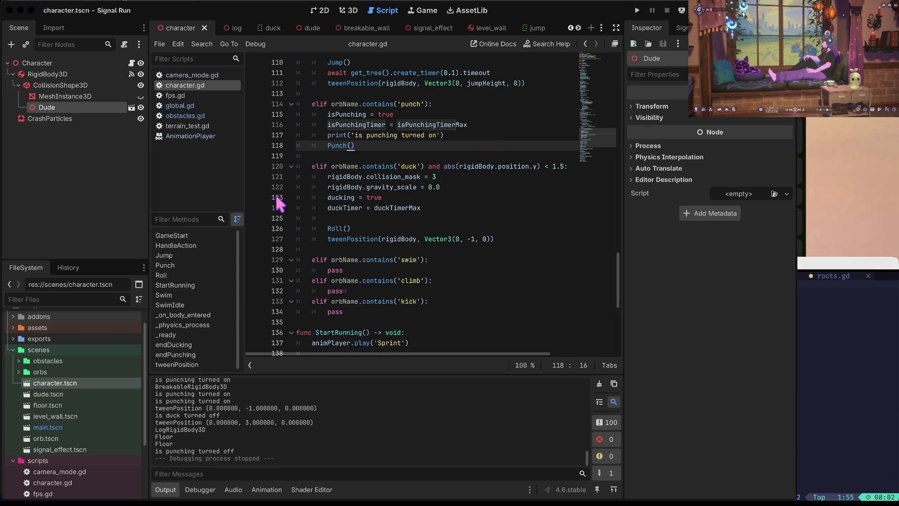
pyautogui.click(446, 124)
pyautogui.click(384, 156)
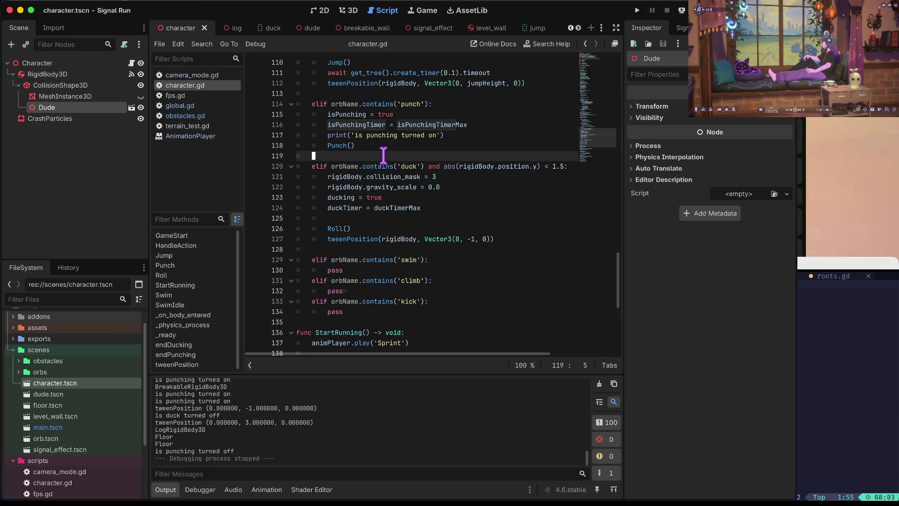
pyautogui.scroll(20, 440, 122)
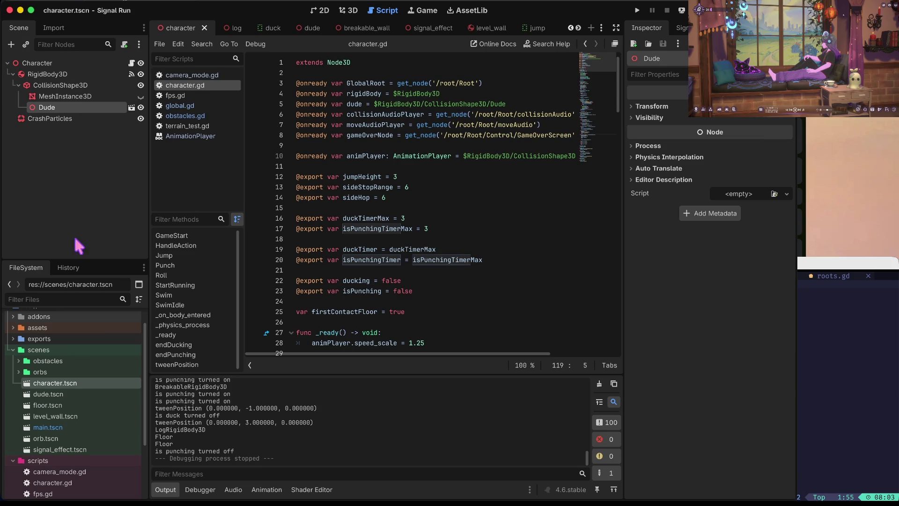
pyautogui.scroll(-4, 66, 379)
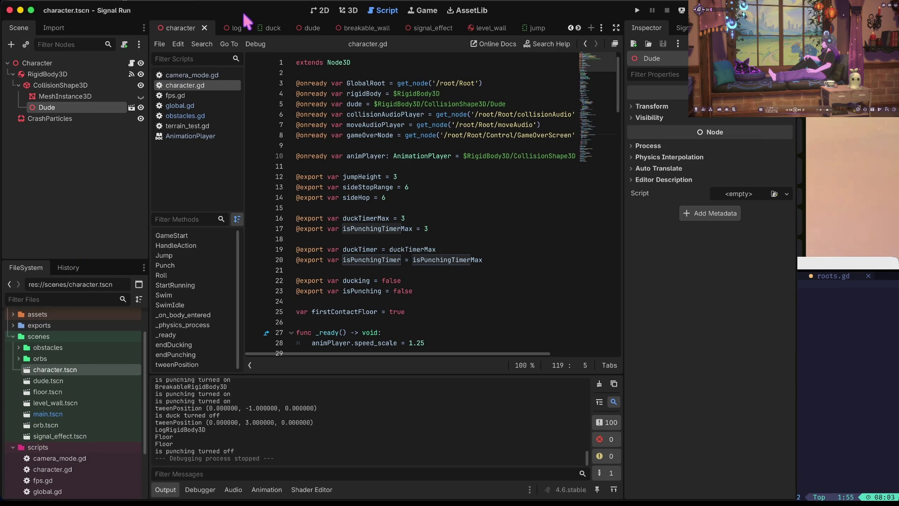
# Open main.tscn from the FileSystem dock in the 2D workspace
pyautogui.click(318, 10)
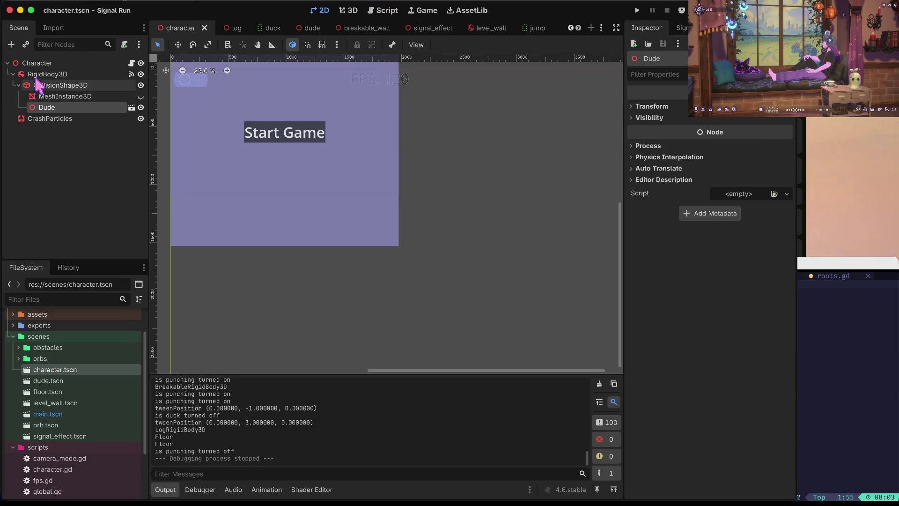
pyautogui.click(48, 415)
pyautogui.doubleClick(48, 415)
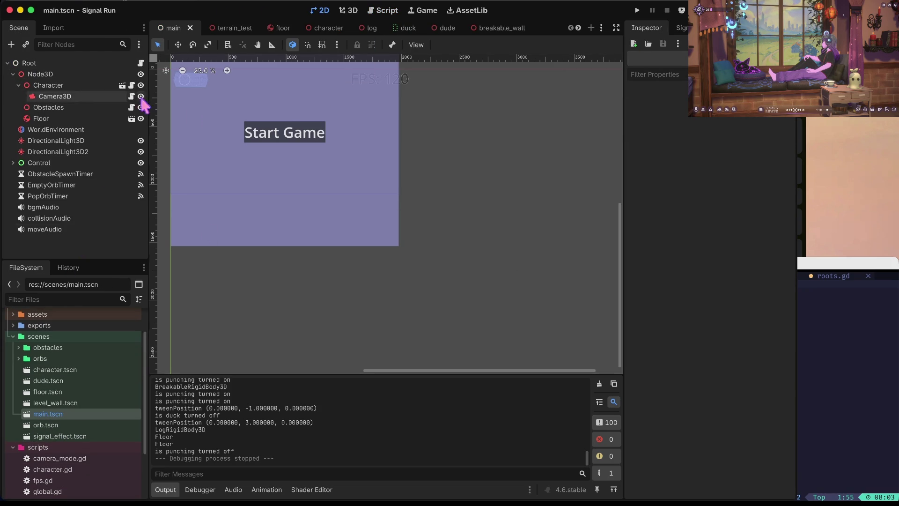
# Select and collapse the Node3D branch, dismissing its context menu
pyautogui.click(13, 74)
pyautogui.click(29, 74)
pyautogui.rightClick(33, 74)
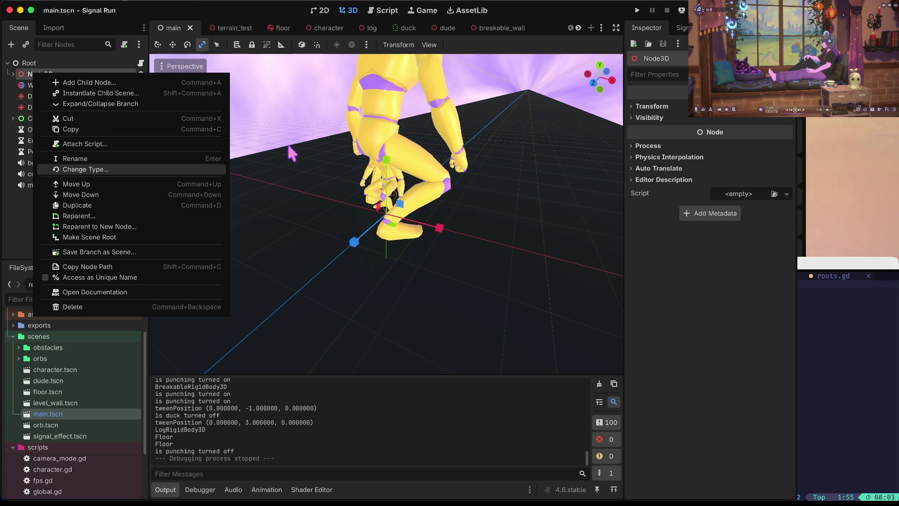
pyautogui.press('Escape')
# Orbit the 3D viewport around the track, then reselect main.tscn in FileSystem
pyautogui.hscroll(-5, 386, 214)
pyautogui.scroll(10, 386, 214)
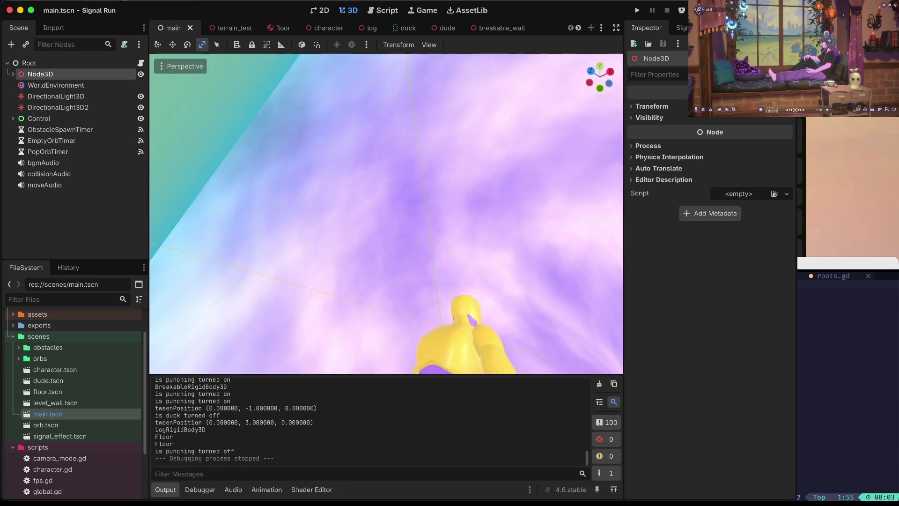
pyautogui.scroll(-10, 386, 214)
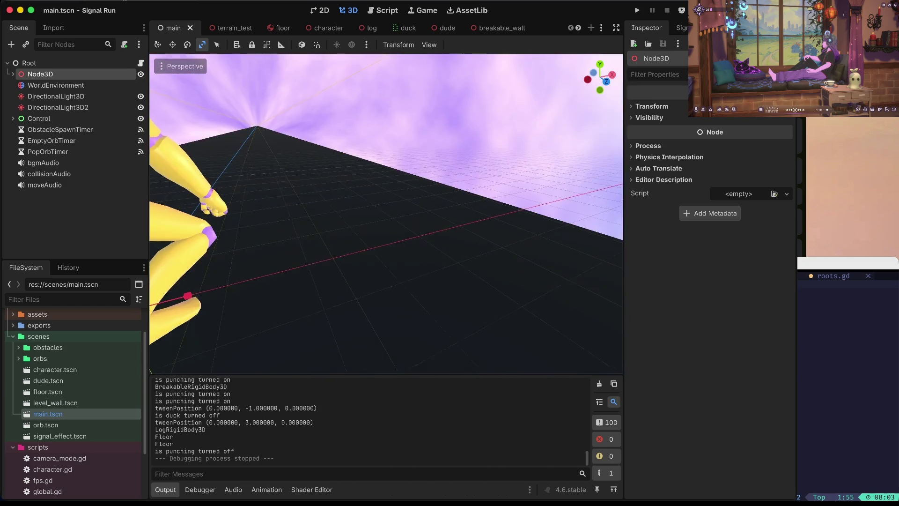
pyautogui.hscroll(-10, 386, 213)
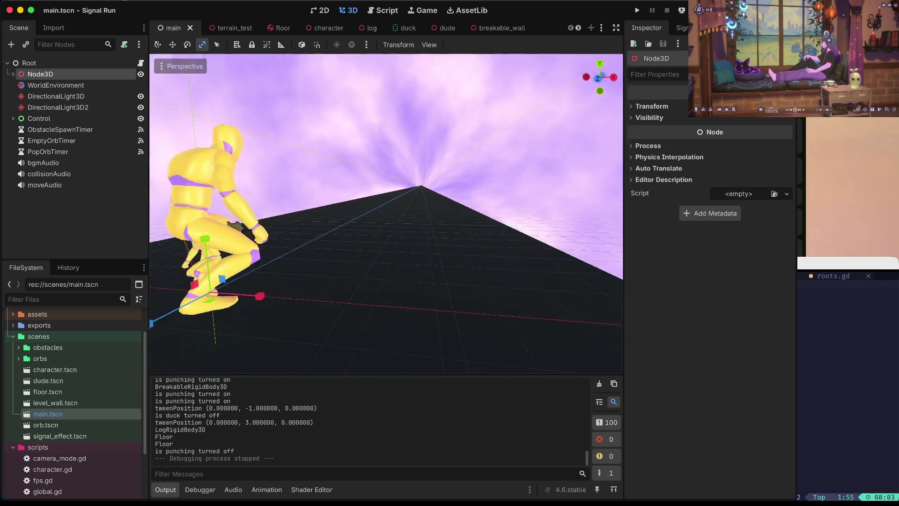
pyautogui.hscroll(-10, 487, 177)
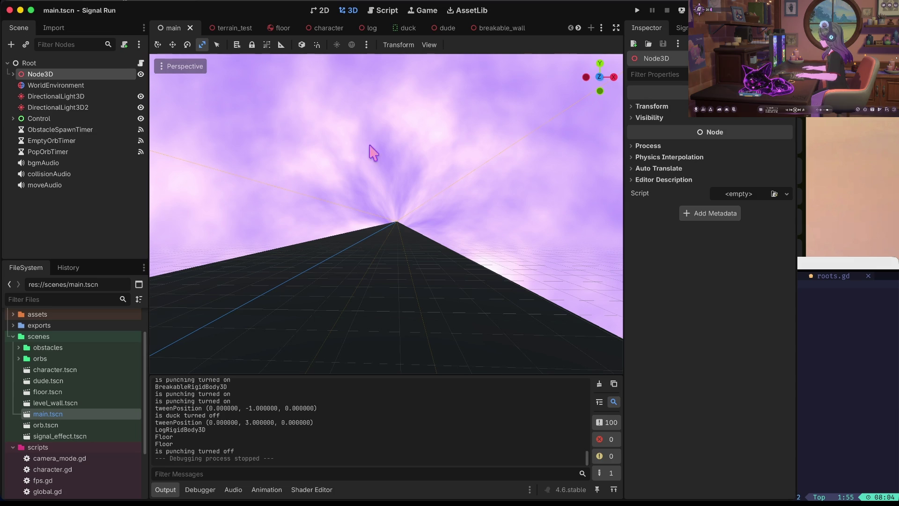
pyautogui.click(45, 403)
pyautogui.click(48, 414)
pyautogui.scroll(-3, 49, 419)
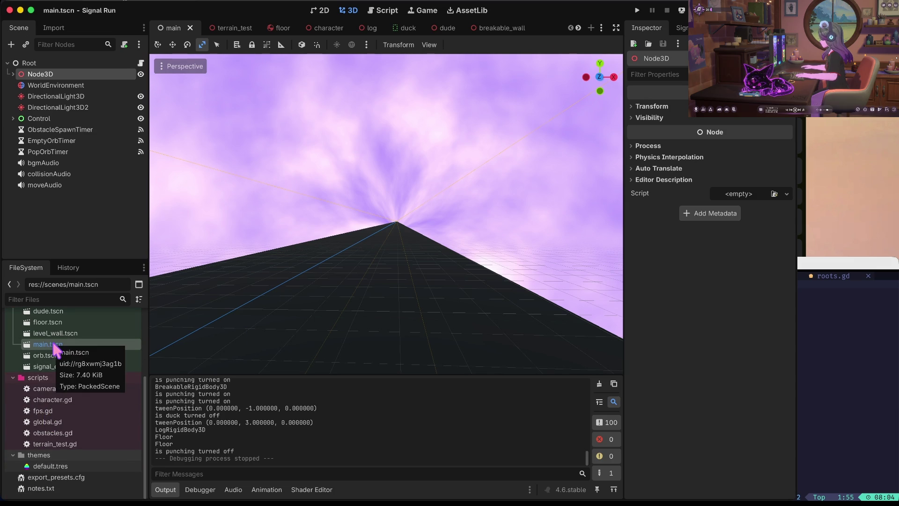
# In the 2D workspace, browse the Control branch's child nodes and select the fps label
pyautogui.click(326, 10)
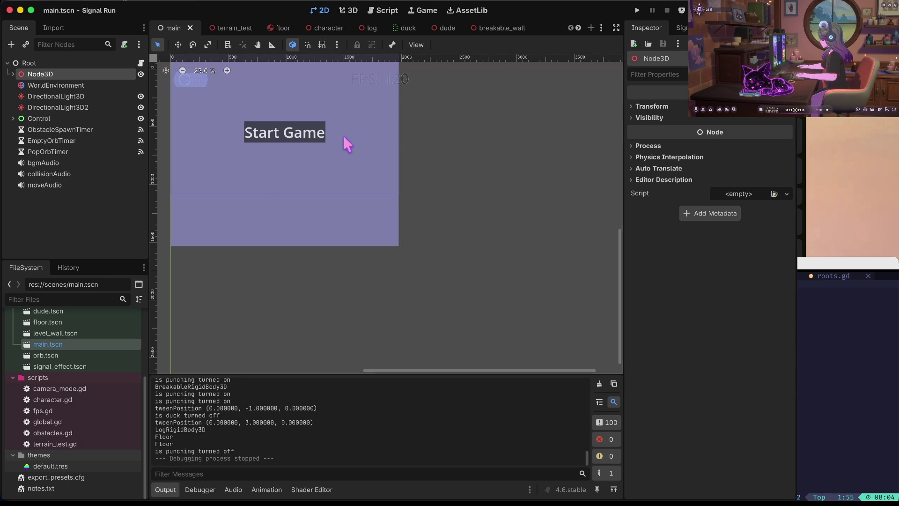
pyautogui.click(411, 77)
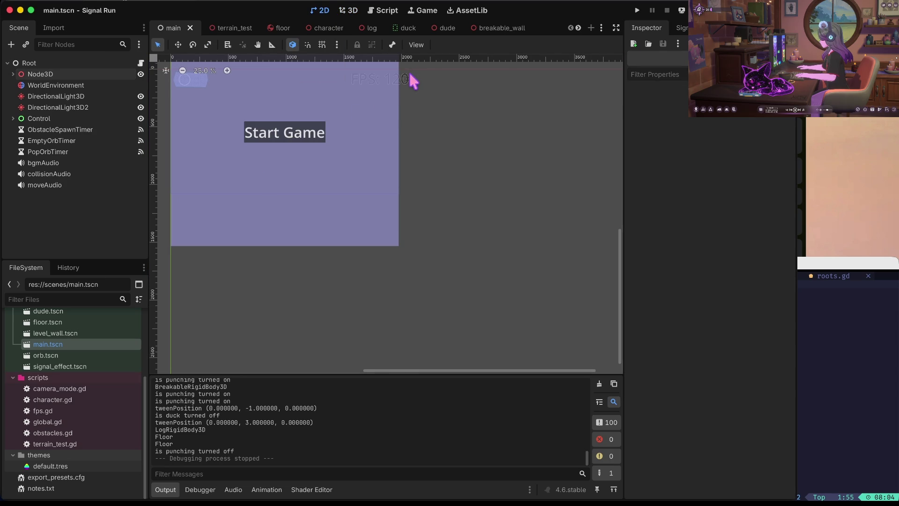
pyautogui.click(13, 118)
pyautogui.click(18, 140)
pyautogui.click(18, 141)
pyautogui.click(19, 152)
pyautogui.click(19, 151)
pyautogui.click(18, 162)
pyautogui.click(38, 129)
pyautogui.click(379, 76)
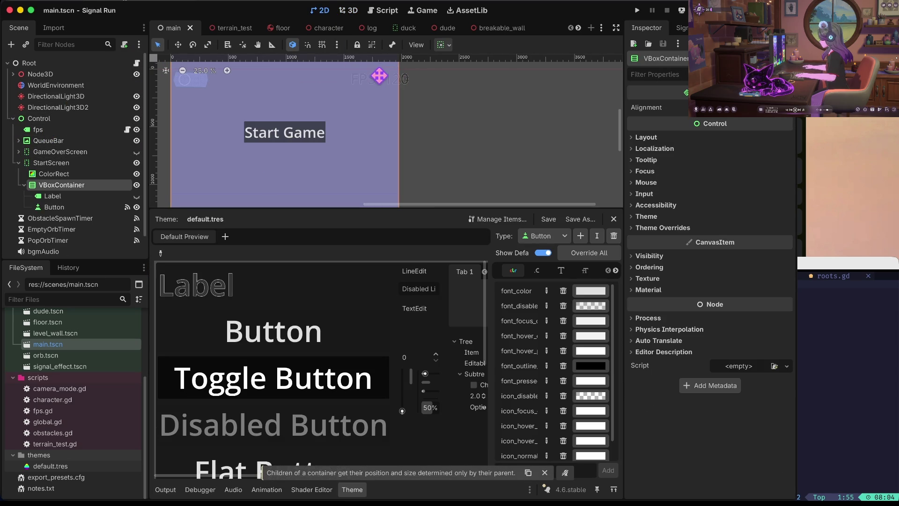
pyautogui.click(60, 151)
pyautogui.click(18, 163)
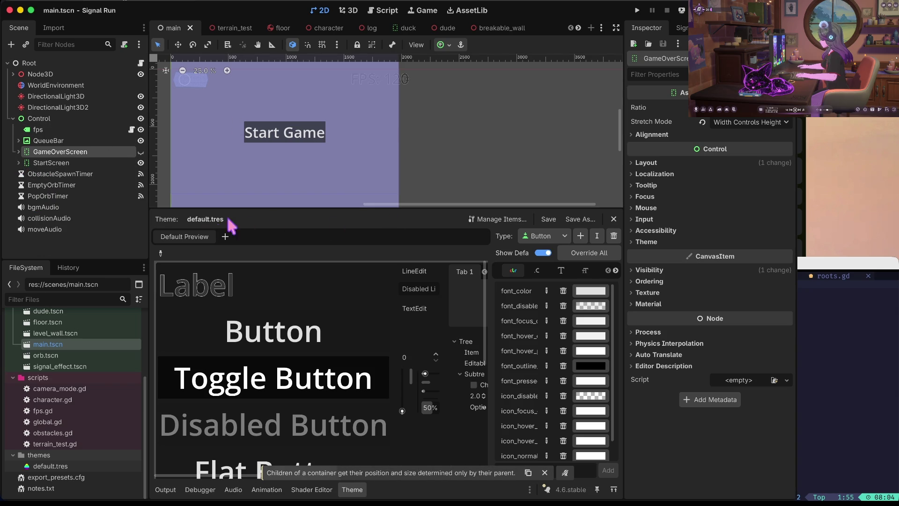
pyautogui.click(168, 489)
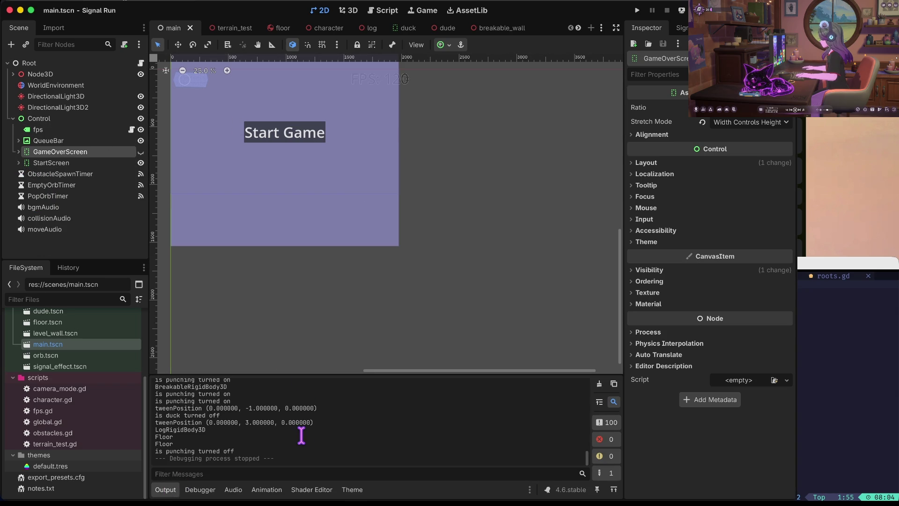
pyautogui.click(37, 130)
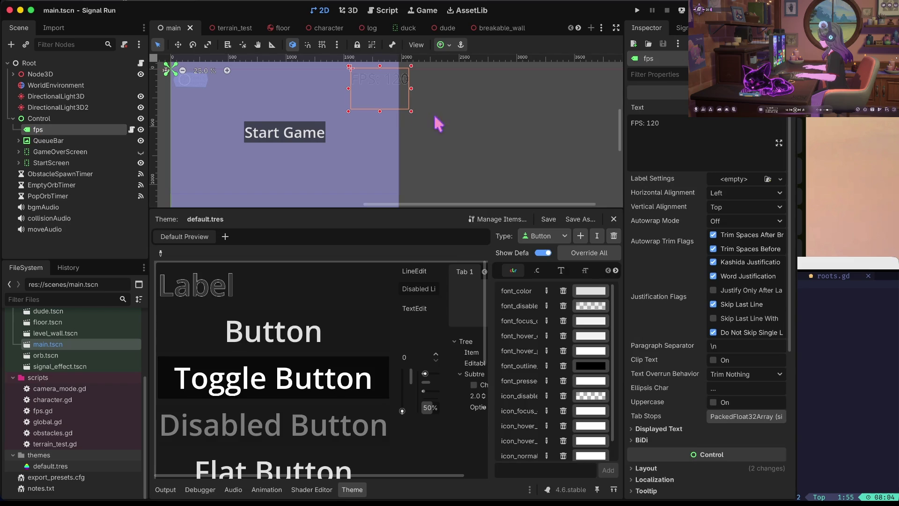
# Shift the fps label slightly left and save the scene
pyautogui.press('w')
pyautogui.moveTo(400, 95); pyautogui.dragTo(386, 99)
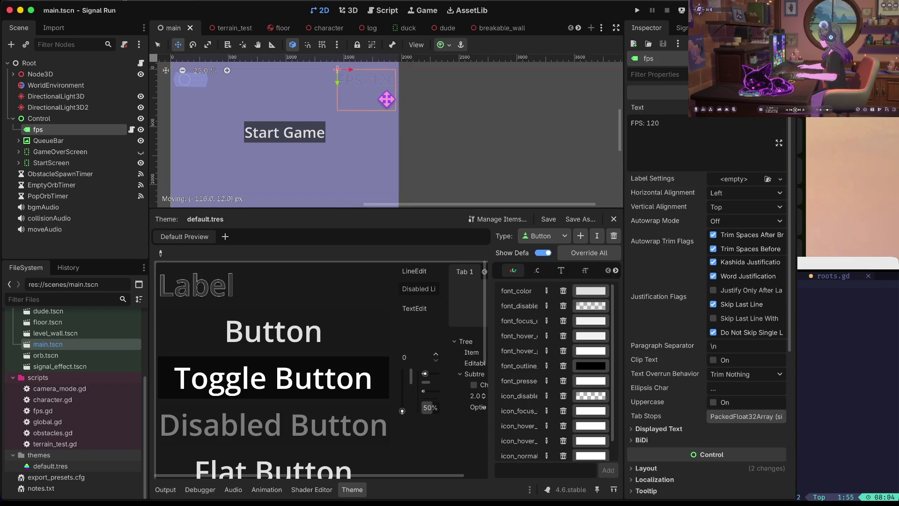
pyautogui.hotkey('ctrl', 's')
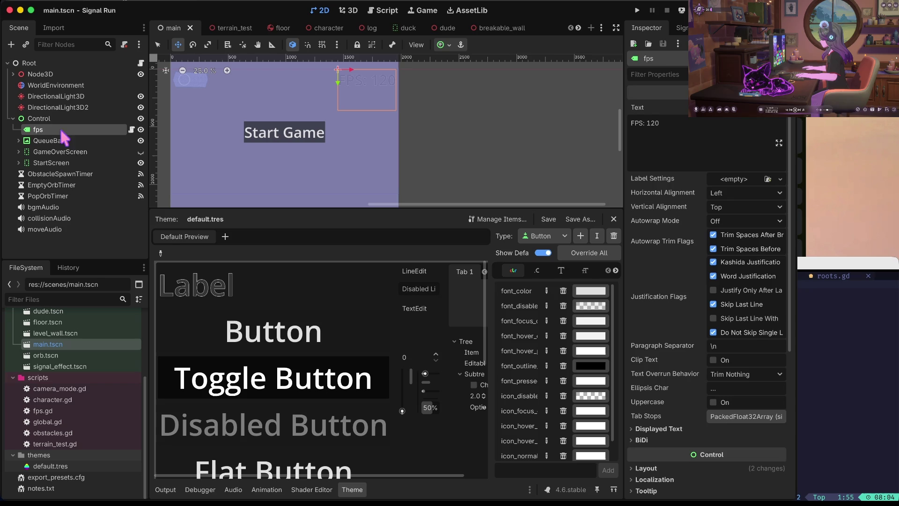
# Duplicate fps as a label named points whose text reads 'Points: 0'
pyautogui.hotkey('ctrl', 'd')
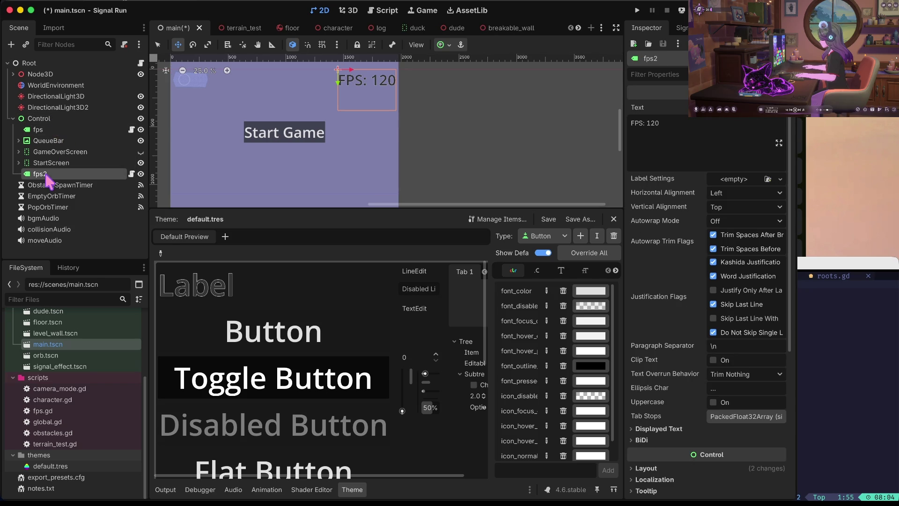
pyautogui.doubleClick(46, 174)
pyautogui.write('p')
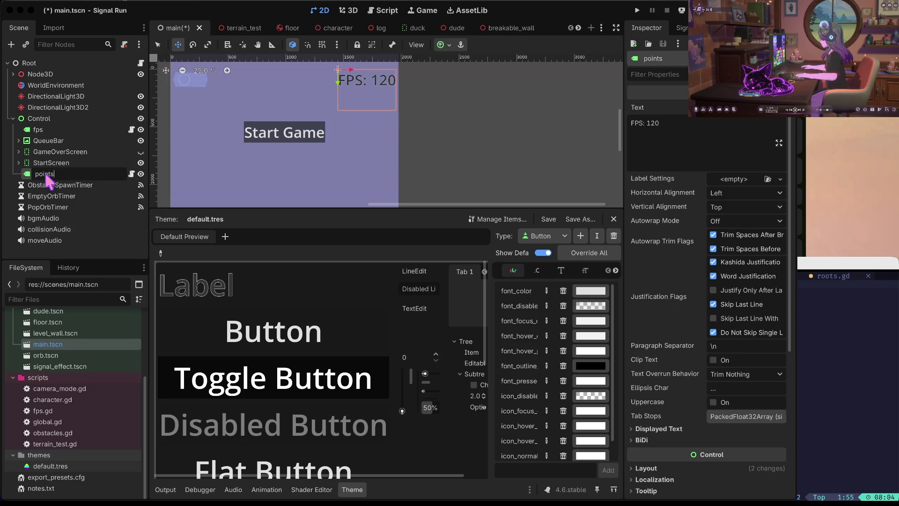
pyautogui.press('Return')
pyautogui.click(688, 135)
pyautogui.press('BackSpace')
pyautogui.press('BackSpace')
pyautogui.press('BackSpace')
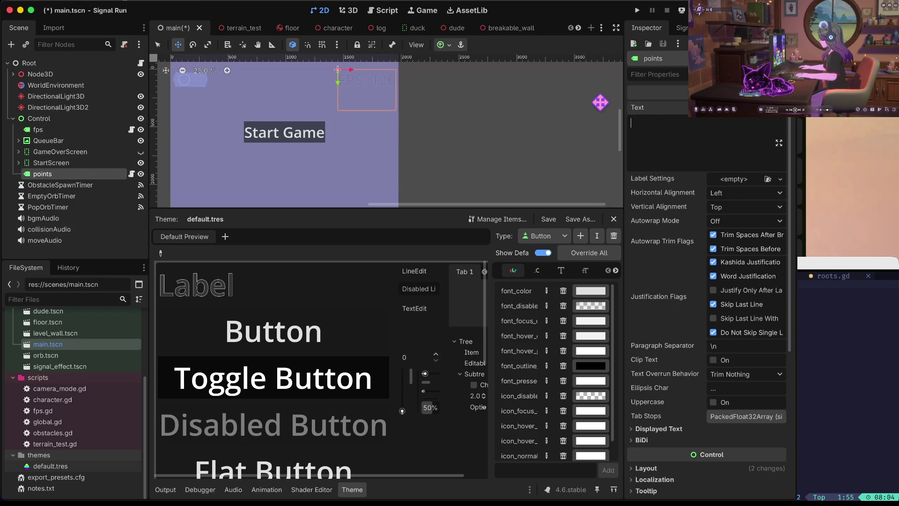
pyautogui.write('Points:')
pyautogui.press('BackSpace')
pyautogui.press('BackSpace')
pyautogui.press('BackSpace')
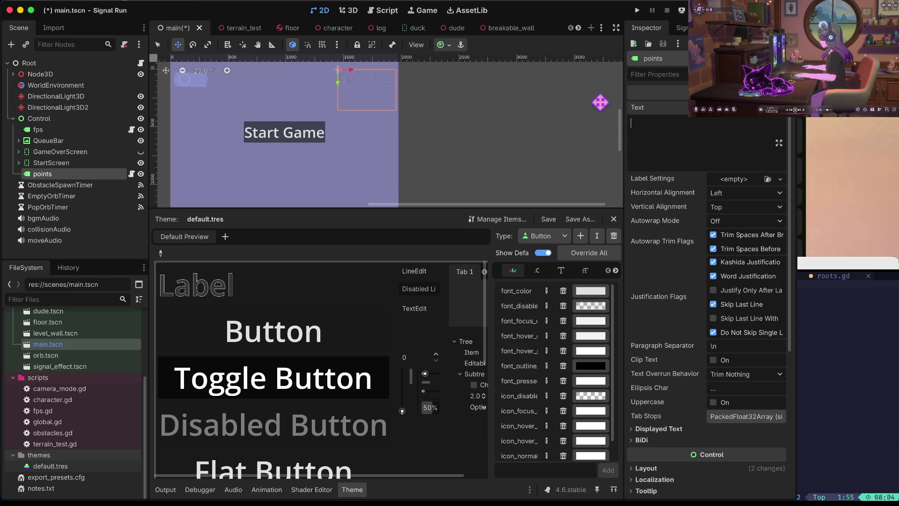
pyautogui.write('0')
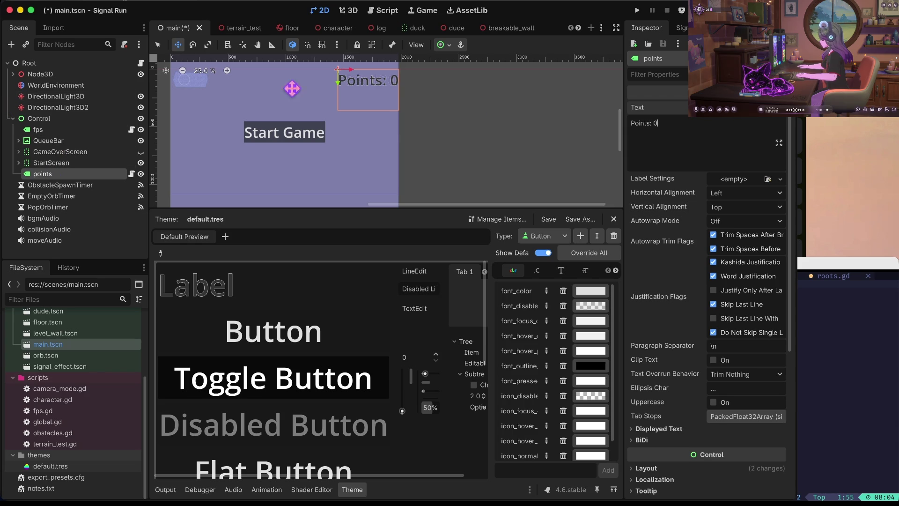
# Place the Points: 0 label at the top-left of the game screen and save
pyautogui.moveTo(380, 84)
pyautogui.mouseDown()
pyautogui.moveTo(237, 84)
pyautogui.moveTo(263, 86)
pyautogui.moveTo(383, 203)
pyautogui.moveTo(215, 202)
pyautogui.mouseUp()
pyautogui.scroll(-5, 396, 152)
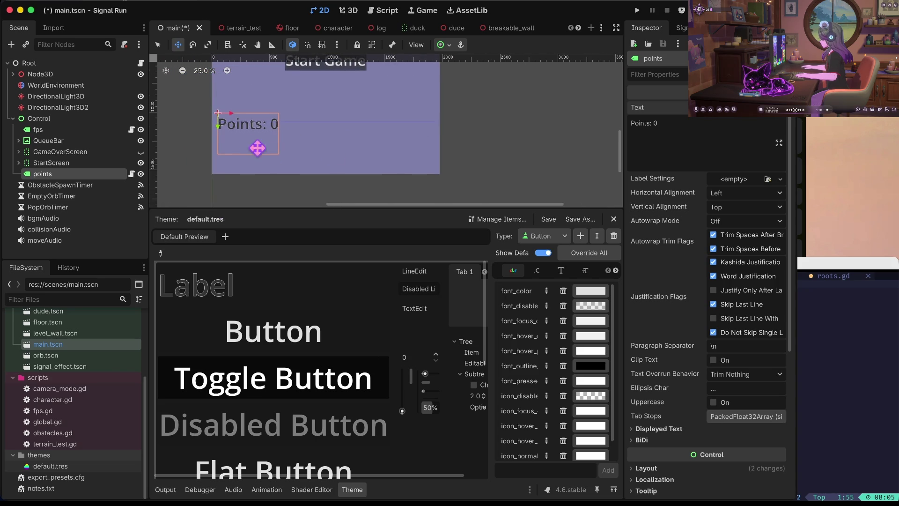
pyautogui.scroll(5, 315, 128)
pyautogui.hscroll(-3, 315, 128)
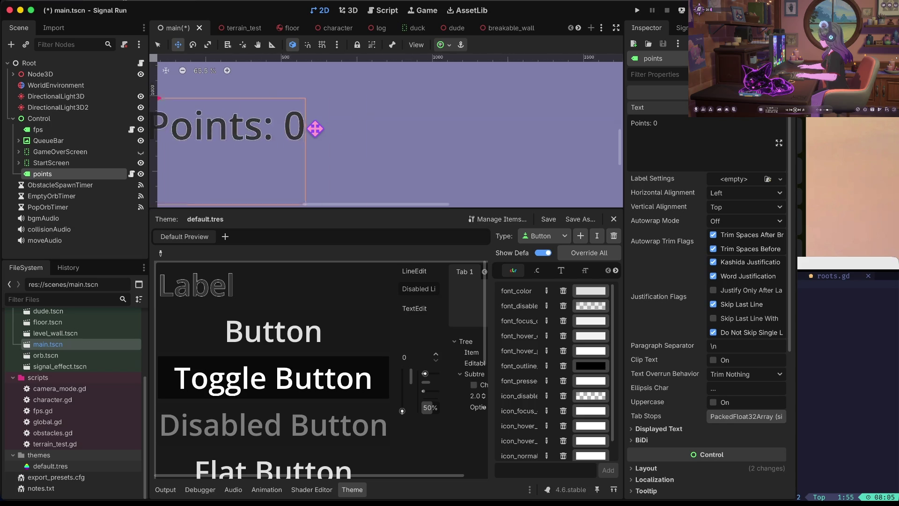
pyautogui.scroll(-5, 315, 129)
pyautogui.hscroll(-2, 315, 129)
pyautogui.moveTo(315, 128)
pyautogui.mouseDown()
pyautogui.moveTo(343, 97)
pyautogui.moveTo(317, 122)
pyautogui.mouseUp()
pyautogui.hotkey('ctrl', 's')
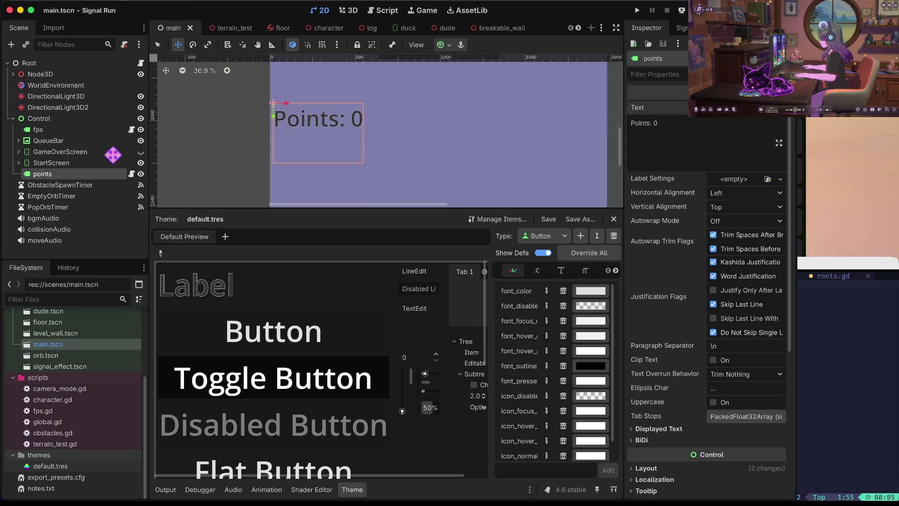
# Detach the copied fps script from the points node
pyautogui.click(131, 174)
pyautogui.rightClick(112, 180)
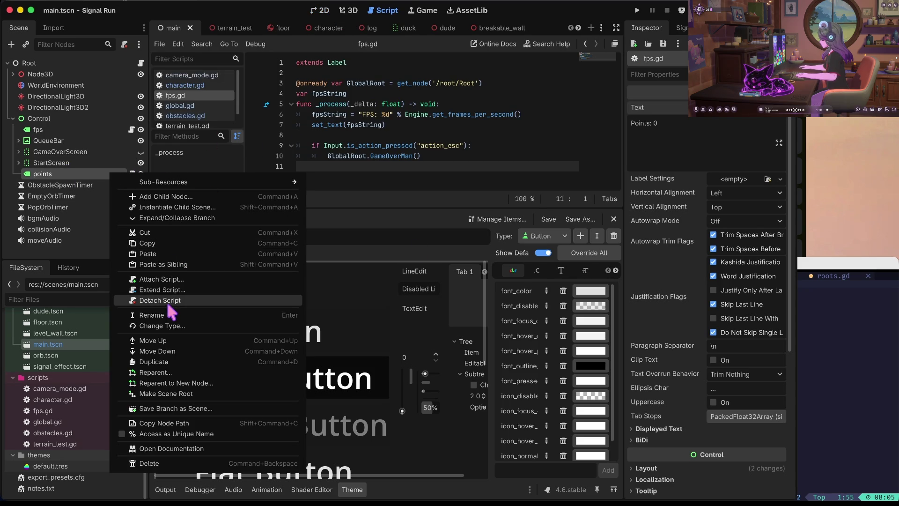
pyautogui.click(168, 300)
# Attach a new script at res://scripts/points.gd to points and save main.tscn
pyautogui.rightClick(103, 177)
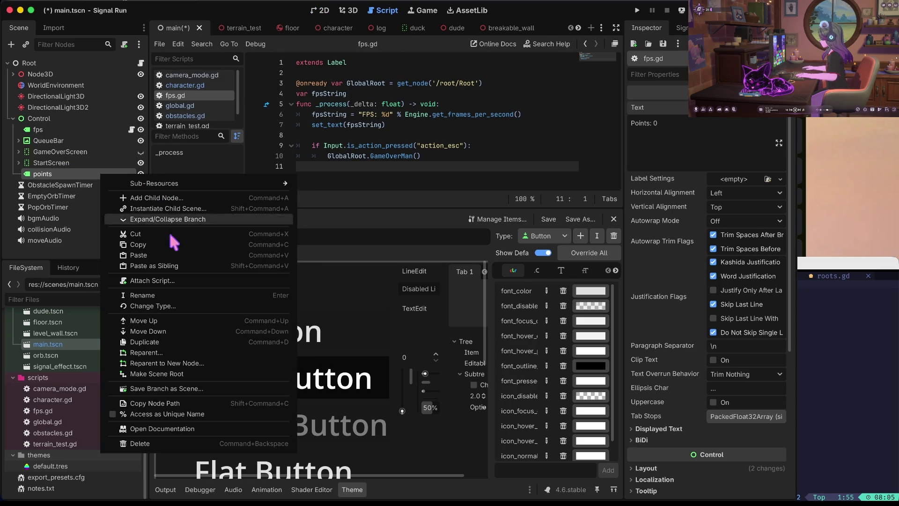
pyautogui.click(170, 280)
pyautogui.hotkey('ctrl', 'BackSpace')
pyautogui.hotkey('ctrl', 'BackSpace')
pyautogui.write('s://scripts/')
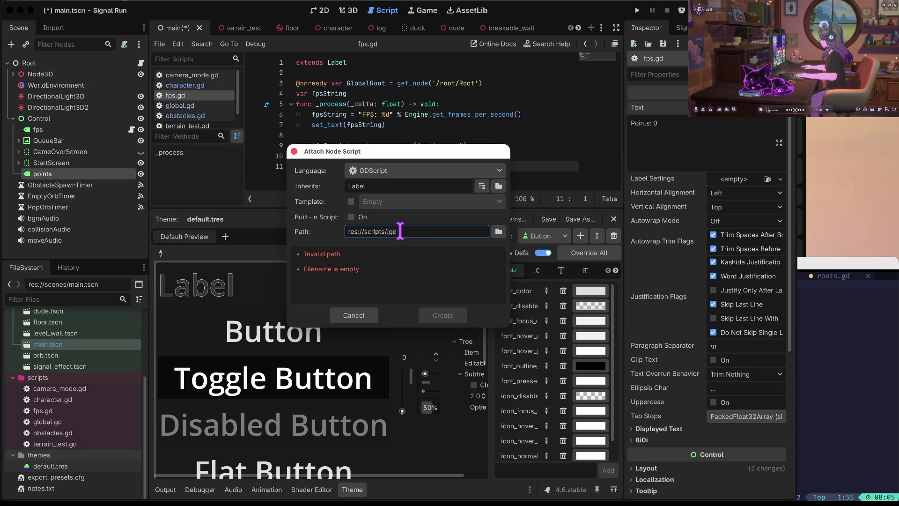
pyautogui.write('points')
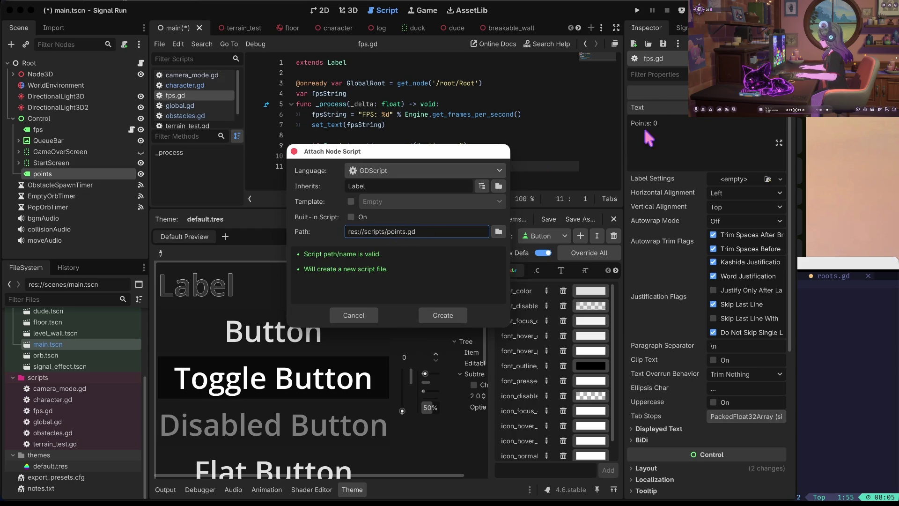
pyautogui.click(444, 315)
pyautogui.hotkey('ctrl', 's')
pyautogui.click(131, 130)
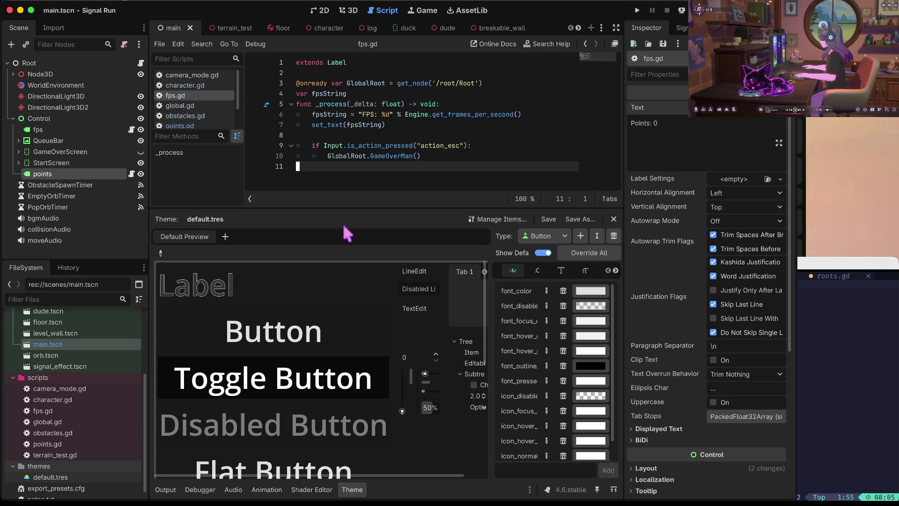
# Enlarge the code area and copy the fpsString and set_text lines from fps.gd
pyautogui.moveTo(356, 211)
pyautogui.mouseDown()
pyautogui.moveTo(339, 361)
pyautogui.moveTo(342, 333)
pyautogui.mouseUp()
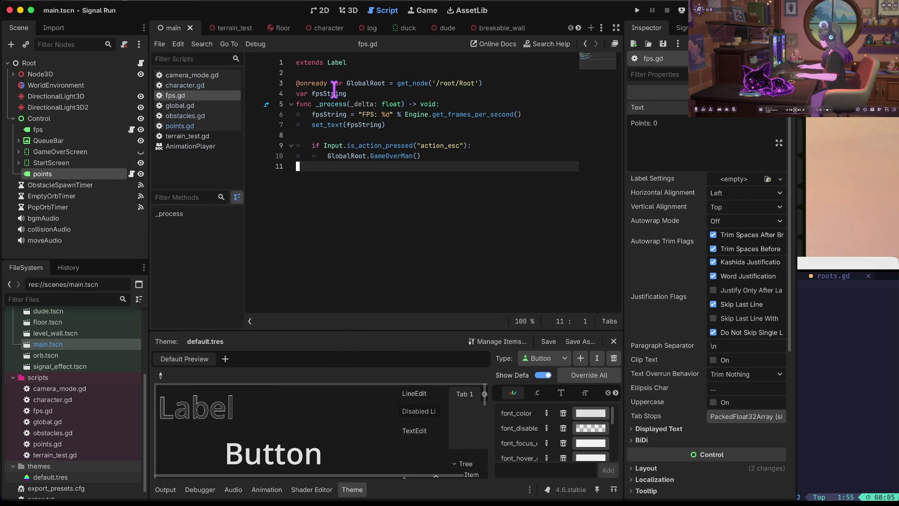
pyautogui.click(303, 104)
pyautogui.press('Down')
pyautogui.press('Up')
pyautogui.press('Up')
pyautogui.press('Down')
pyautogui.press('Down')
pyautogui.press('Down')
pyautogui.press('Up')
pyautogui.press('Home')
pyautogui.hotkey('shift', 'End')
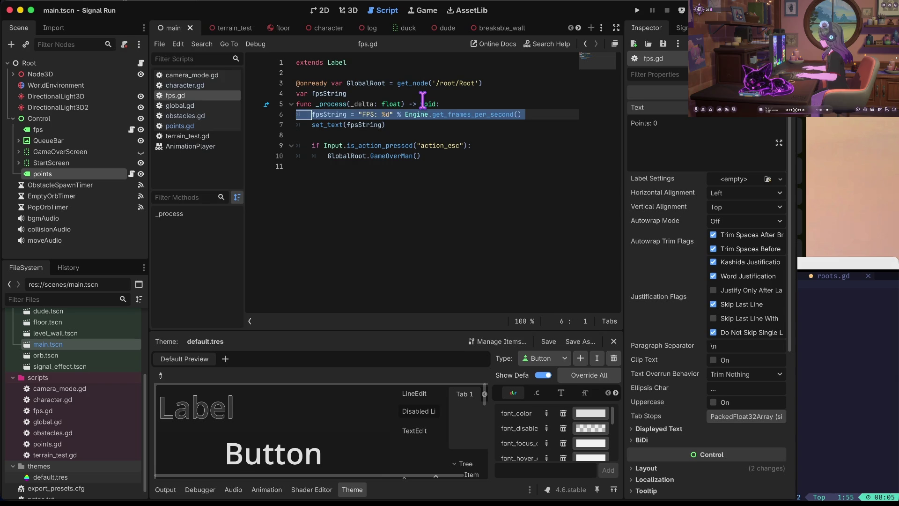
pyautogui.hotkey('shift', 'Right')
pyautogui.press('Right')
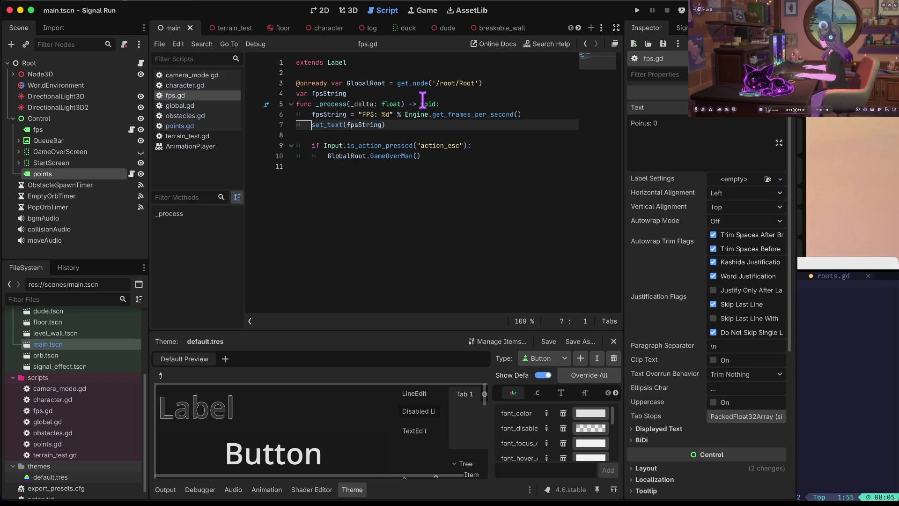
pyautogui.hotkey('shift', 'End')
pyautogui.hotkey('shift', 'Up')
pyautogui.hotkey('ctrl', 'c')
pyautogui.press('Left')
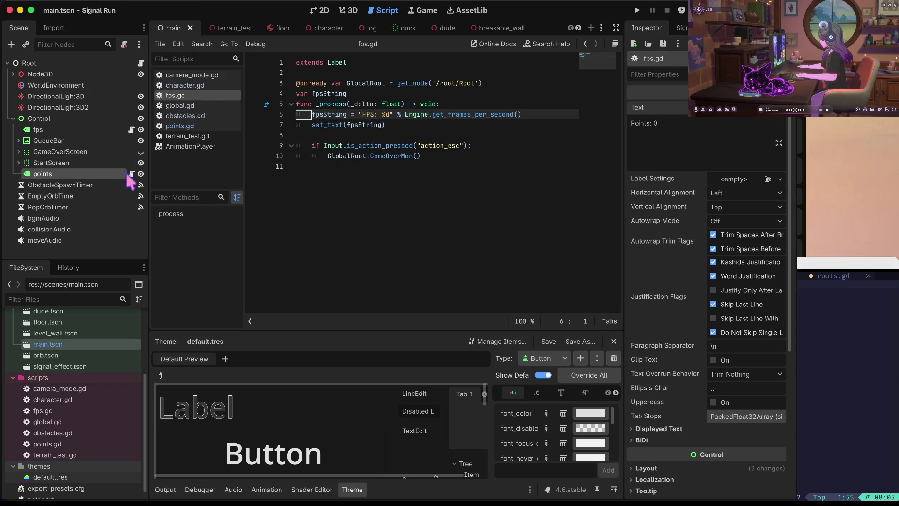
# Paste the copied lines into points.gd below extends Label
pyautogui.click(132, 174)
pyautogui.click(353, 149)
pyautogui.press('Return')
pyautogui.write('func update')
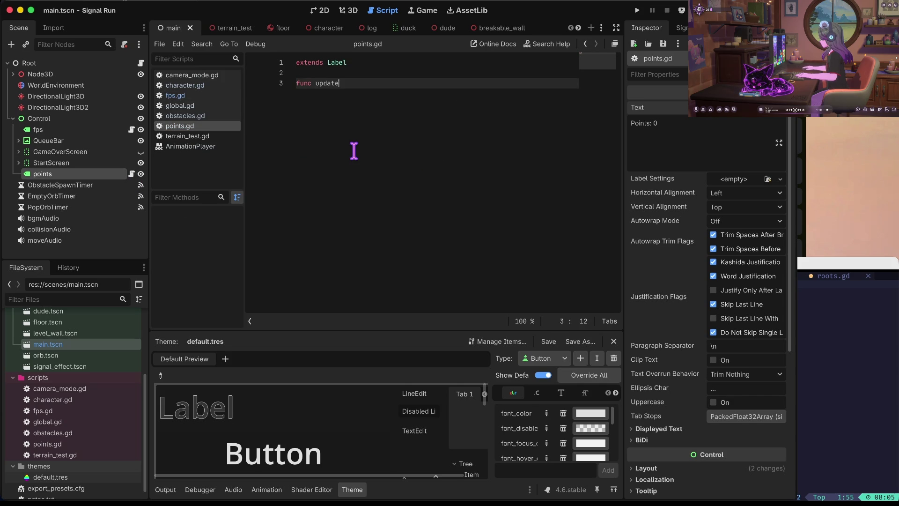
pyautogui.hotkey('ctrl', 'z')
pyautogui.hotkey('ctrl', 'v')
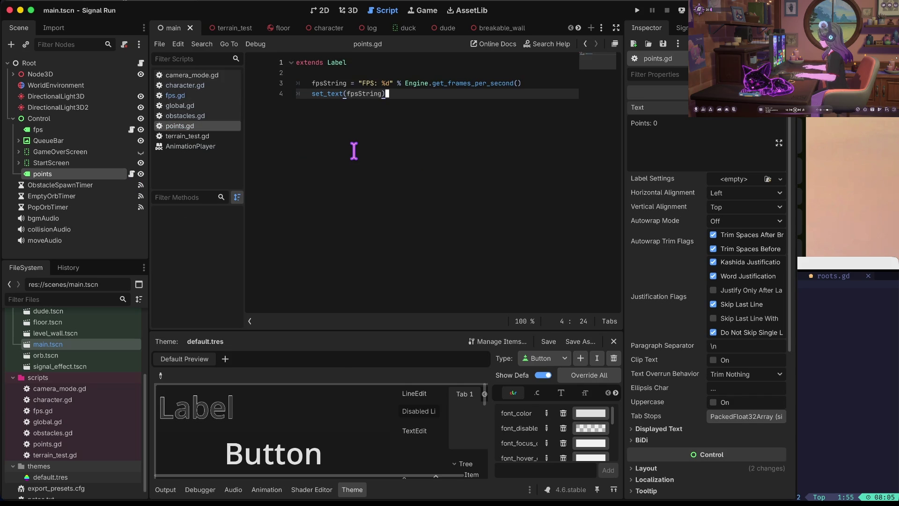
# Compare fps.gd with points.gd by switching between the two scripts
pyautogui.click(66, 130)
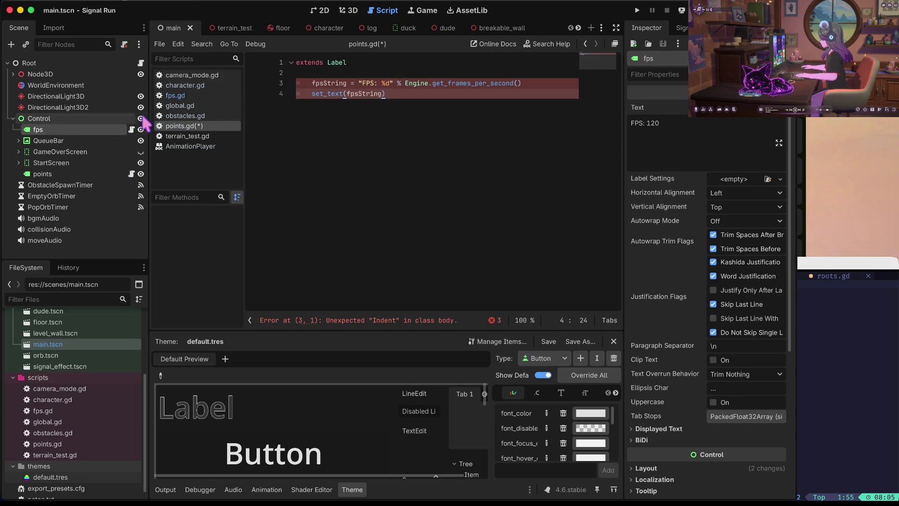
pyautogui.click(133, 131)
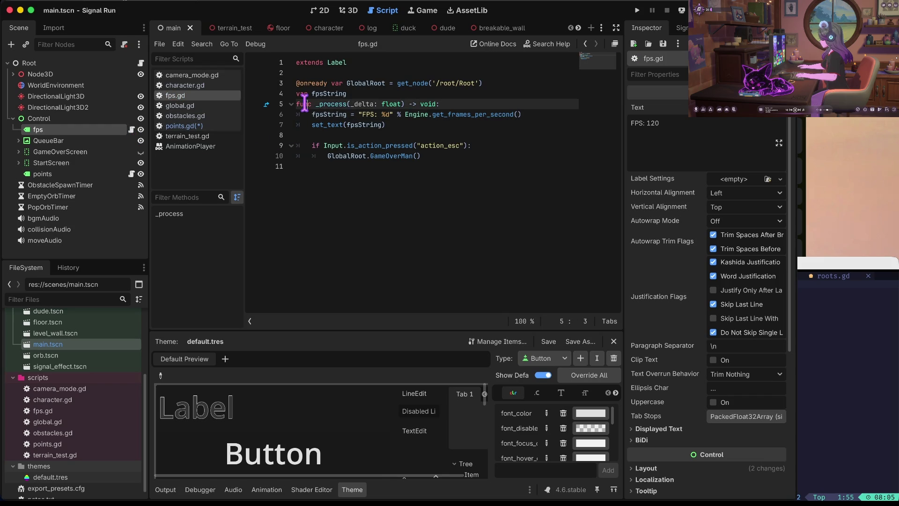
pyautogui.click(70, 175)
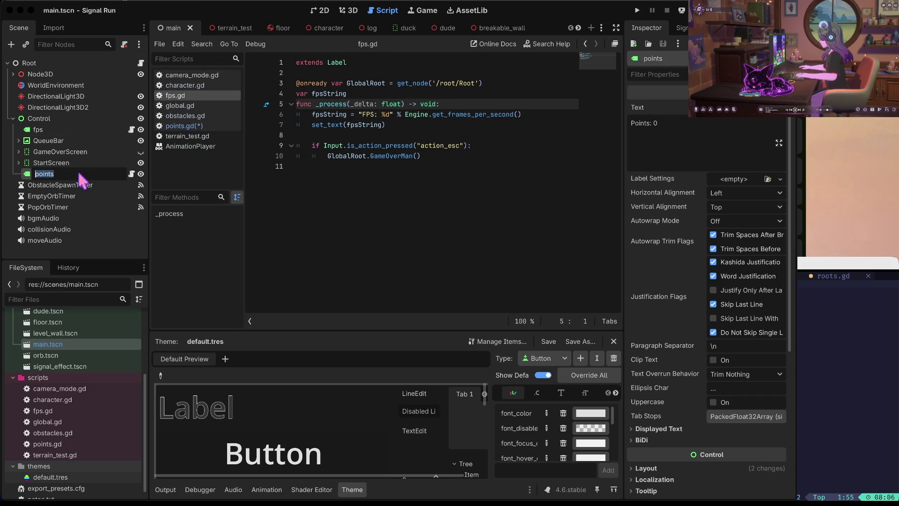
pyautogui.click(132, 174)
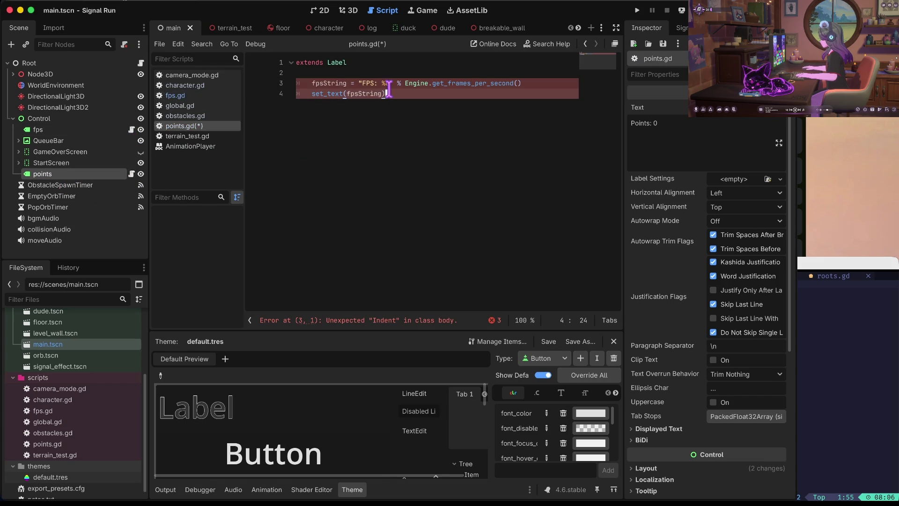
# Restore the _process function line and add a points += _delta line to its body
pyautogui.hotkey('ctrl', 'z')
pyautogui.hotkey('ctrl', 'z')
pyautogui.hotkey('ctrl', 'z')
pyautogui.press('Return')
pyautogui.write('var points = 0')
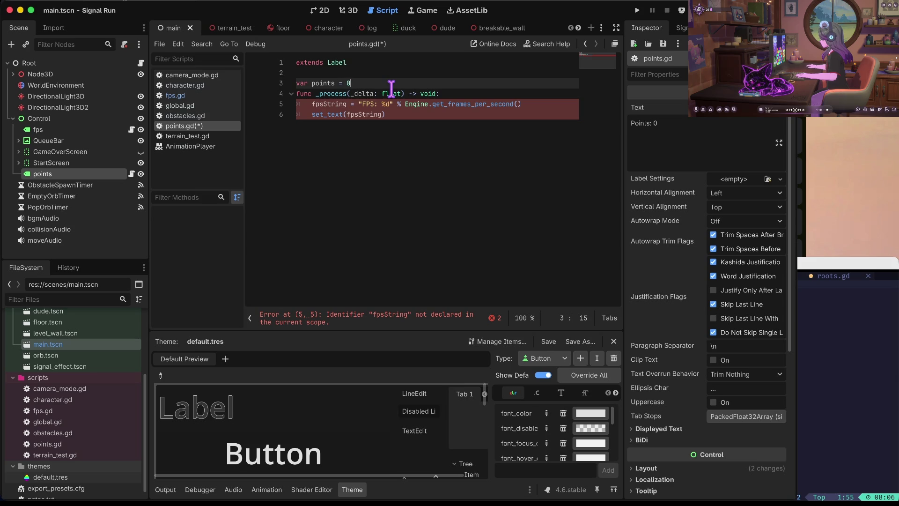
pyautogui.press('Return')
pyautogui.press('Down')
pyautogui.press('End')
pyautogui.press('Return')
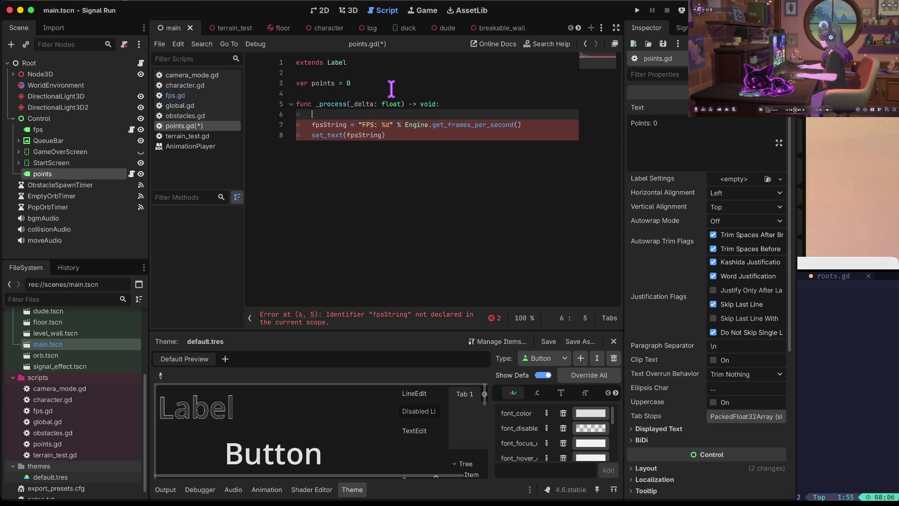
pyautogui.write('s += _delta')
pyautogui.press('Return')
pyautogui.hotkey('ctrl', 'z')
pyautogui.press('Up')
pyautogui.press('Up')
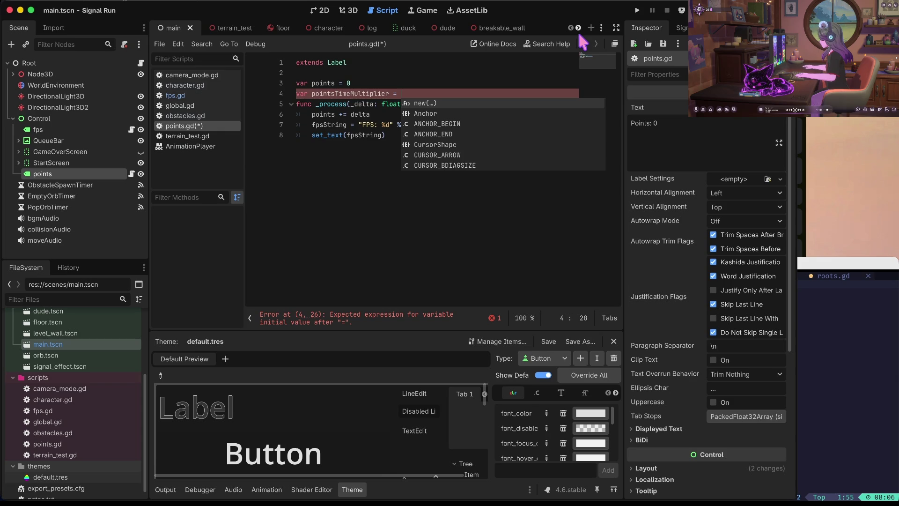
pyautogui.write('100')
# Insert a line below pointsTimeMultiplier and move into the function, leaving a stray 'poin' entry
pyautogui.press('Return')
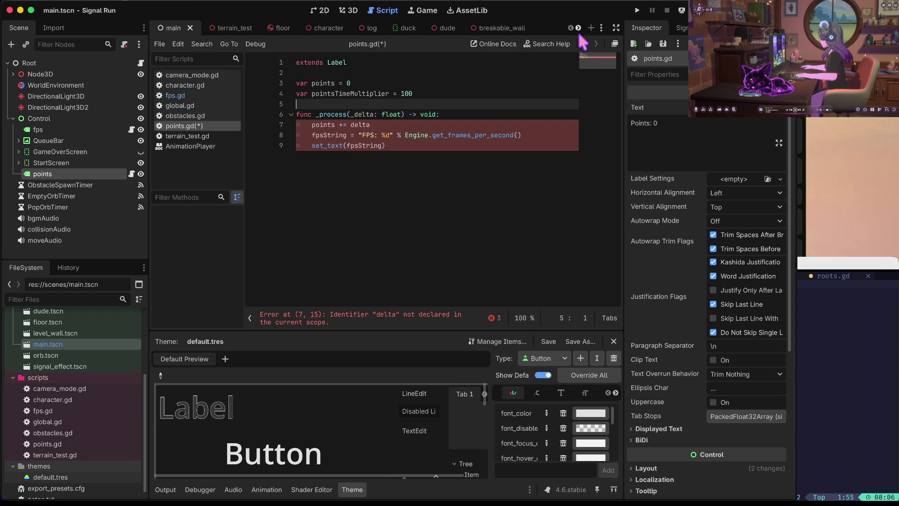
pyautogui.click(340, 94)
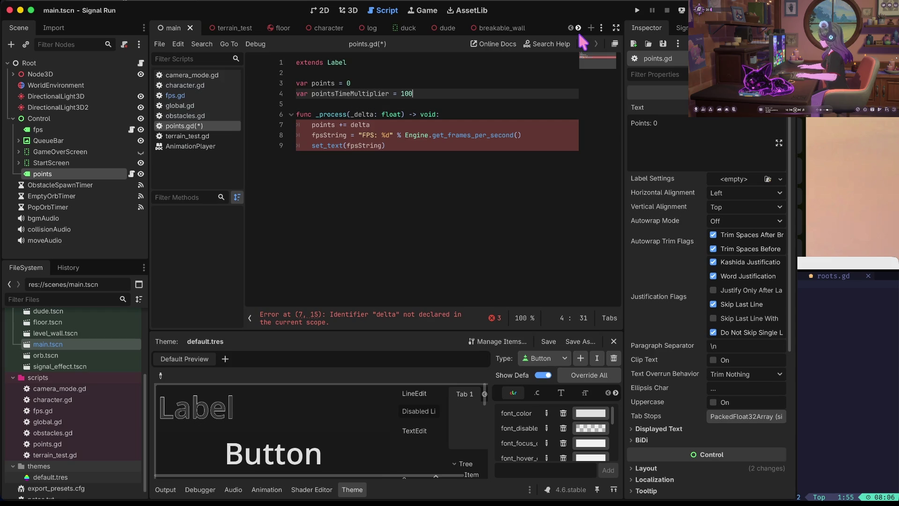
pyautogui.press('Down')
pyautogui.write('v')
pyautogui.press('BackSpace')
pyautogui.press('BackSpace')
pyautogui.press('BackSpace')
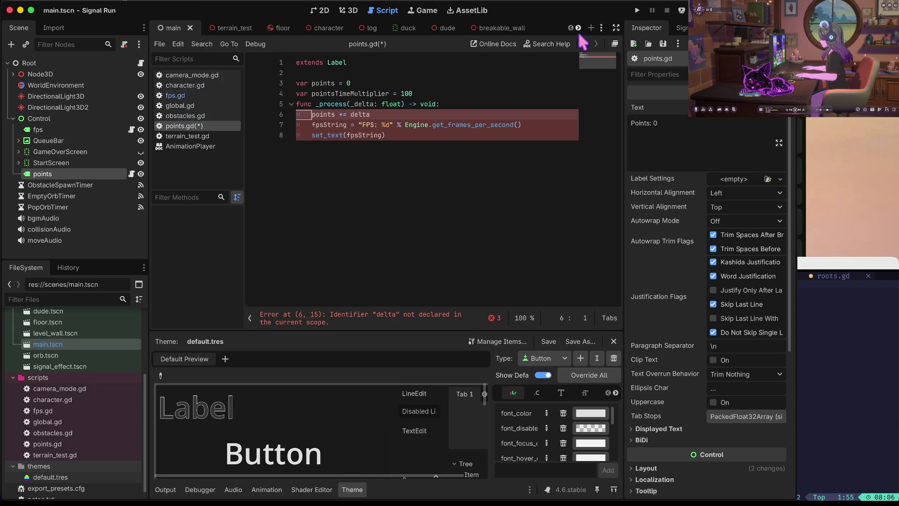
pyautogui.press('Return')
pyautogui.press('Down')
pyautogui.press('Down')
pyautogui.press('Right')
pyautogui.press('Right')
pyautogui.press('Right')
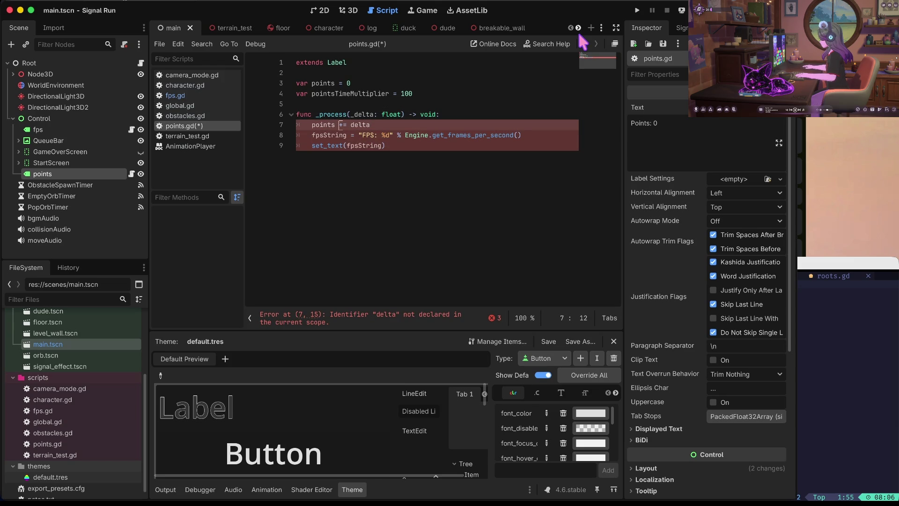
pyautogui.press('Down')
pyautogui.press('BackSpace')
pyautogui.press('BackSpace')
pyautogui.press('BackSpace')
pyautogui.hotkey('ctrl', 'z')
pyautogui.hotkey('ctrl', 'z')
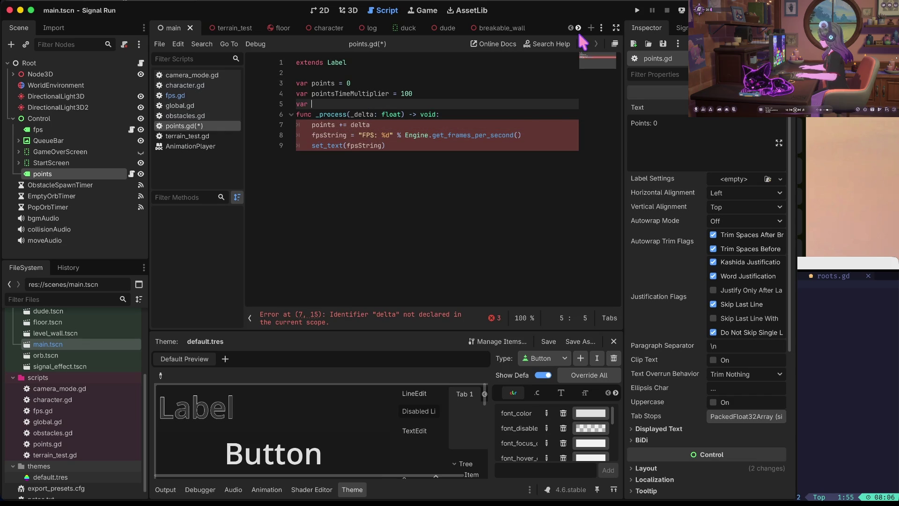
pyautogui.write('poin')
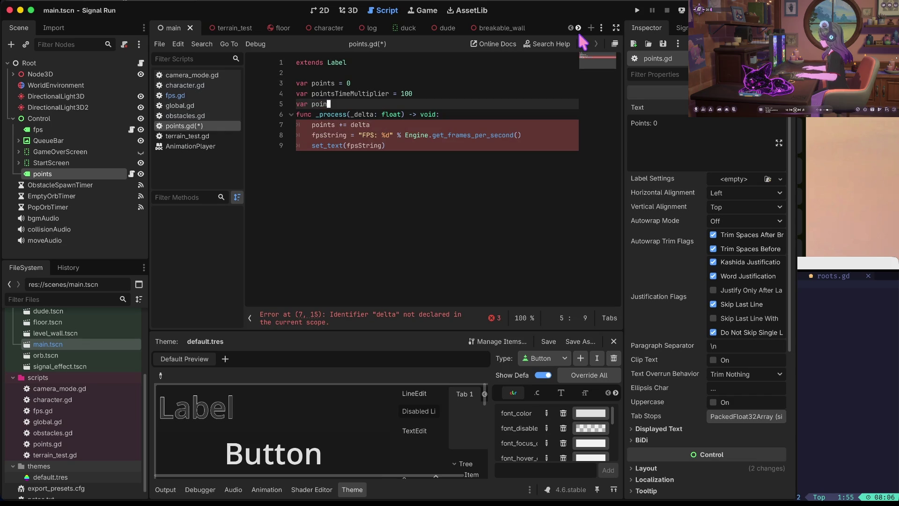
# Remove fpsString from line 8 and change the FPS label text to 'Points'
pyautogui.doubleClick(352, 135)
pyautogui.hotkey('shift', 'Home')
pyautogui.press('BackSpace')
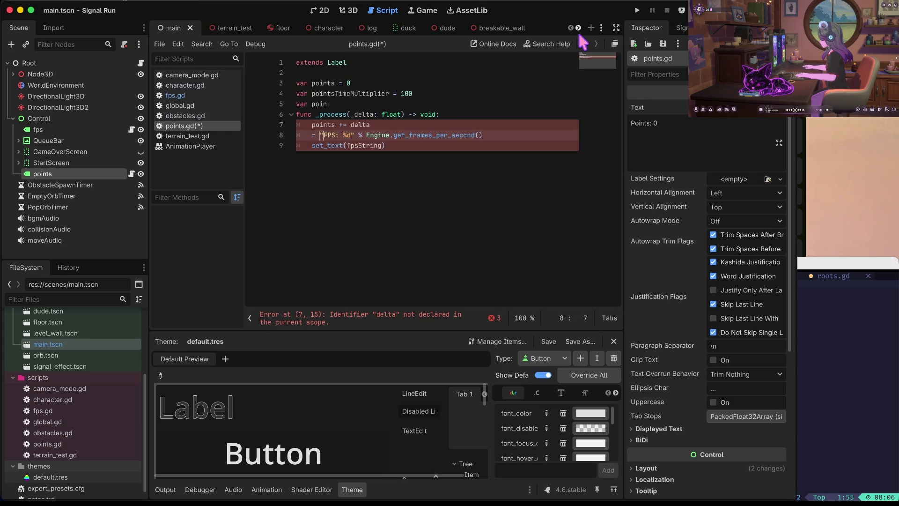
pyautogui.press('Delete')
pyautogui.press('Delete')
pyautogui.press('Right')
pyautogui.press('Delete')
pyautogui.press('Delete')
pyautogui.press('Delete')
pyautogui.write('Points')
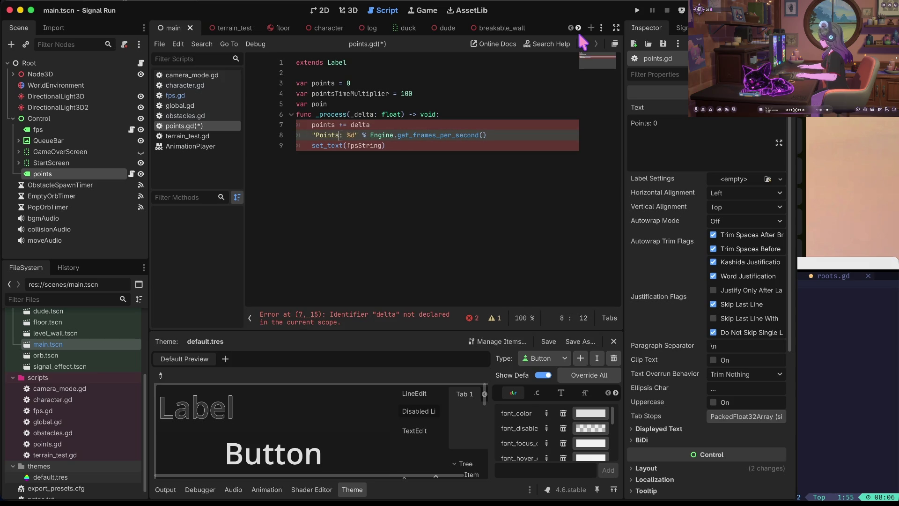
# Replace the frames-per-second call on line 8 with points * pointsTimeMultiplier
pyautogui.press('Right')
pyautogui.press('Right')
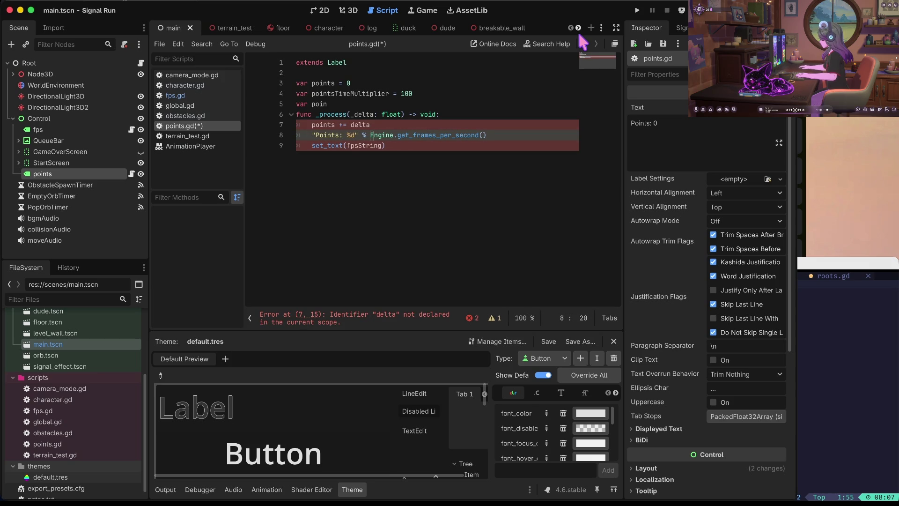
pyautogui.press('End')
pyautogui.press('Home')
pyautogui.hotkey('ctrl', 'Right')
pyautogui.hotkey('ctrl', 'Right')
pyautogui.press('Right')
pyautogui.press('Right')
pyautogui.press('Right')
pyautogui.hotkey('shift', 'End')
pyautogui.press('Delete')
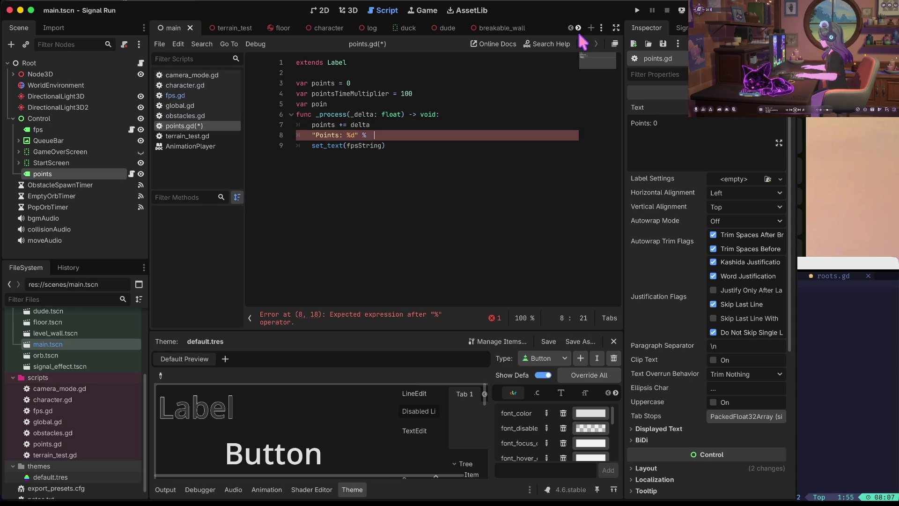
pyautogui.write('points * points')
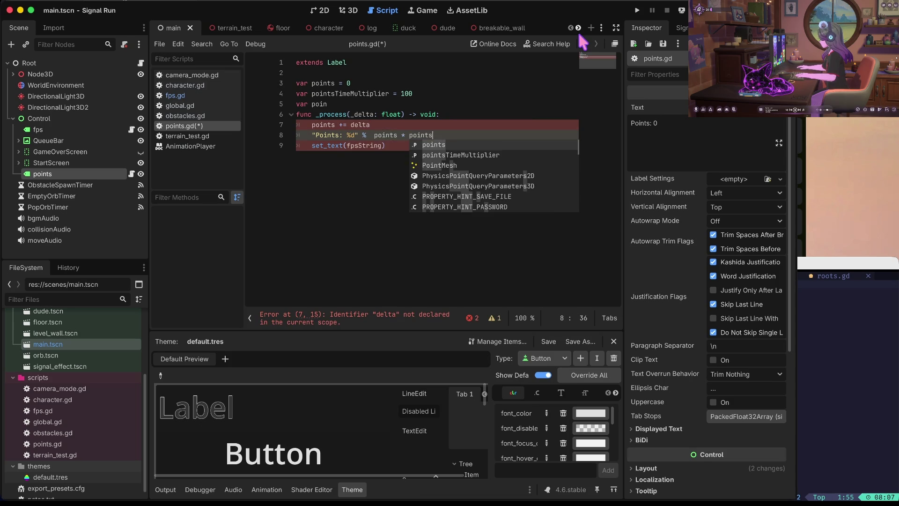
pyautogui.press('Down')
pyautogui.press('Return')
pyautogui.press('Home')
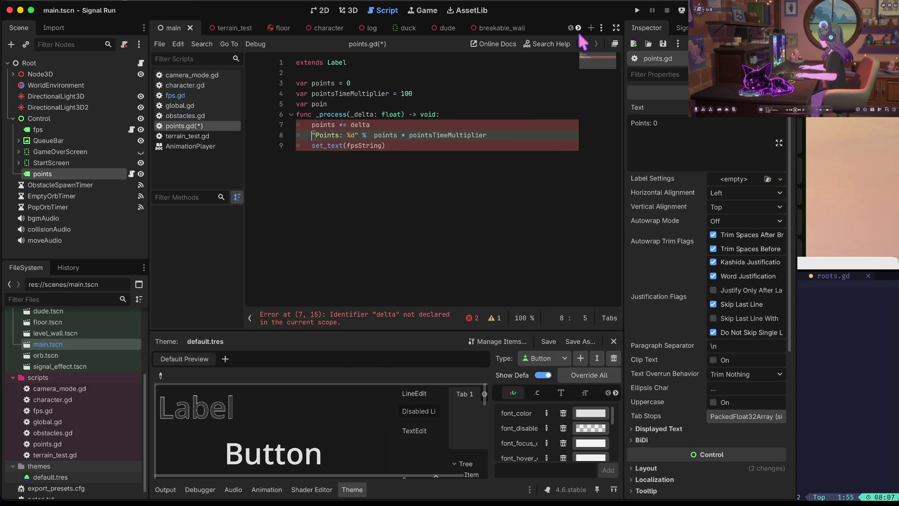
# Add the opening parenthesis to the label expression and remove the extra space before it
pyautogui.press('Right')
pyautogui.press('Right')
pyautogui.press('Right')
pyautogui.press('Right')
pyautogui.press('Right')
pyautogui.press('Right')
pyautogui.write('(')
pyautogui.press('End')
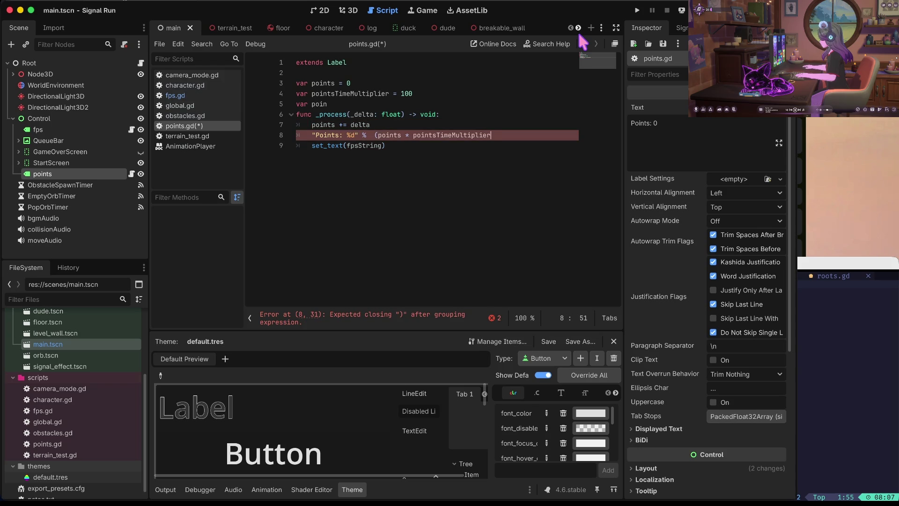
pyautogui.press('Home')
pyautogui.press('Right')
pyautogui.press('Right')
pyautogui.press('Right')
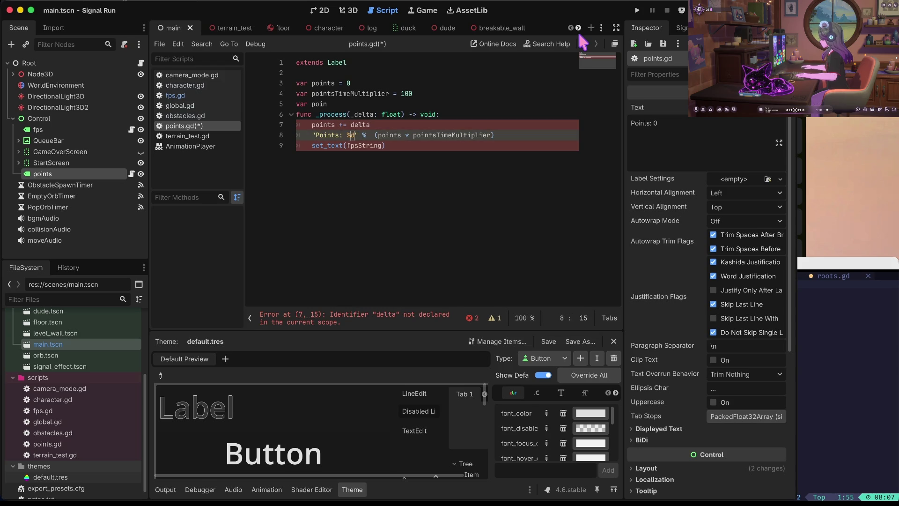
pyautogui.press('BackSpace')
# Cut the 'Points: %d' label expression out of line 8
pyautogui.press('Home')
pyautogui.press('Right')
pyautogui.press('Right')
pyautogui.press('Right')
pyautogui.press('Down')
pyautogui.press('End')
pyautogui.press('Up')
pyautogui.press('Home')
pyautogui.hotkey('shift', 'End')
pyautogui.hotkey('ctrl', 'x')
pyautogui.press('Down')
pyautogui.press('End')
pyautogui.hotkey('ctrl', 'Left')
pyautogui.press('Right')
# Paste the expression into set_text() in place of fpsString and delete the emptied line 8
pyautogui.press('Left')
pyautogui.hotkey('shift', 'End')
pyautogui.hotkey('shift', 'Left')
pyautogui.hotkey('ctrl', 'v')
pyautogui.press('Up')
pyautogui.press('Up')
pyautogui.press('End')
pyautogui.press('Down')
pyautogui.press('BackSpace')
pyautogui.press('BackSpace')
pyautogui.press('Home')
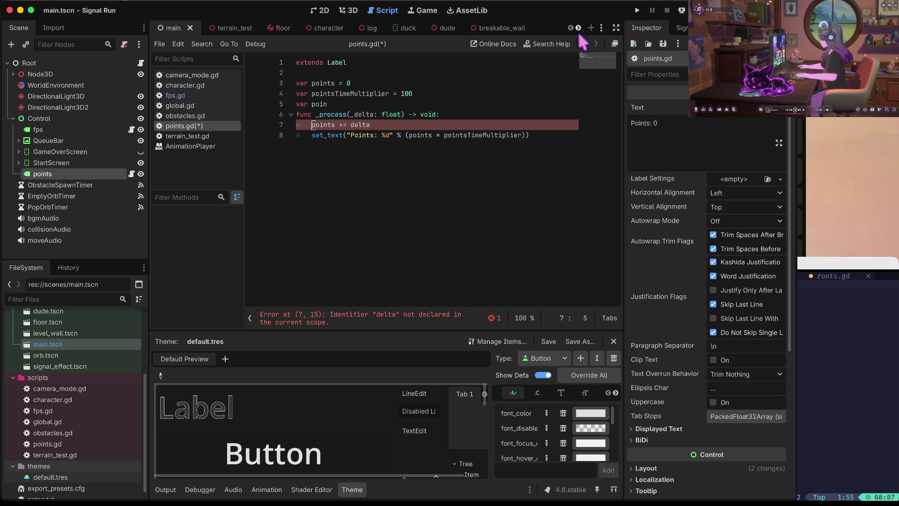
# Delete the stray 'var poin' line and save points.gd
pyautogui.press('Up')
pyautogui.press('Up')
pyautogui.press('End')
pyautogui.hotkey('shift', 'Home')
pyautogui.press('BackSpace')
pyautogui.press('Down')
pyautogui.hotkey('ctrl', 's')
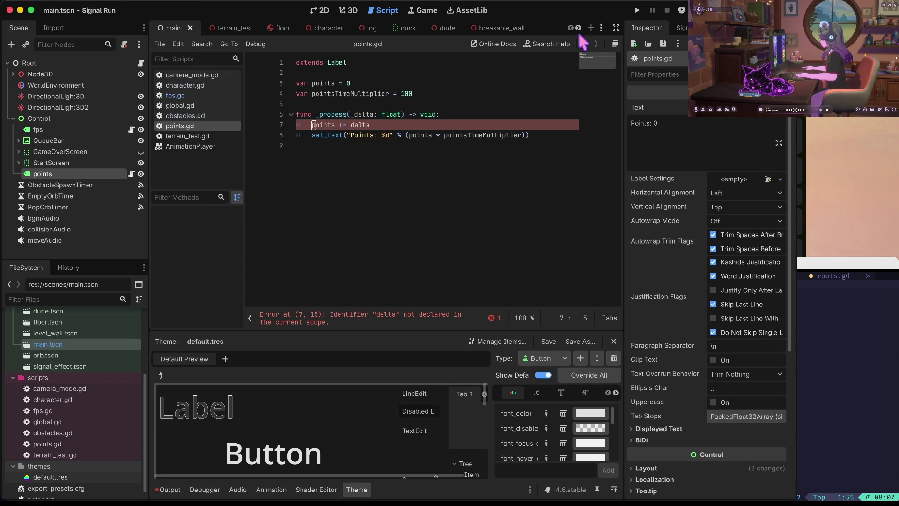
# Rename the _delta parameter to delta and run the game to test the points counter
pyautogui.press('Up')
pyautogui.hotkey('ctrl', 'Right')
pyautogui.press('Right')
pyautogui.press('Right')
pyautogui.press('BackSpace')
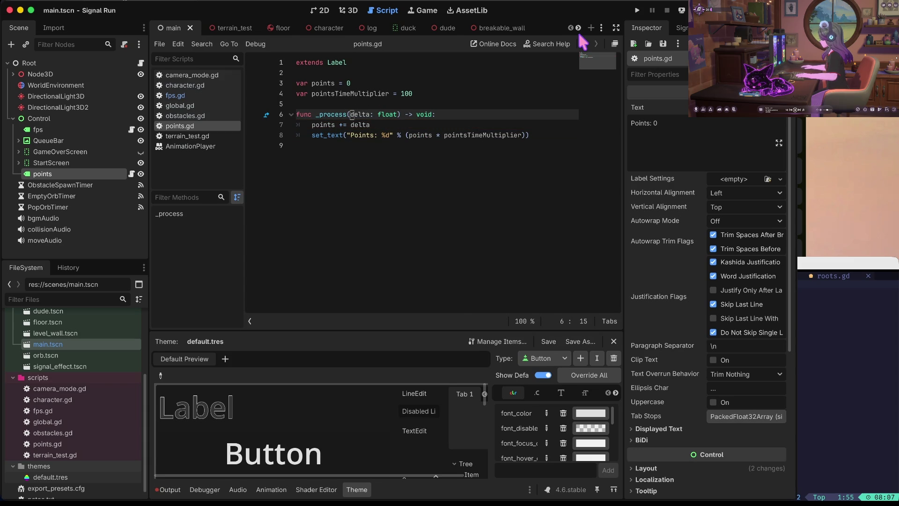
pyautogui.press('super+b')
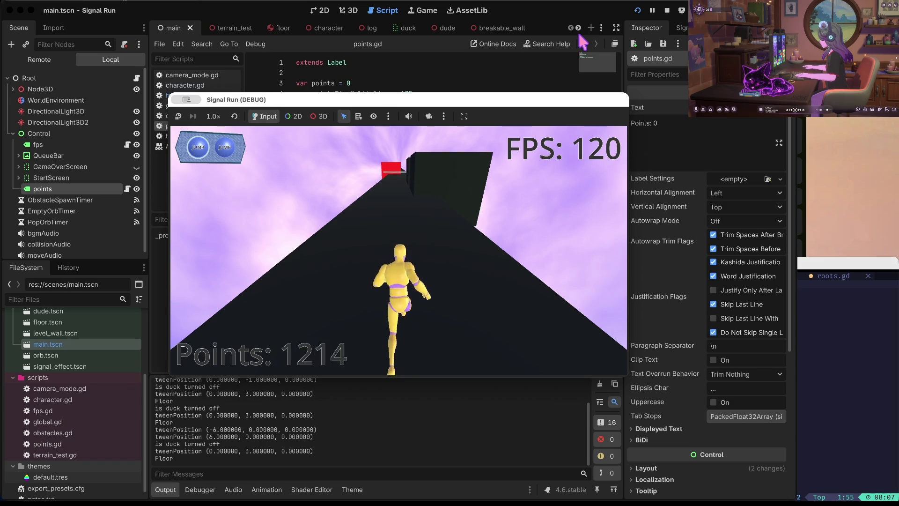
# Pause the running Signal Run test, bring the game window back, then stop it
pyautogui.click(652, 11)
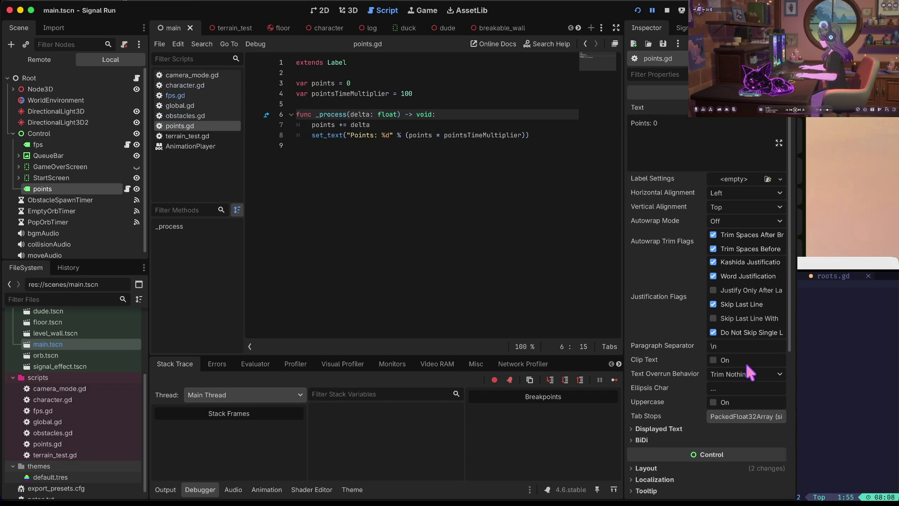
pyautogui.press('super+b')
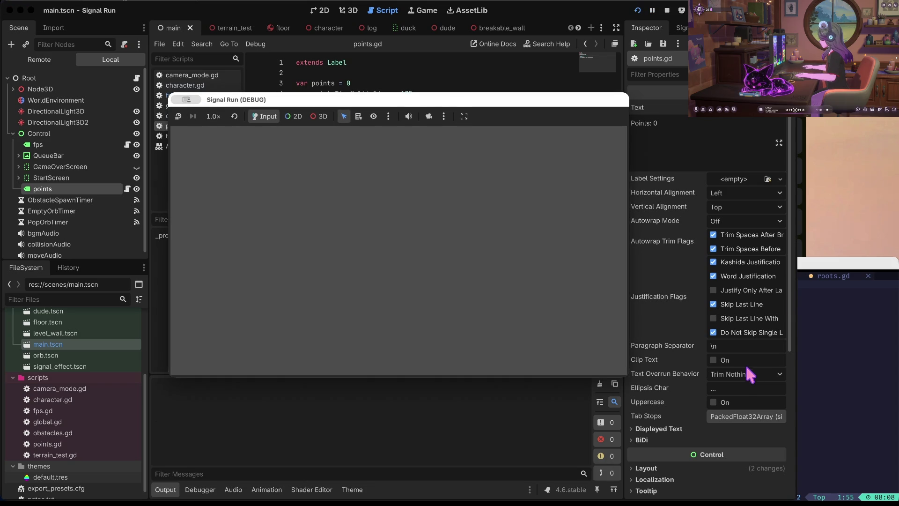
pyautogui.click(668, 12)
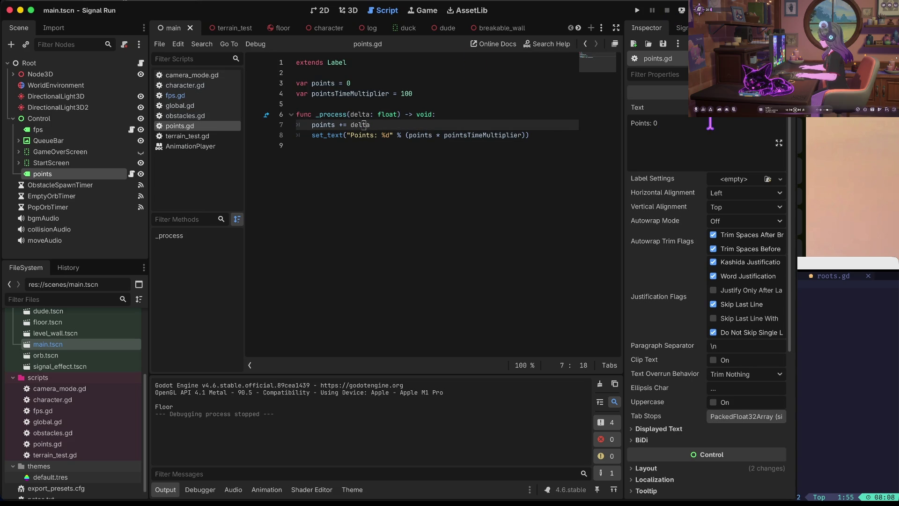
# Duplicate the pointsTimeMultiplier line and rename the copy to deltaDivider = 10
pyautogui.press('Up')
pyautogui.press('Up')
pyautogui.press('Up')
pyautogui.press('End')
pyautogui.hotkey('ctrl', 'shift', 'd')
pyautogui.doubleClick(350, 103)
pyautogui.press('BackSpace')
pyautogui.write('delta')
pyautogui.press('Delete')
pyautogui.write('Divider')
pyautogui.press('End')
pyautogui.press('BackSpace')
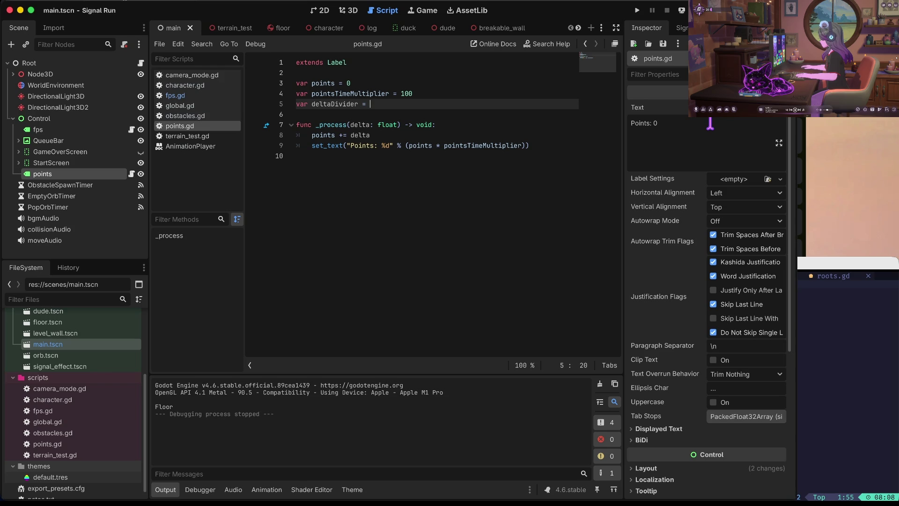
# Change the update line to 'points += delta / deltaDivider' and run the game
pyautogui.press('Down')
pyautogui.press('Down')
pyautogui.press('Down')
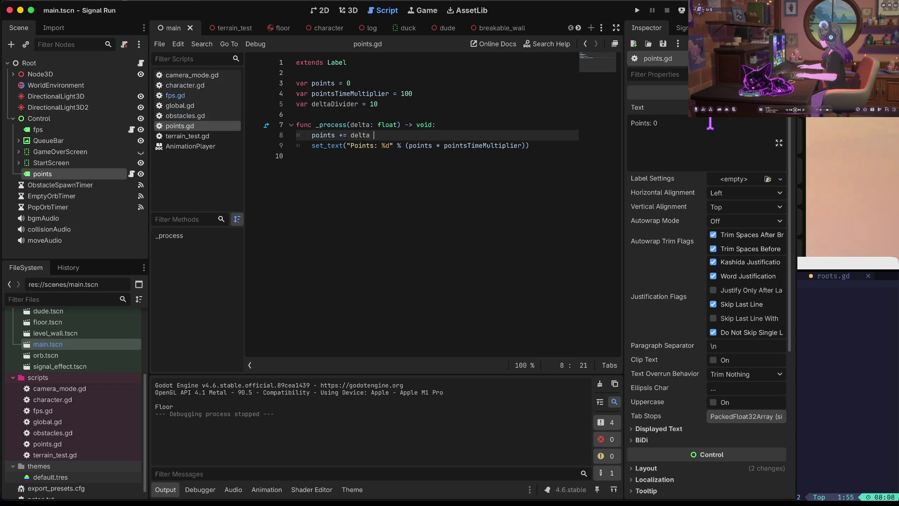
pyautogui.press('BackSpace')
pyautogui.write('etl')
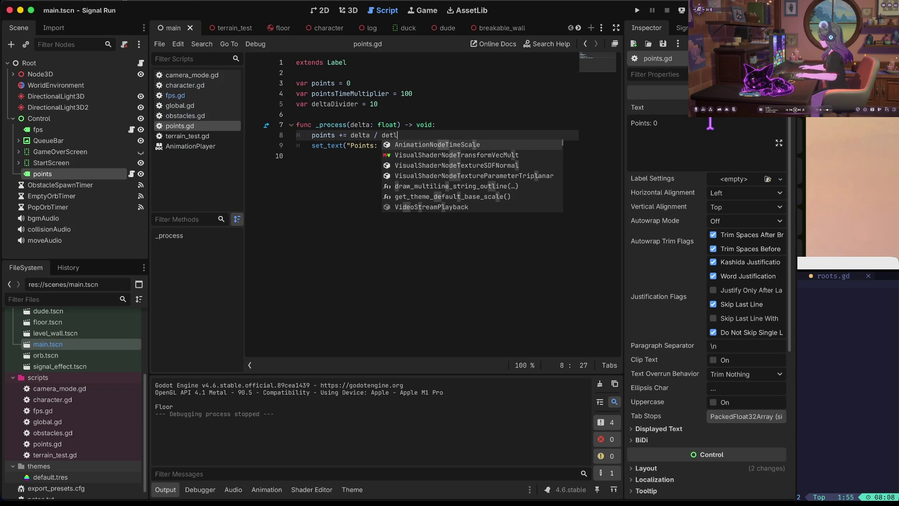
pyautogui.press('BackSpace')
pyautogui.press('BackSpace')
pyautogui.write('lta')
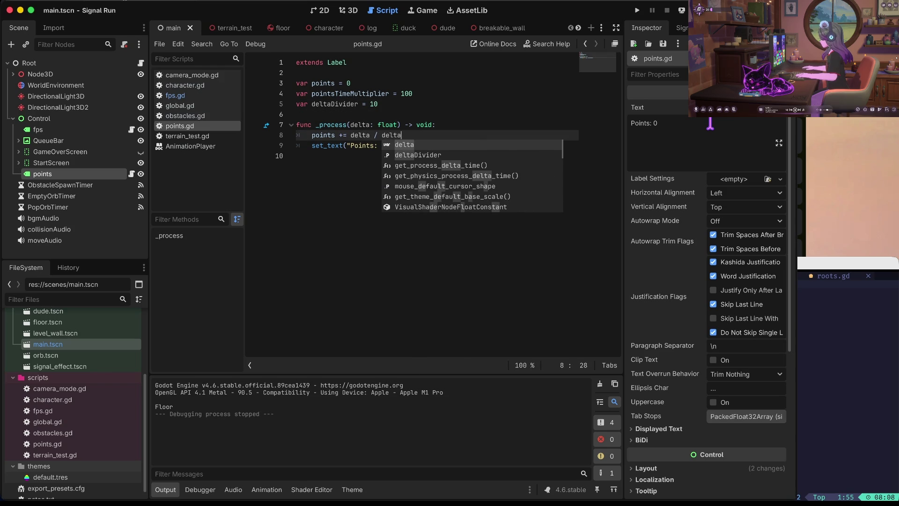
pyautogui.press('Down')
pyautogui.press('Return')
pyautogui.press('super+b')
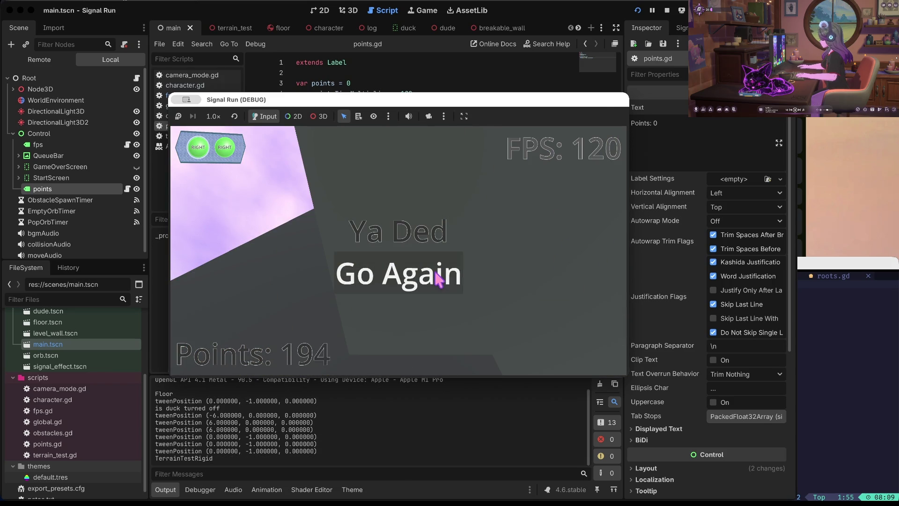
# Restart with Go Again after dying, then stop the running game
pyautogui.click(438, 277)
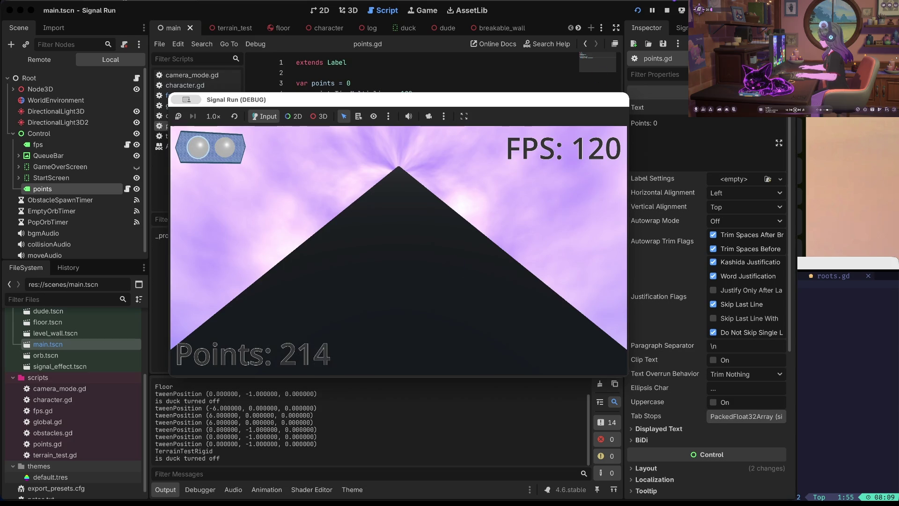
pyautogui.click(666, 10)
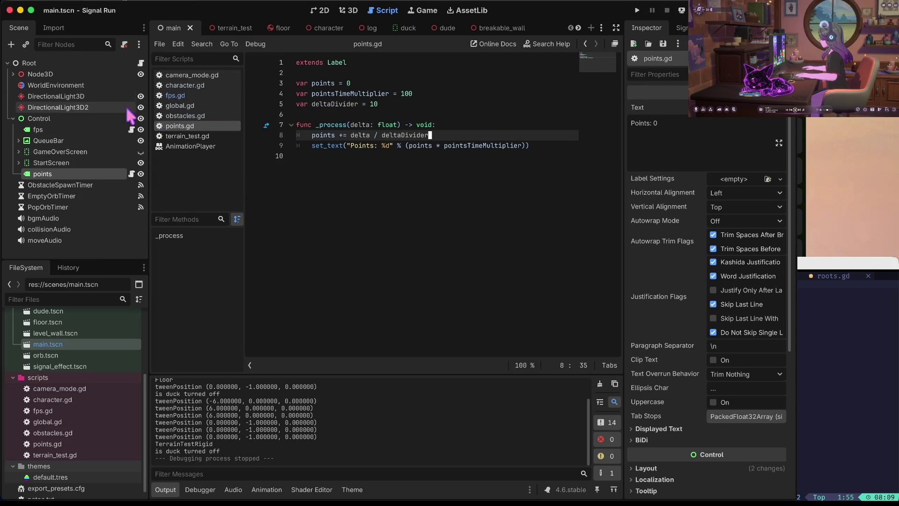
# Hide the fps label in main.tscn, save the scene, and delete points.gd's trailing blank line
pyautogui.click(141, 129)
pyautogui.hotkey('ctrl', 's')
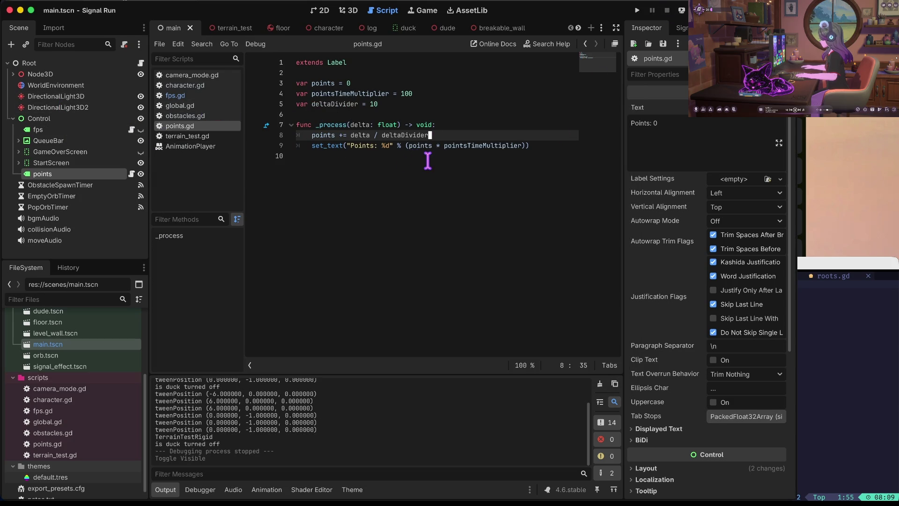
pyautogui.click(393, 161)
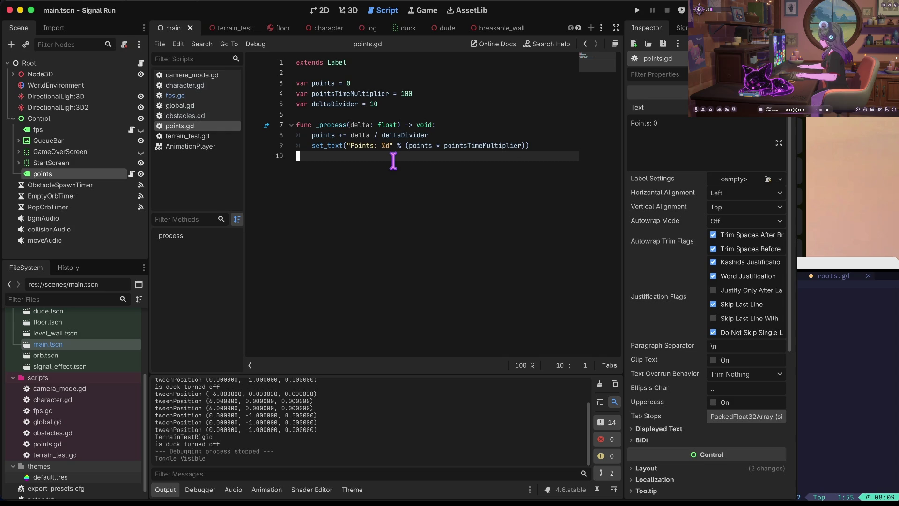
pyautogui.press('BackSpace')
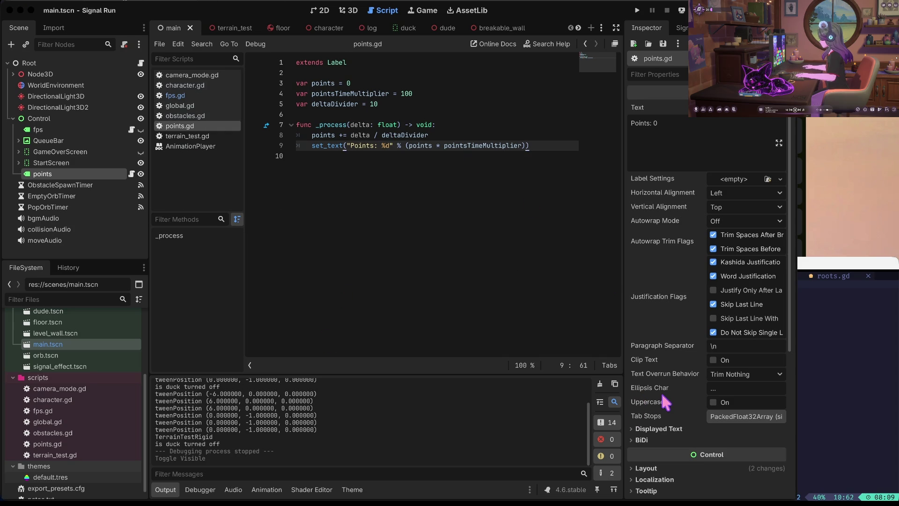
# Commit in the terminal with the message 'added a points label', then bring up the dude.tscn scene
pyautogui.write('added a points')
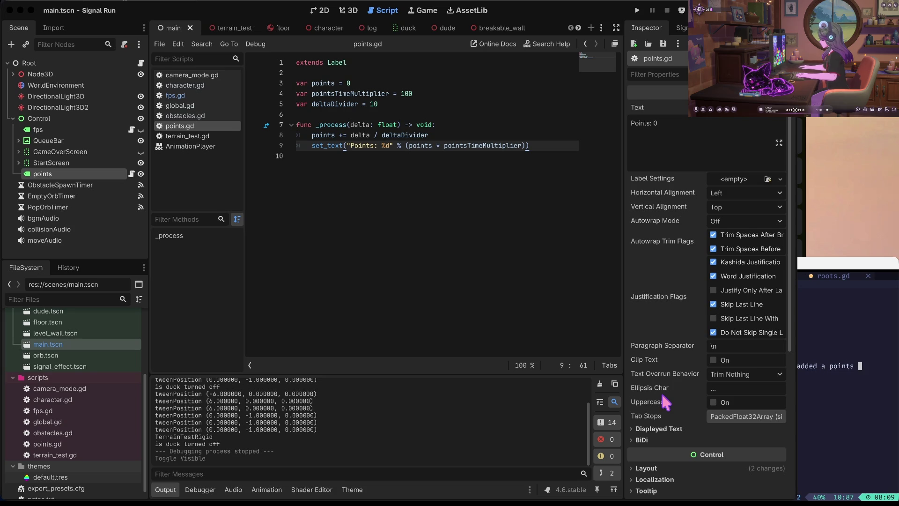
pyautogui.write('label"')
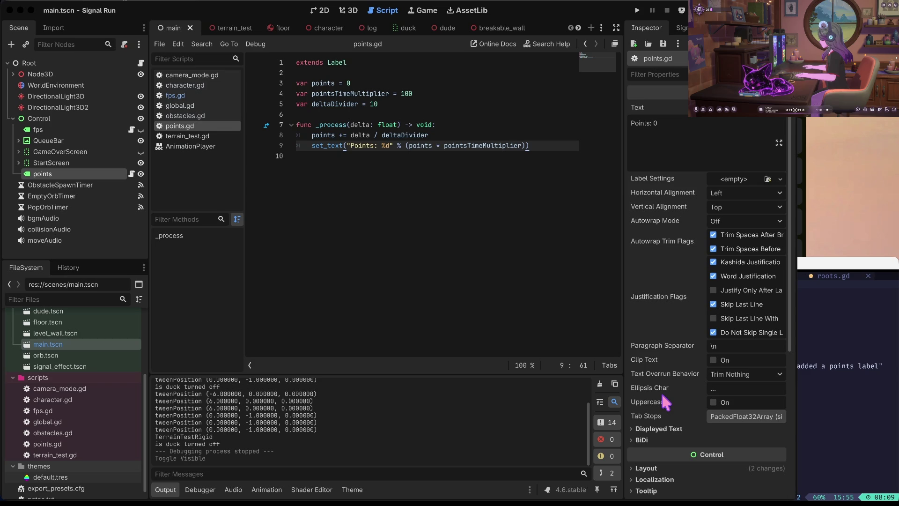
pyautogui.press('Return')
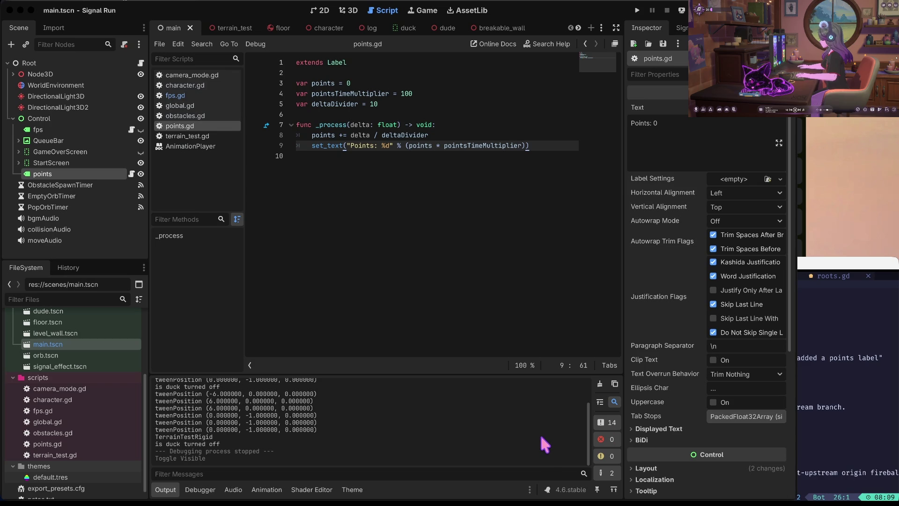
pyautogui.click(437, 124)
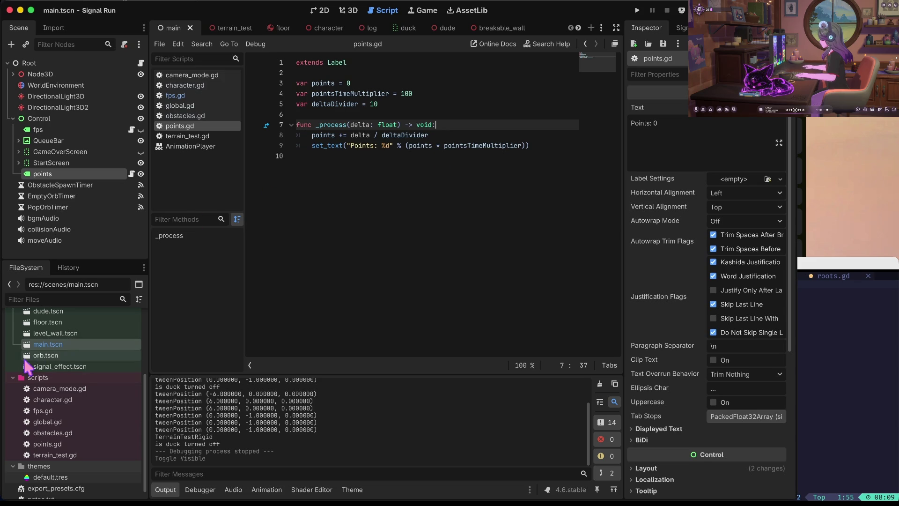
pyautogui.scroll(3, 50, 386)
# Open the Dude scene and give the Mannequin's surface slot 0 a new standard material
pyautogui.doubleClick(47, 379)
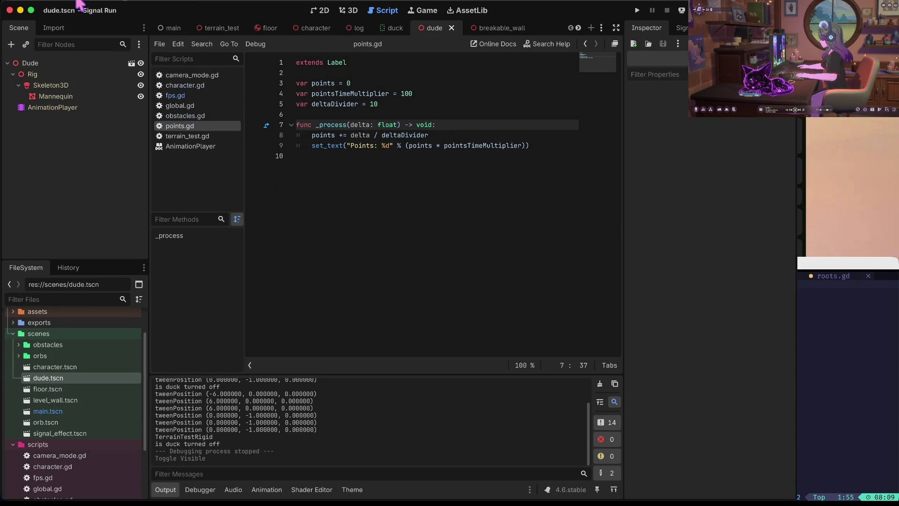
pyautogui.click(56, 62)
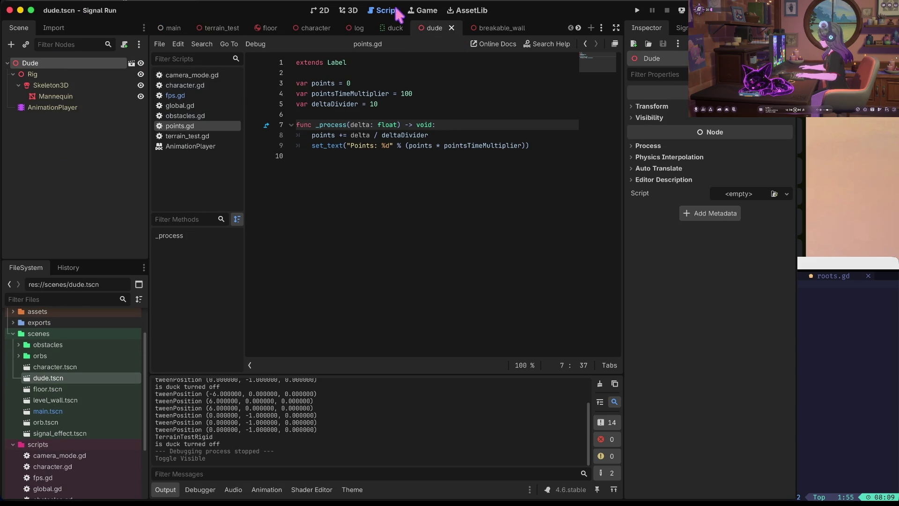
pyautogui.click(352, 11)
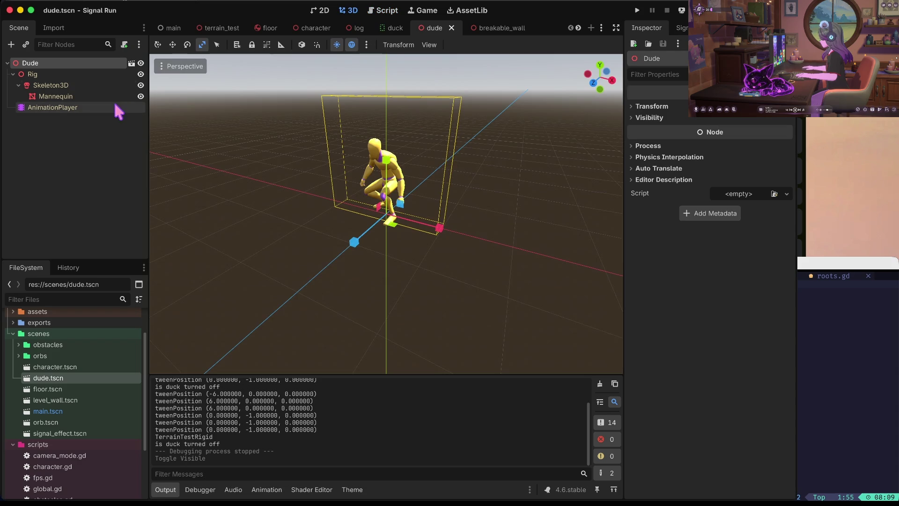
pyautogui.click(44, 96)
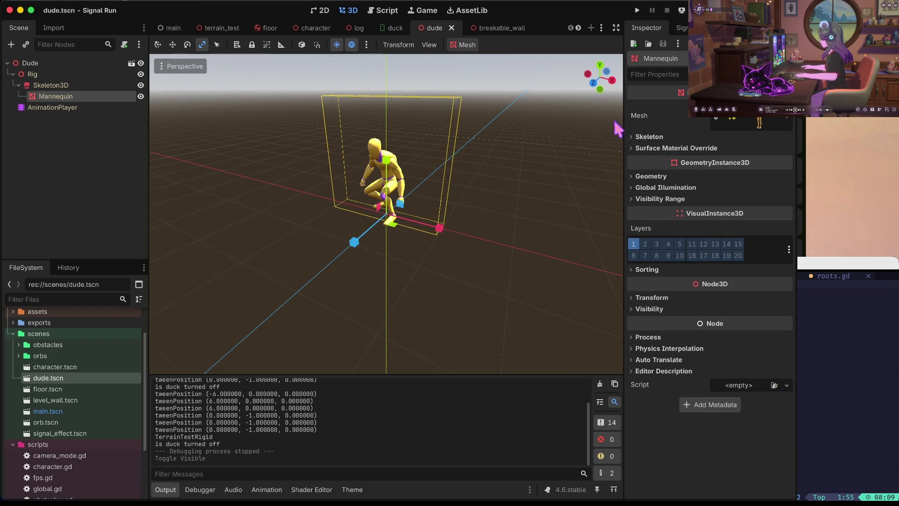
pyautogui.click(676, 148)
pyautogui.click(751, 161)
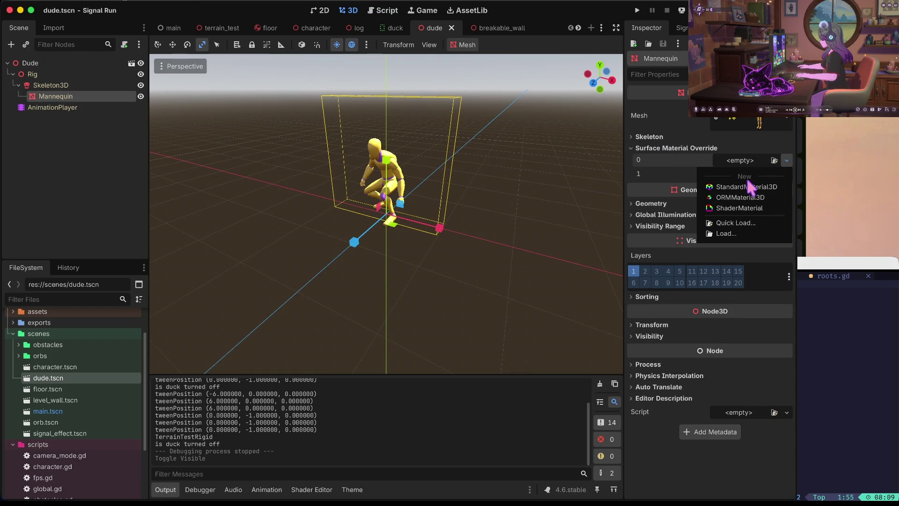
pyautogui.click(748, 187)
pyautogui.click(752, 173)
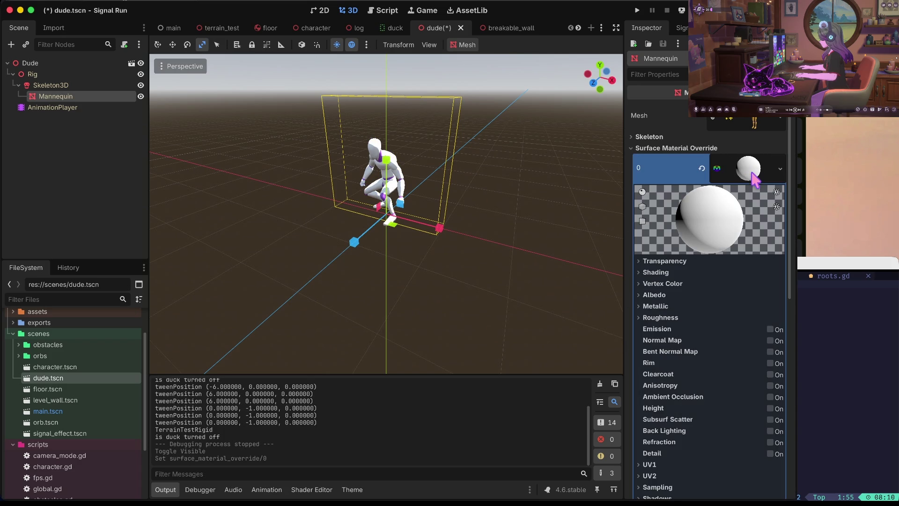
# Set the material's Albedo Color to grey 8e8e8e
pyautogui.click(701, 282)
pyautogui.scroll(-2, 699, 277)
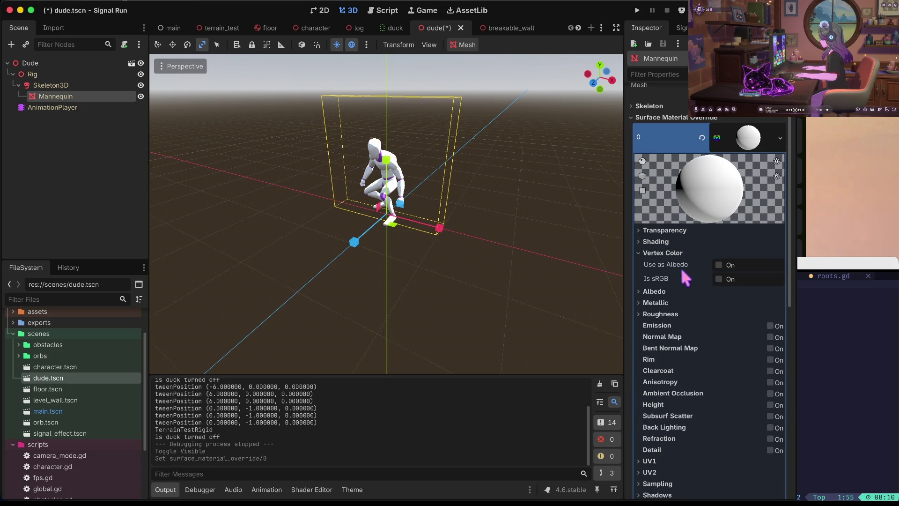
pyautogui.click(673, 253)
pyautogui.click(668, 275)
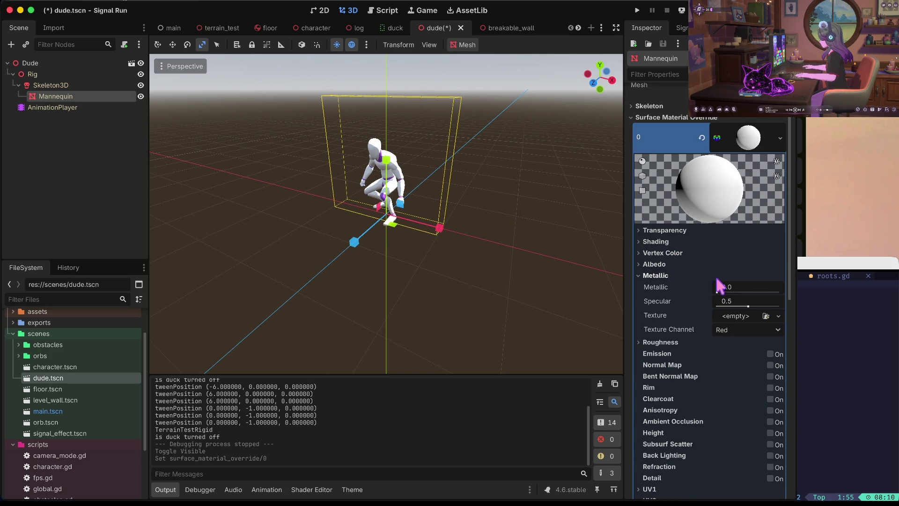
pyautogui.click(673, 264)
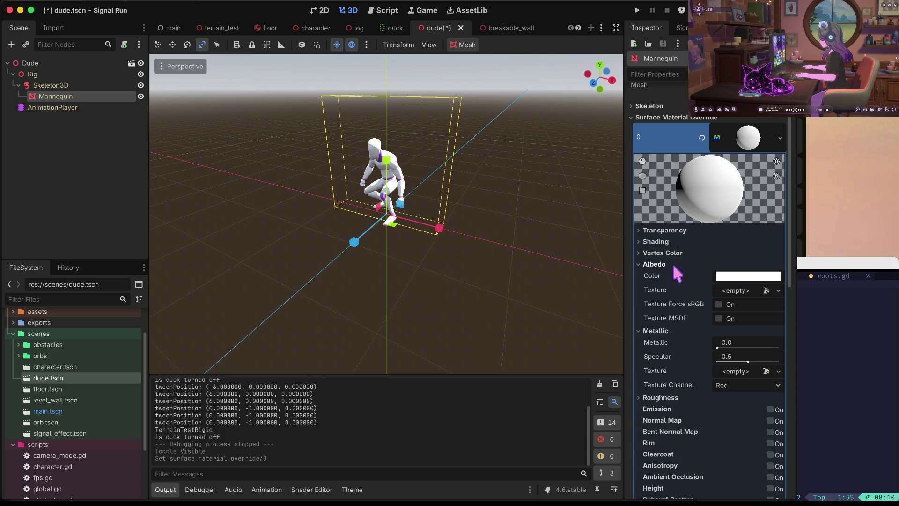
pyautogui.click(733, 279)
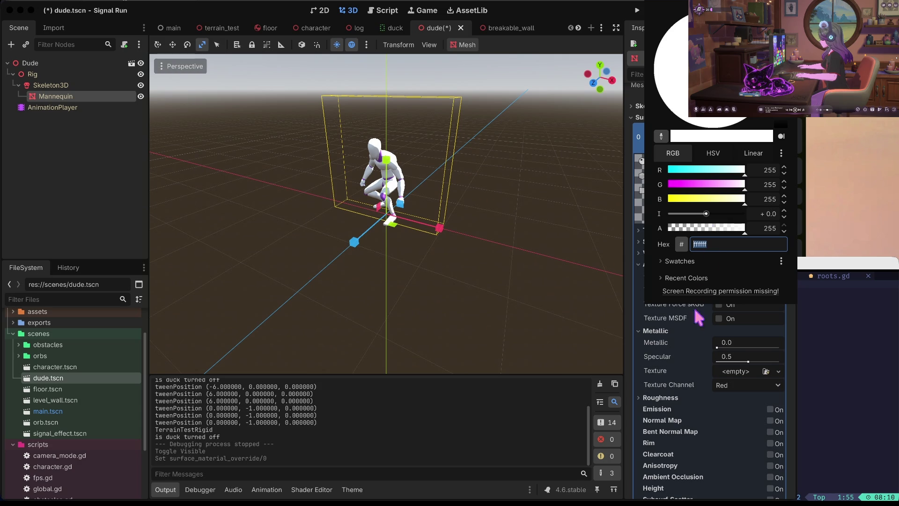
pyautogui.write('828282')
pyautogui.press('Return')
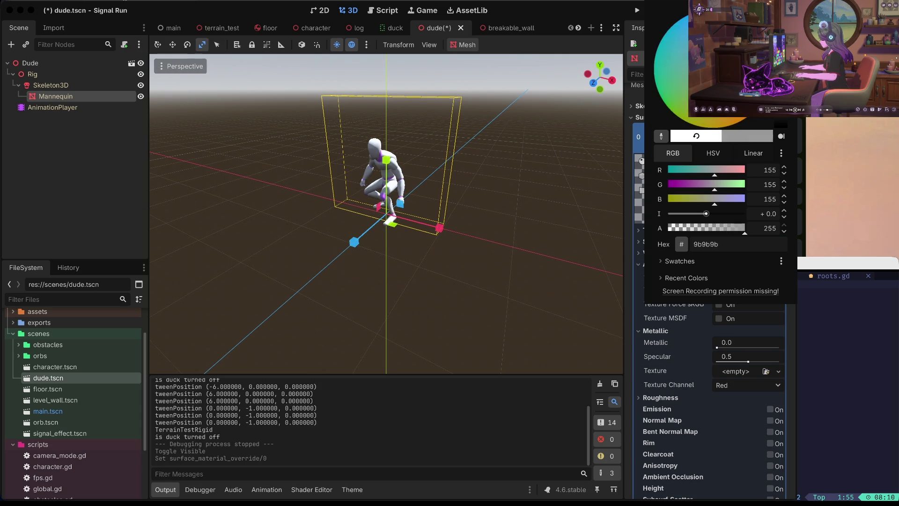
pyautogui.write('8e8e8e')
pyautogui.press('Return')
pyautogui.click(667, 339)
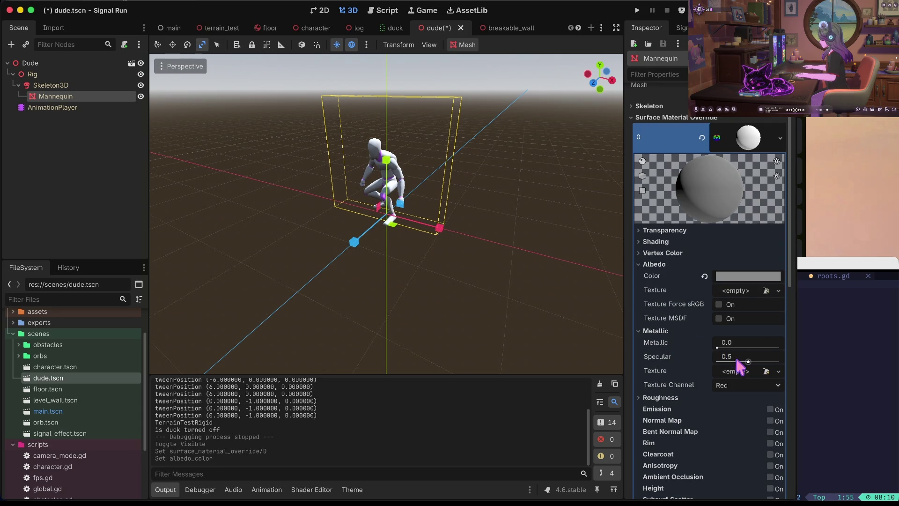
# Set Metallic to 0.25 and Specular to 1.0
pyautogui.moveTo(730, 345)
pyautogui.mouseDown()
pyautogui.moveTo(787, 344)
pyautogui.moveTo(721, 346)
pyautogui.moveTo(780, 360)
pyautogui.mouseUp()
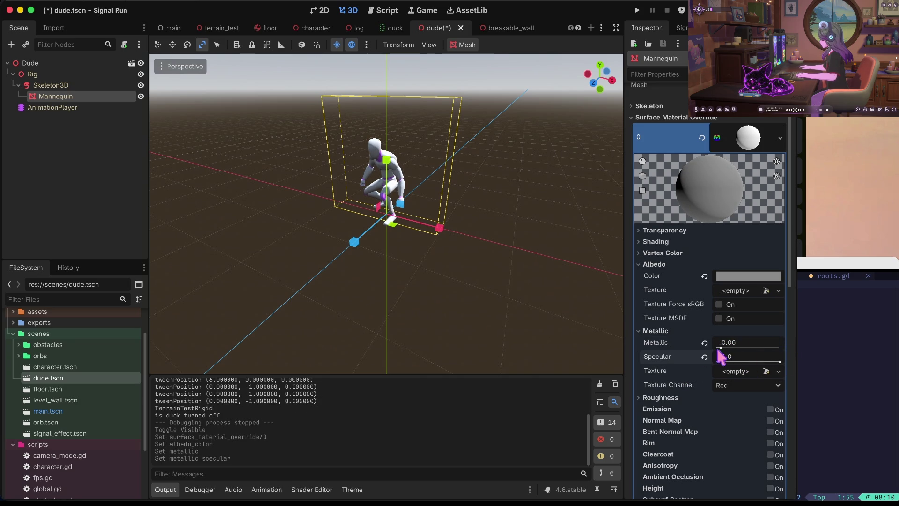
pyautogui.moveTo(718, 345)
pyautogui.mouseDown()
pyautogui.moveTo(742, 345)
pyautogui.moveTo(731, 347)
pyautogui.mouseUp()
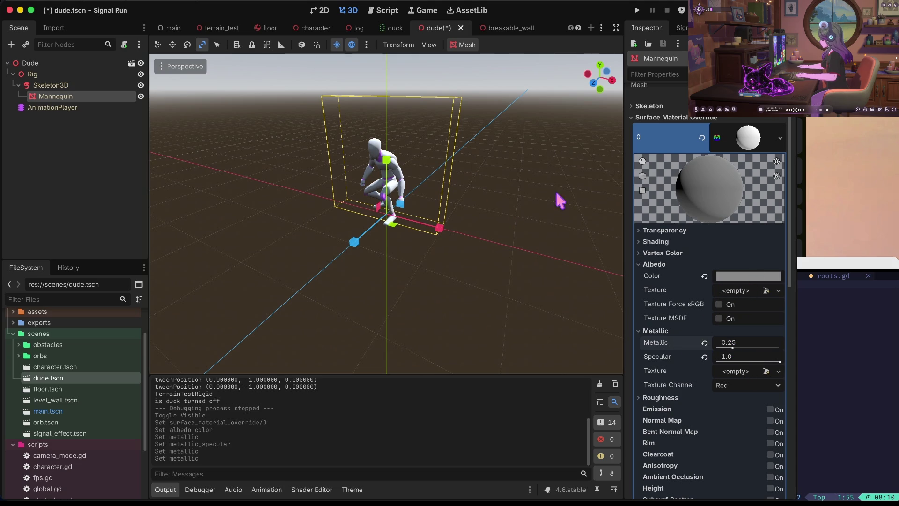
pyautogui.scroll(5, 555, 189)
pyautogui.scroll(-5, 387, 213)
pyautogui.scroll(6, 386, 214)
pyautogui.scroll(-3, 386, 214)
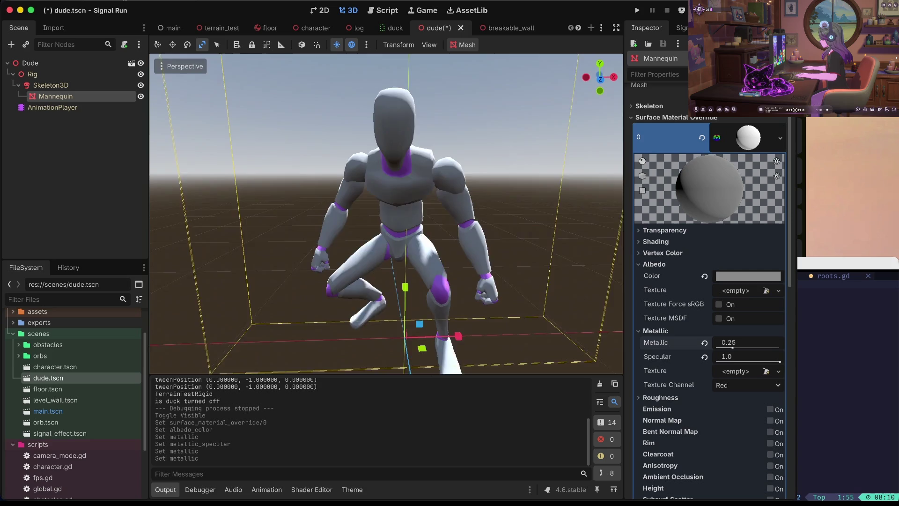
pyautogui.scroll(2, 386, 213)
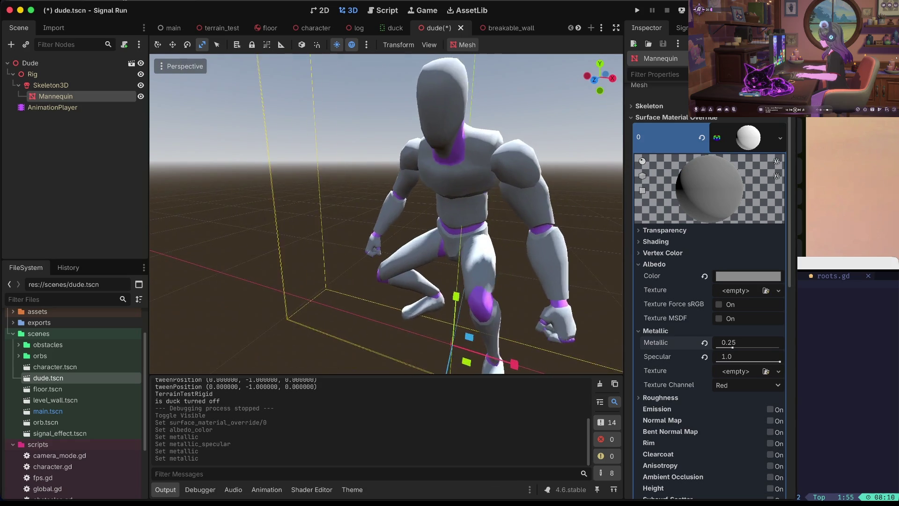
# Add a NoiseTexture2D with FastNoiseLite noise as the Albedo Texture
pyautogui.click(736, 290)
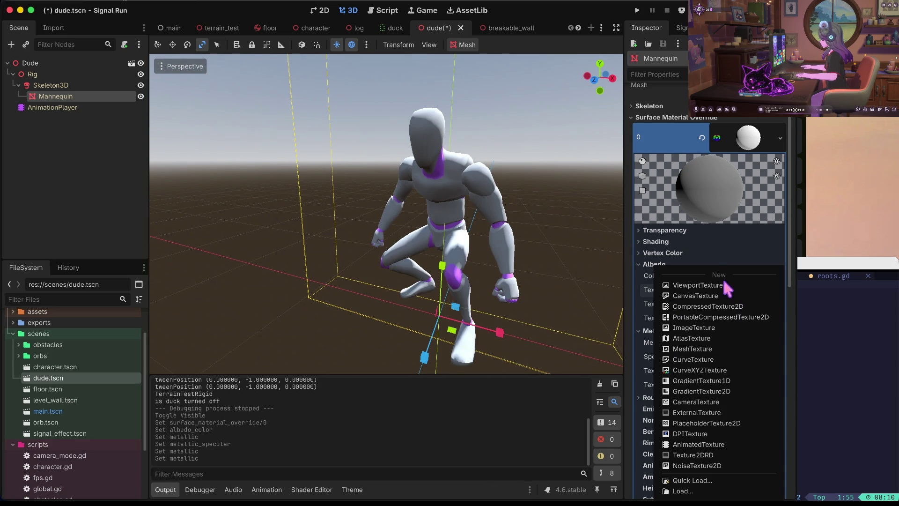
pyautogui.click(701, 465)
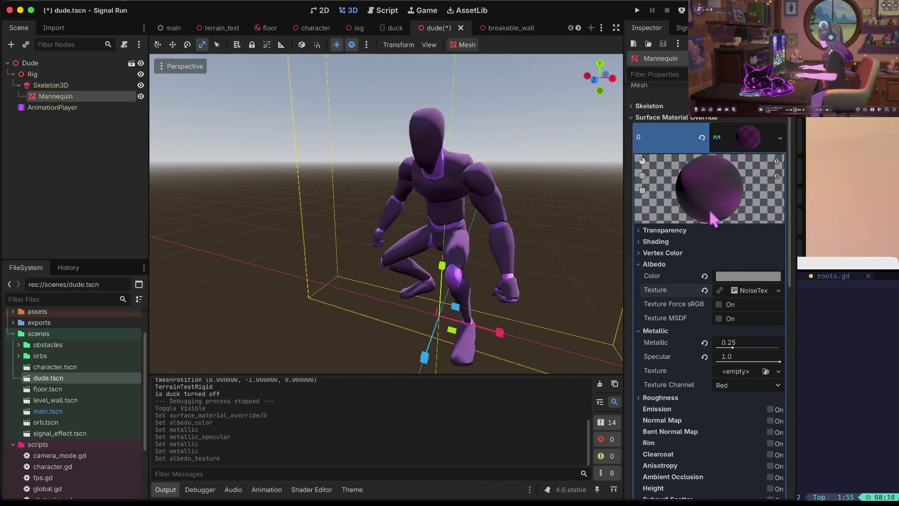
pyautogui.click(748, 291)
pyautogui.scroll(-3, 755, 358)
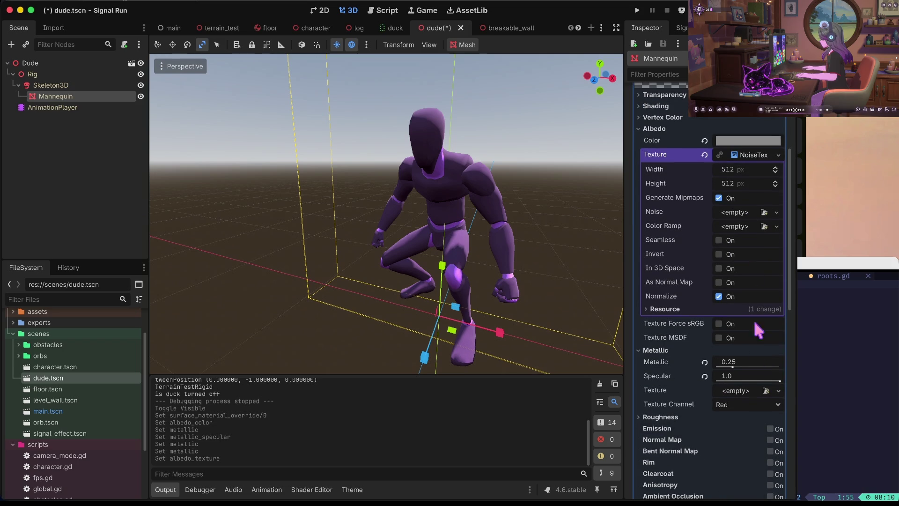
pyautogui.click(738, 213)
pyautogui.click(745, 230)
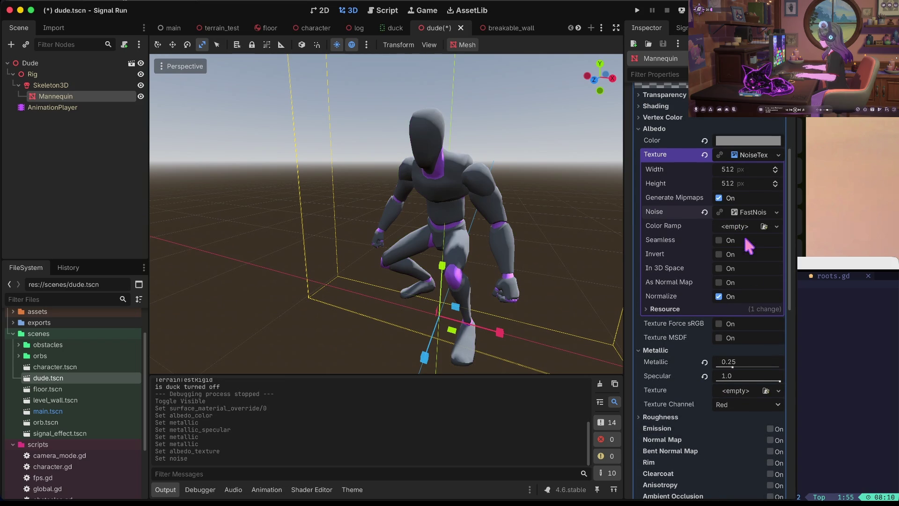
pyautogui.click(754, 213)
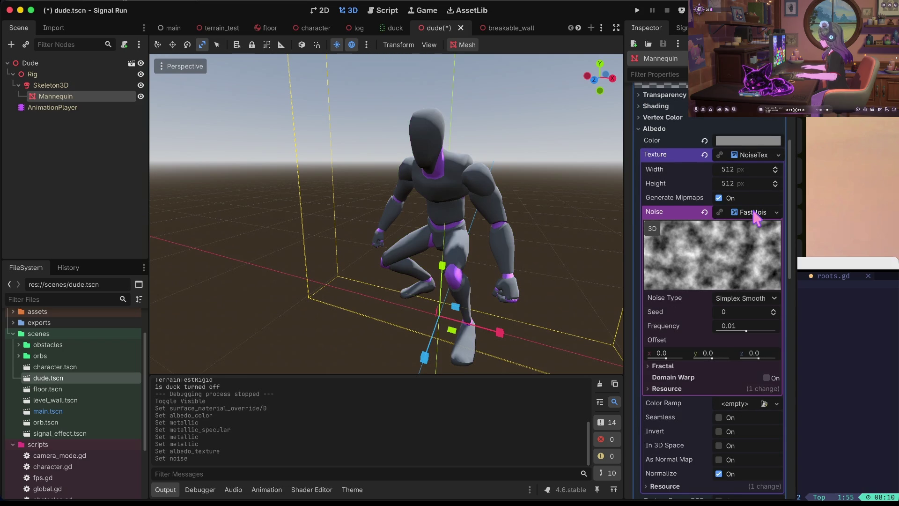
# Clear the Albedo Texture and drop Roughness to 0.0 for a glossy finish
pyautogui.scroll(-2, 753, 210)
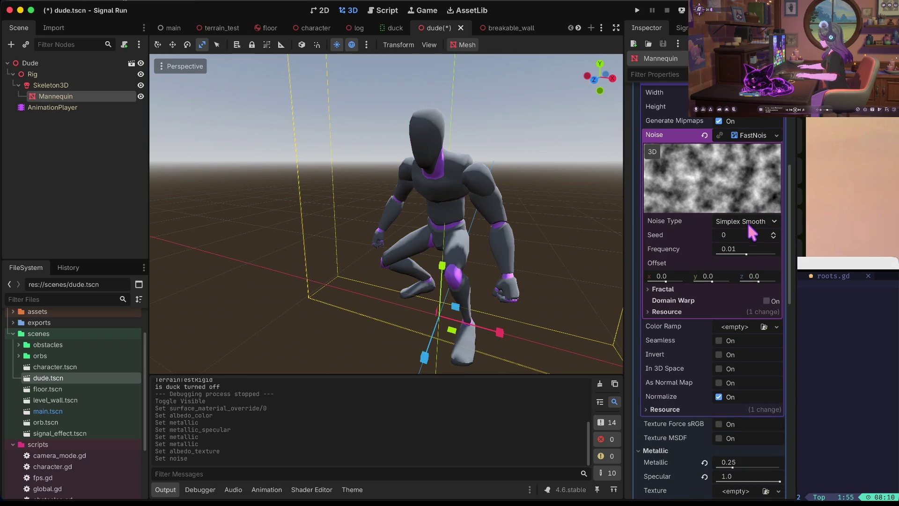
pyautogui.scroll(1, 751, 240)
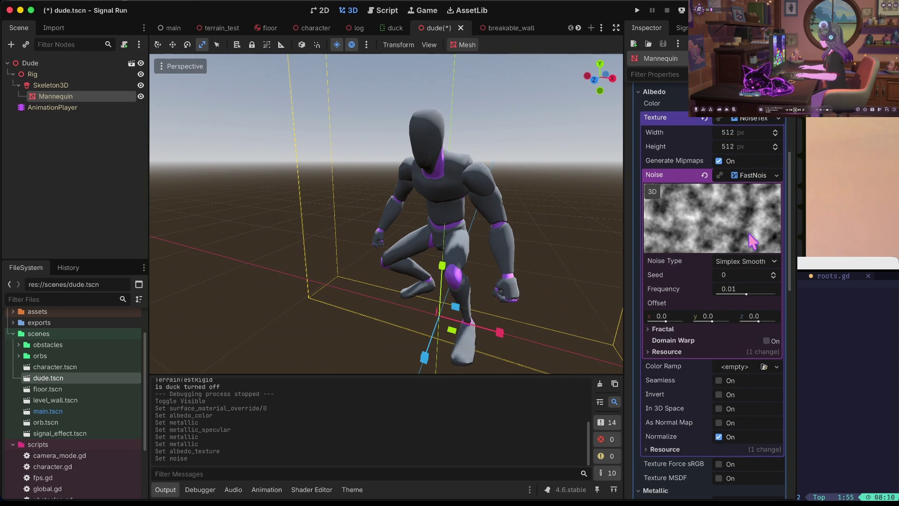
pyautogui.click(703, 117)
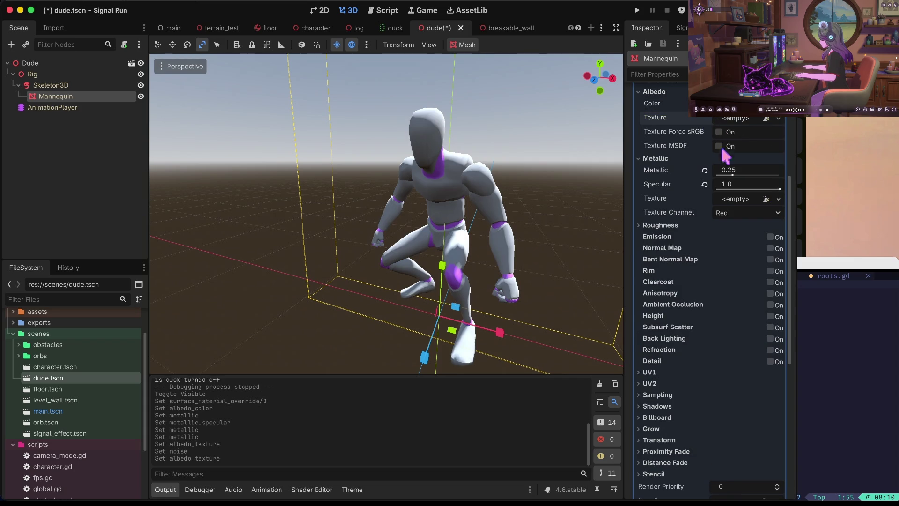
pyautogui.scroll(2, 723, 146)
pyautogui.click(665, 161)
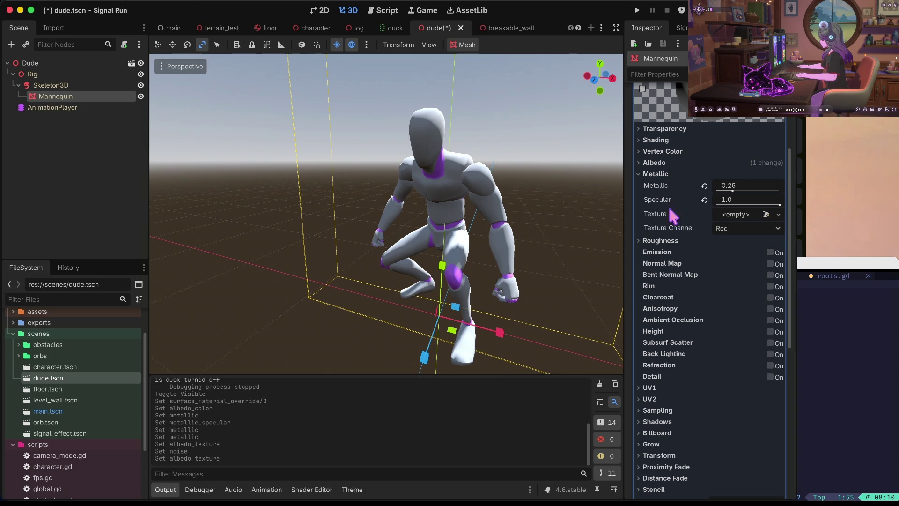
pyautogui.click(651, 241)
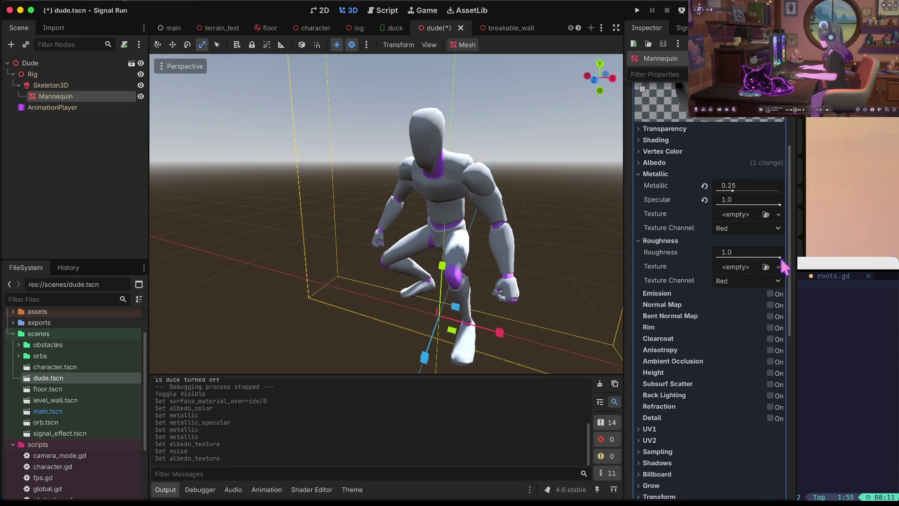
pyautogui.moveTo(779, 257); pyautogui.dragTo(644, 267)
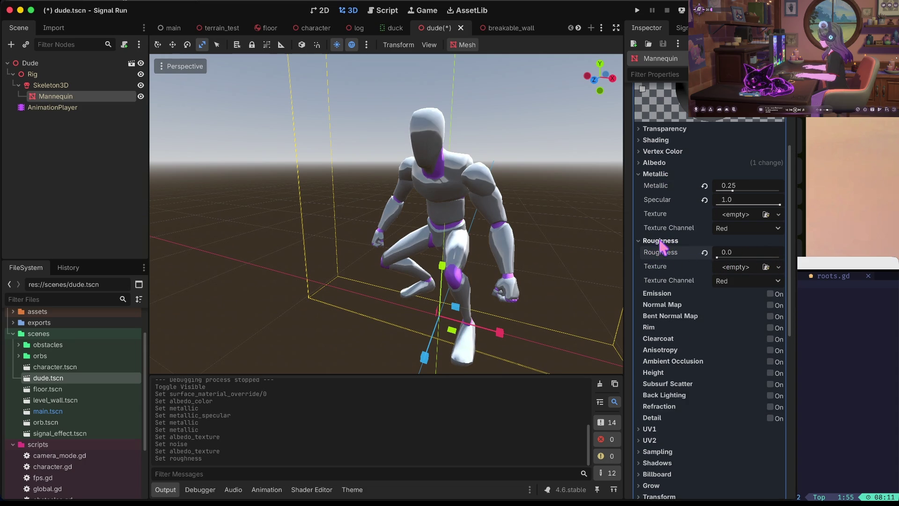
pyautogui.click(655, 241)
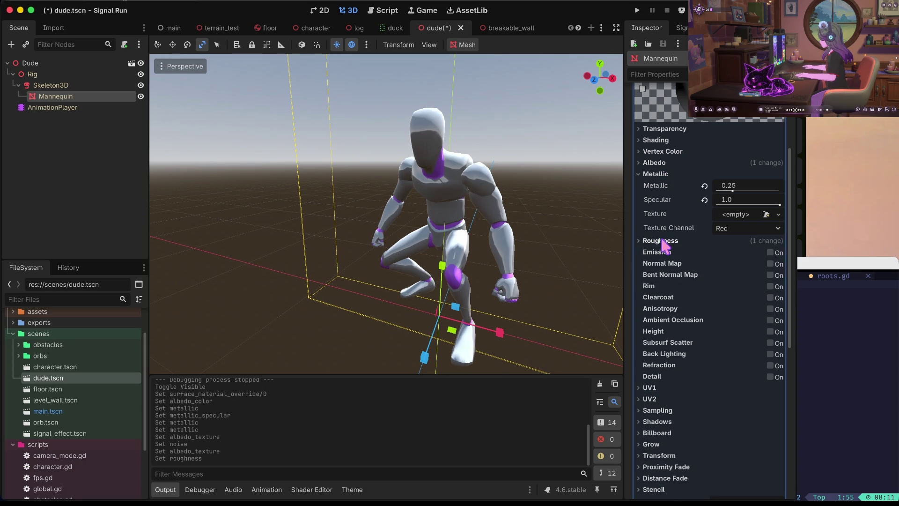
# Try Emission and Normal Map on and off, then enable Refraction and test its scale
pyautogui.click(771, 253)
pyautogui.click(770, 253)
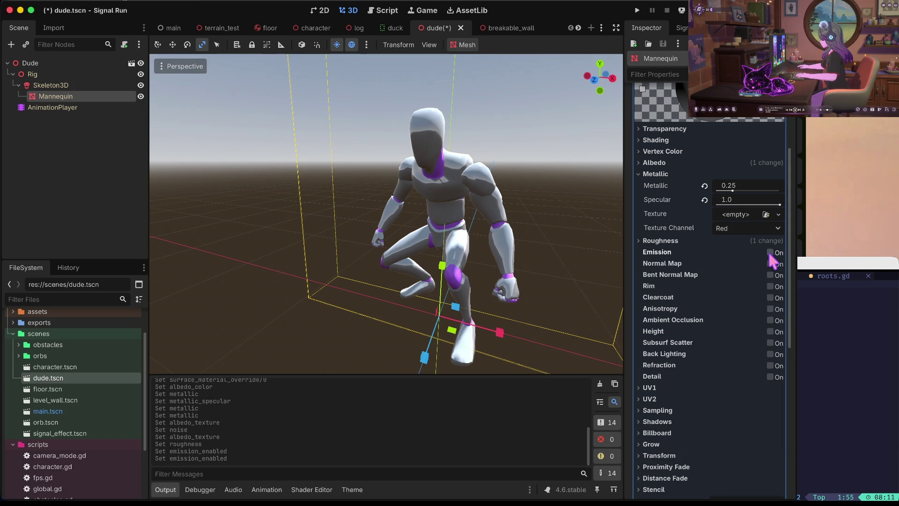
pyautogui.click(770, 264)
pyautogui.click(771, 264)
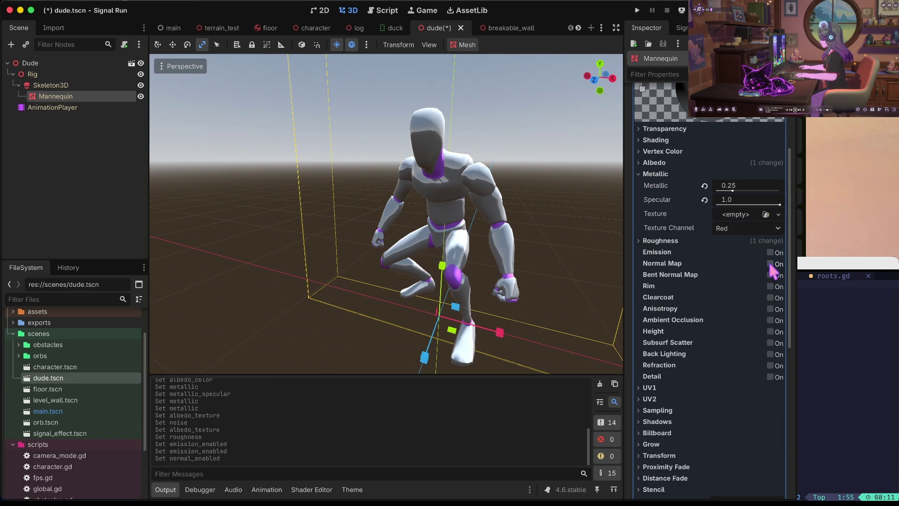
pyautogui.click(770, 366)
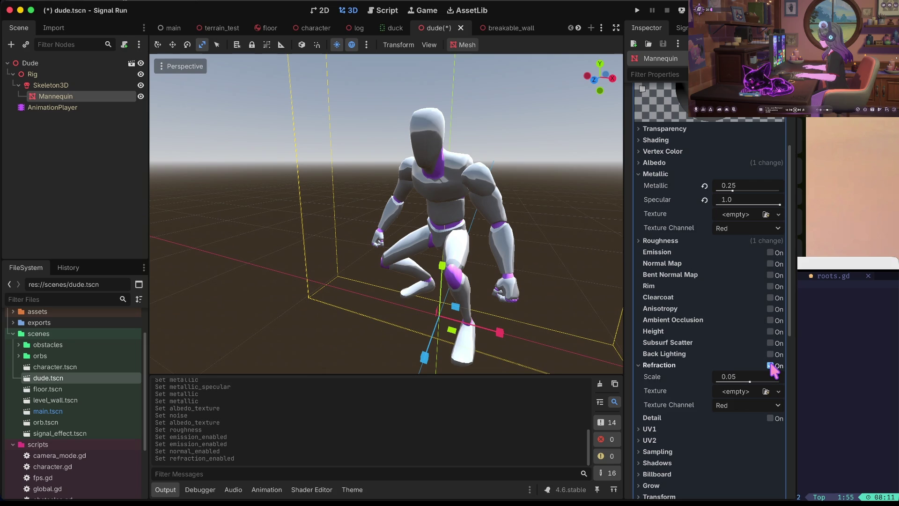
pyautogui.moveTo(750, 381)
pyautogui.mouseDown()
pyautogui.moveTo(721, 382)
pyautogui.moveTo(768, 380)
pyautogui.moveTo(785, 368)
pyautogui.mouseUp()
pyautogui.click(705, 377)
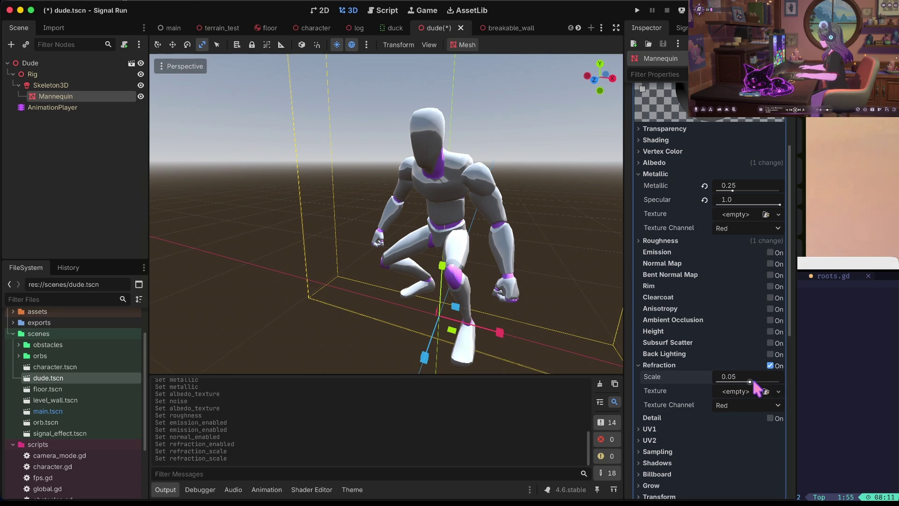
pyautogui.moveTo(749, 382); pyautogui.dragTo(787, 370)
# Reset the refraction scale, turn Refraction off, save dude.tscn and run the game
pyautogui.click(704, 376)
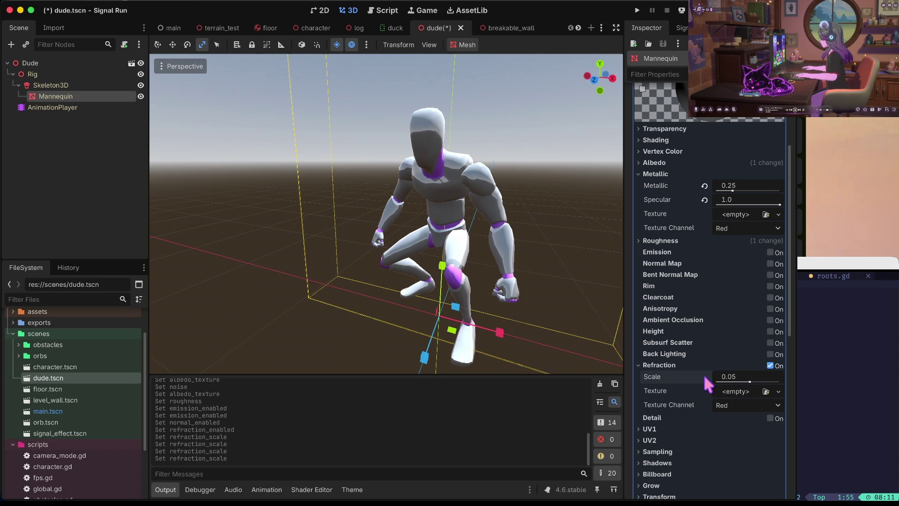
pyautogui.click(705, 365)
pyautogui.click(770, 364)
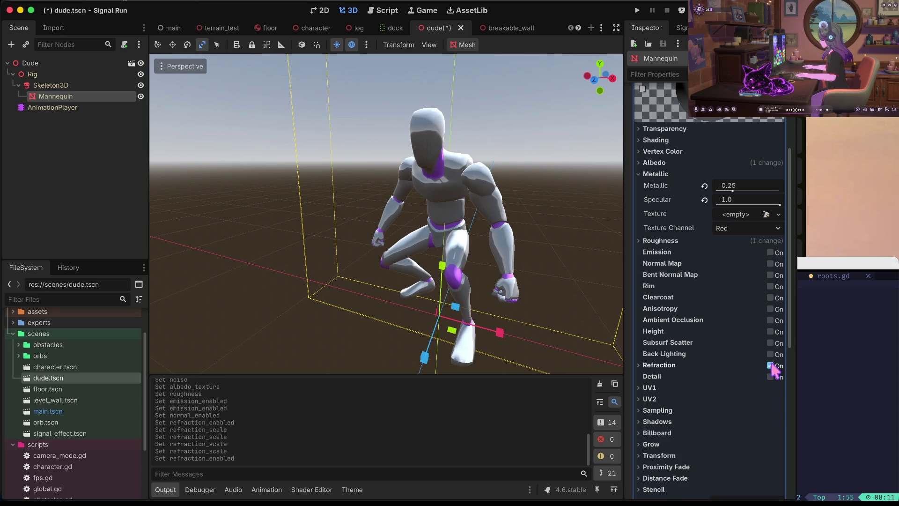
pyautogui.click(770, 360)
pyautogui.click(770, 361)
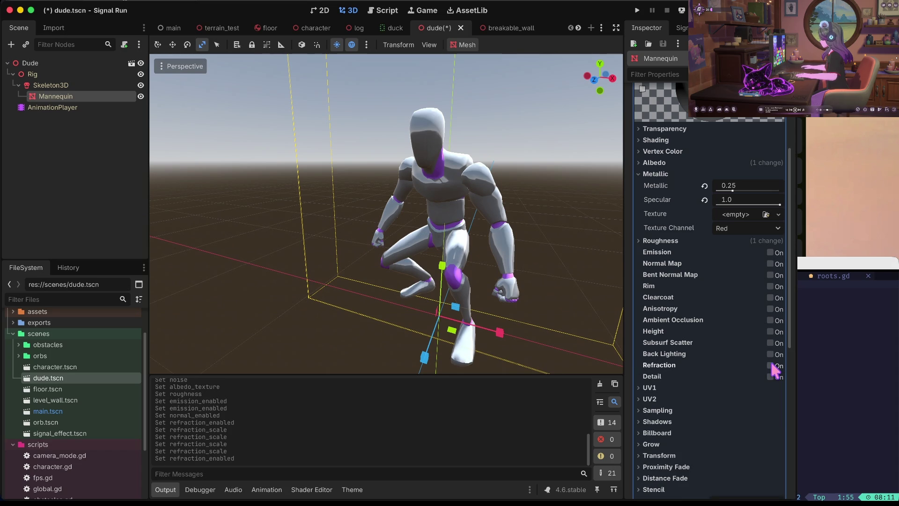
pyautogui.hotkey('ctrl', 's')
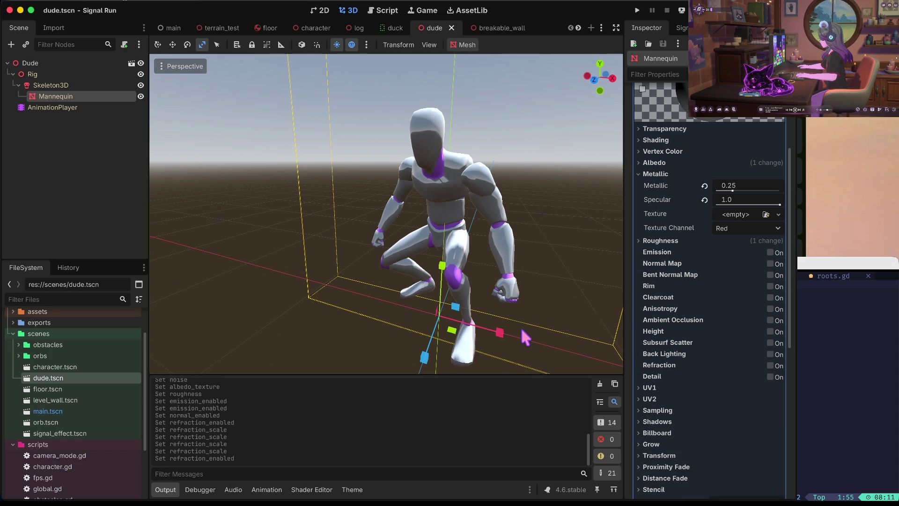
pyautogui.press('super+b')
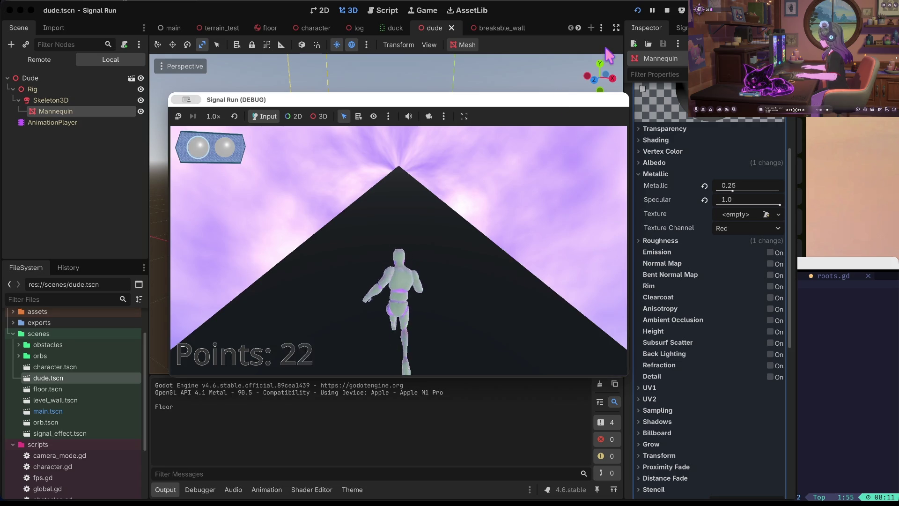
# Stop the test run and enable Refraction at scale 0.05 on the Mannequin material
pyautogui.click(668, 11)
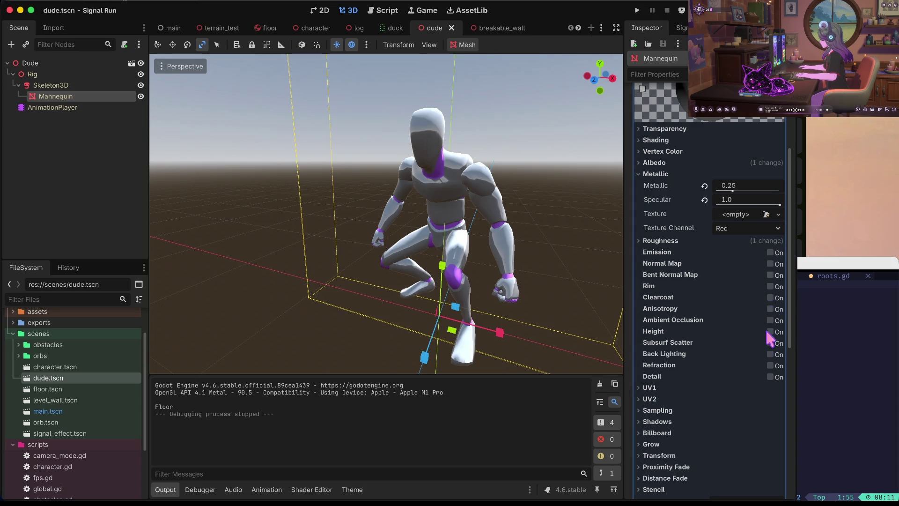
pyautogui.click(771, 376)
pyautogui.click(771, 376)
pyautogui.click(771, 376)
pyautogui.click(771, 376)
pyautogui.click(770, 364)
# Save dude.tscn, run the game with F5, then stop it
pyautogui.hotkey('ctrl', 's')
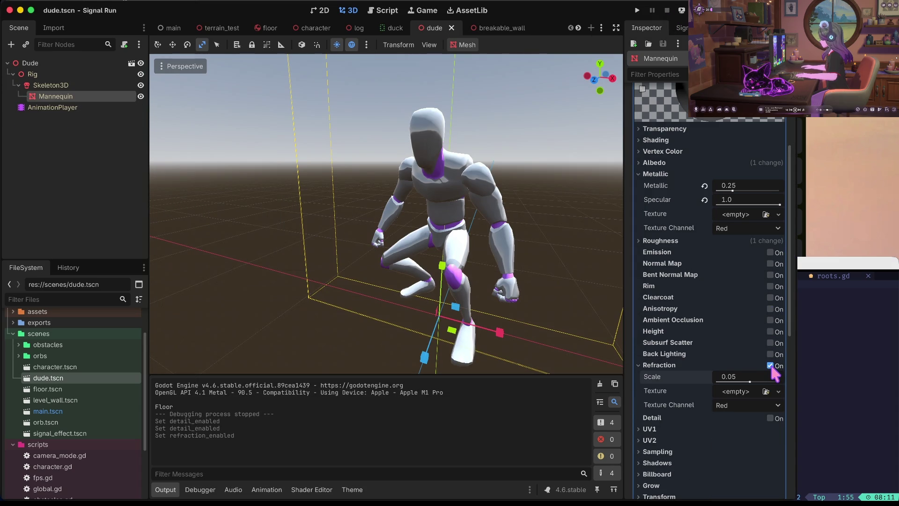
pyautogui.press('F5')
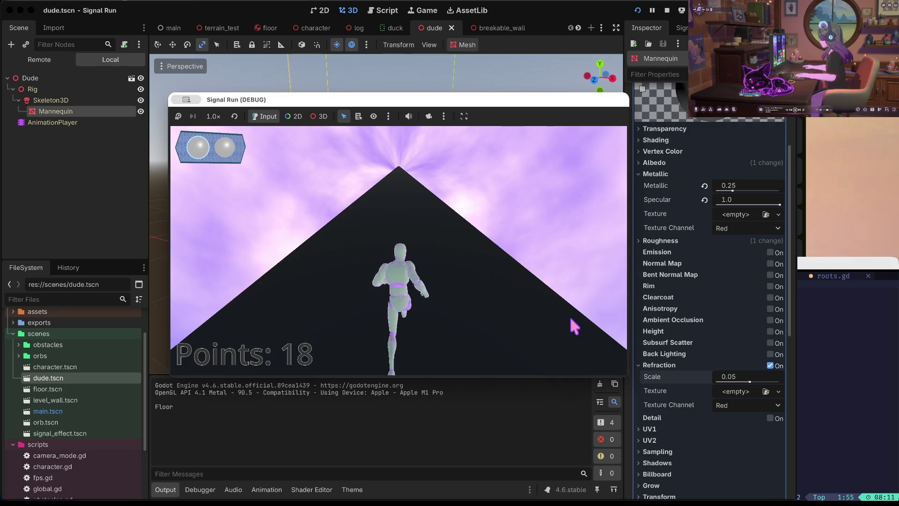
pyautogui.click(667, 12)
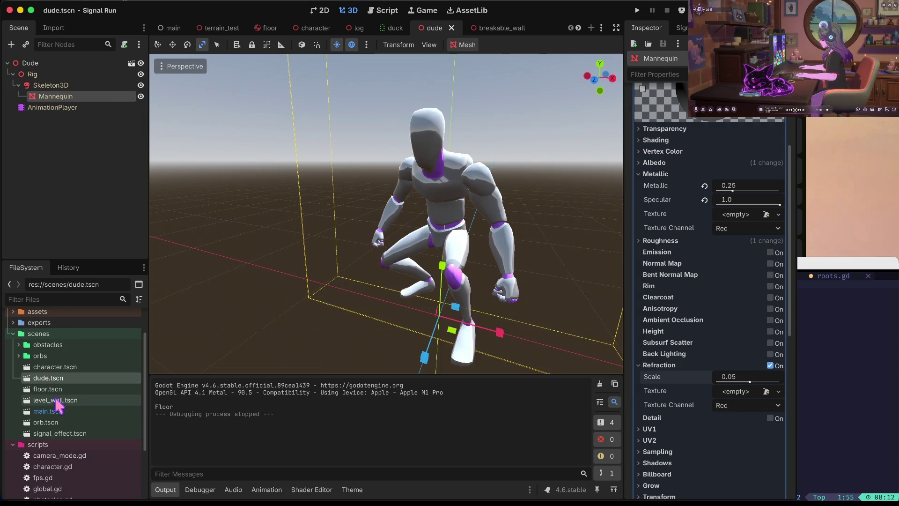
# Rotate main.tscn's DirectionalLight3D to -62.3°, -20.9°, 113.3°, then save and run the game
pyautogui.doubleClick(48, 411)
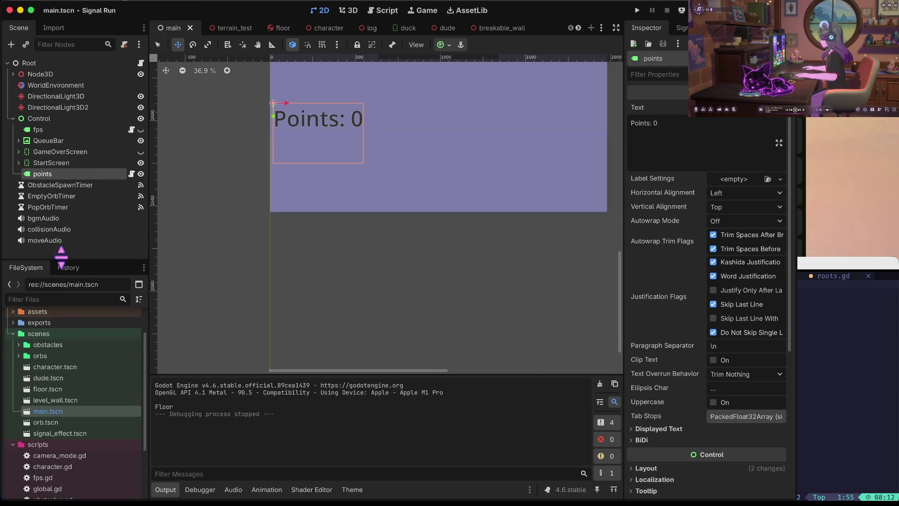
pyautogui.click(52, 98)
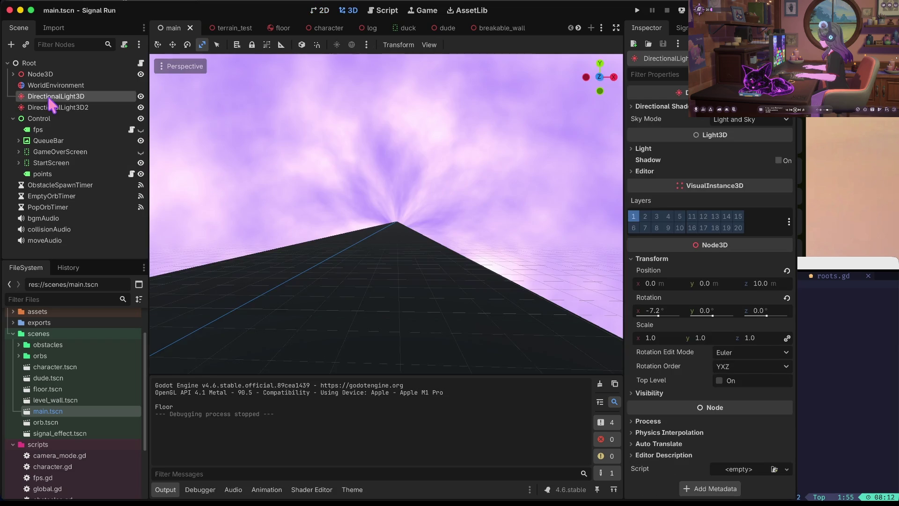
pyautogui.press('f')
pyautogui.hscroll(-10, 386, 214)
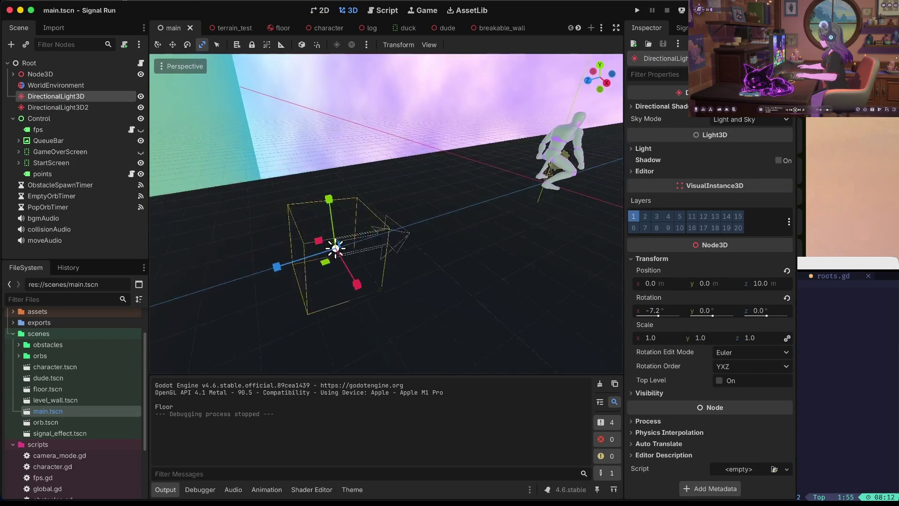
pyautogui.hscroll(-5, 384, 162)
pyautogui.press('e')
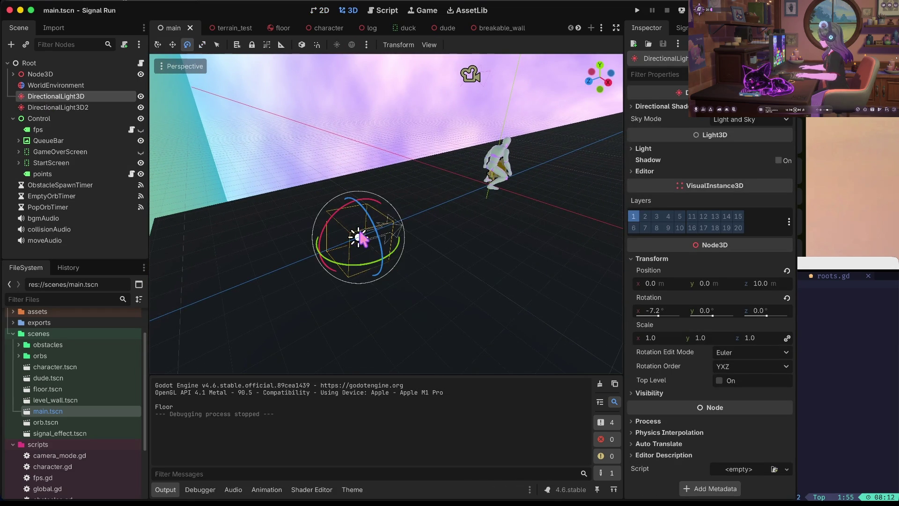
pyautogui.moveTo(328, 222)
pyautogui.mouseDown()
pyautogui.moveTo(353, 209)
pyautogui.moveTo(353, 196)
pyautogui.moveTo(343, 206)
pyautogui.moveTo(351, 215)
pyautogui.mouseUp()
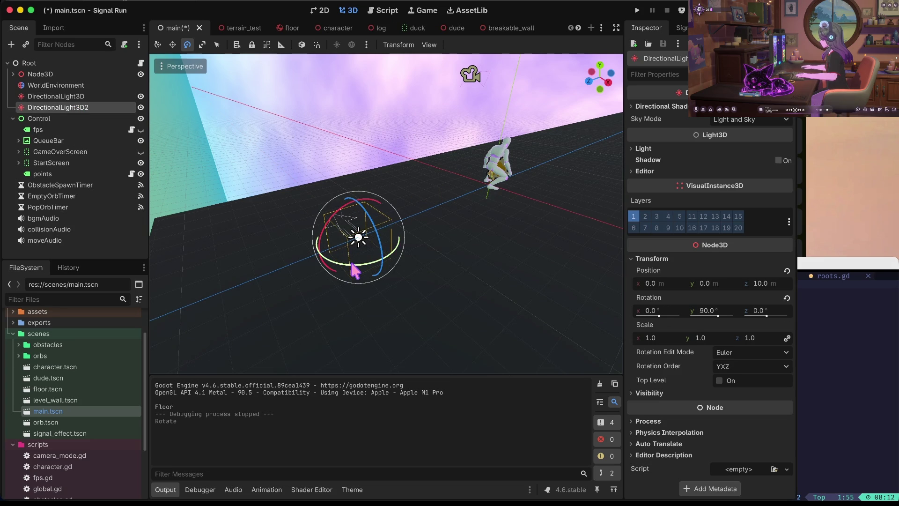
pyautogui.moveTo(355, 271)
pyautogui.mouseDown()
pyautogui.moveTo(277, 257)
pyautogui.moveTo(255, 229)
pyautogui.moveTo(359, 253)
pyautogui.moveTo(352, 252)
pyautogui.moveTo(373, 237)
pyautogui.moveTo(361, 206)
pyautogui.moveTo(357, 237)
pyautogui.mouseUp()
pyautogui.hotkey('ctrl', 's')
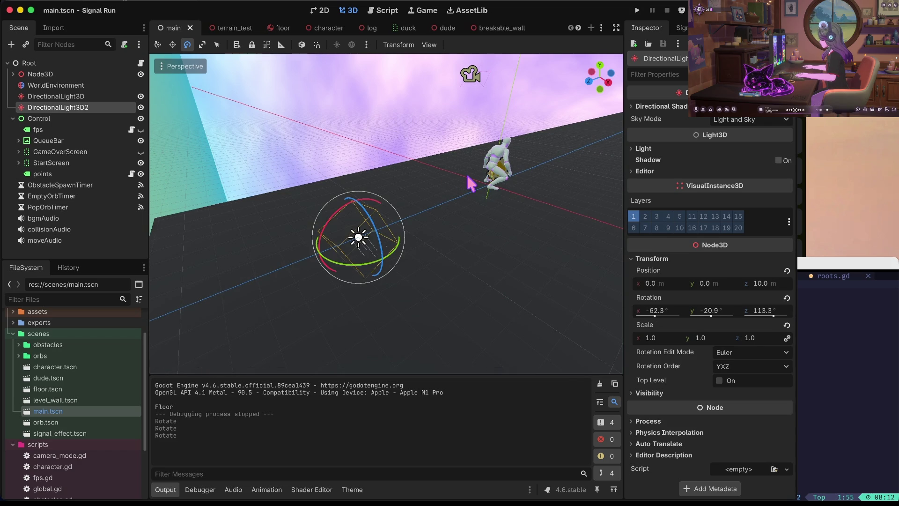
pyautogui.press('super+b')
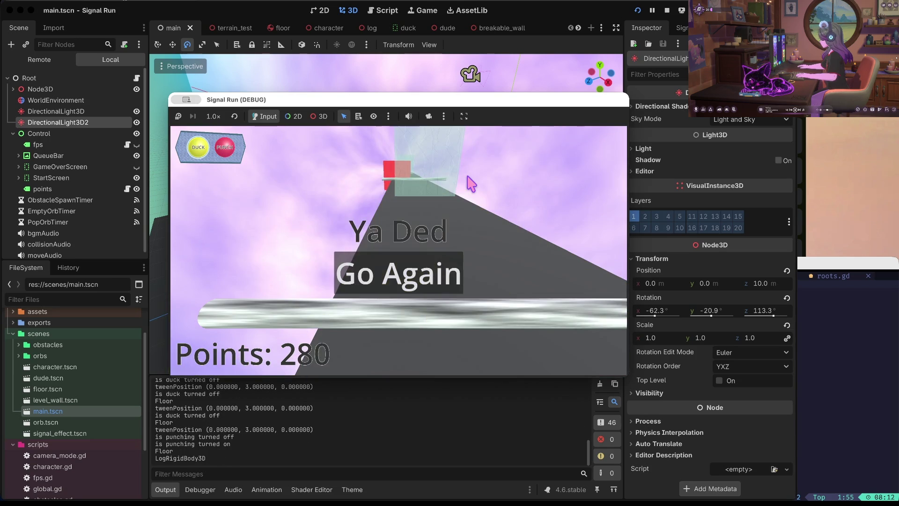
# Stop the running game and select the points label node in the main scene
pyautogui.click(666, 10)
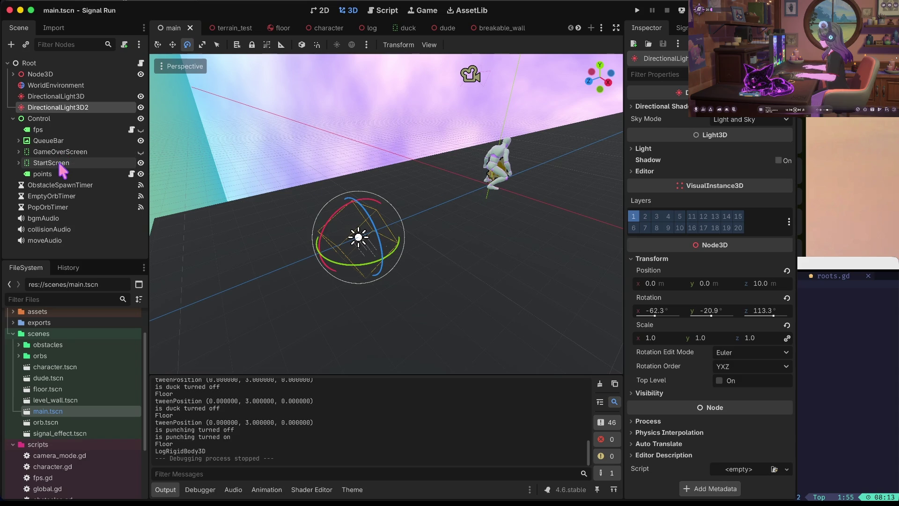
pyautogui.scroll(-3, 54, 375)
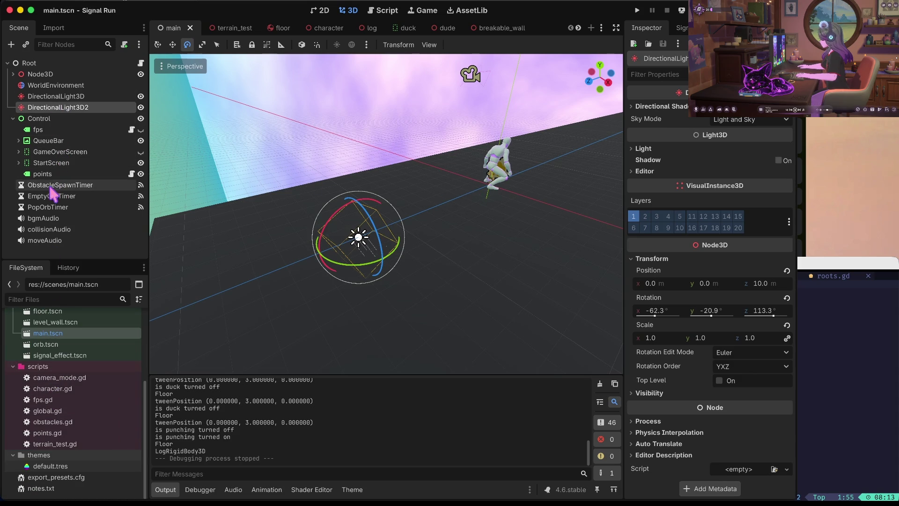
pyautogui.click(47, 174)
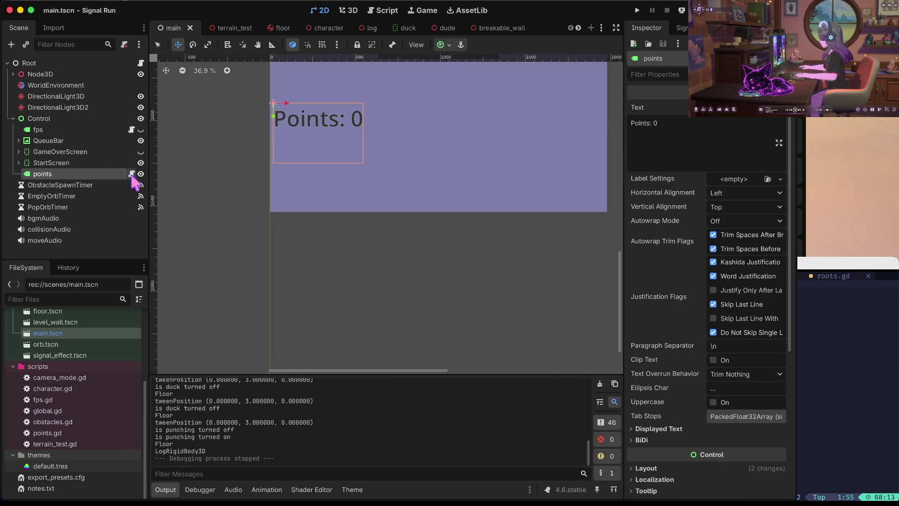
# Open points.gd and declare a pointsPaused variable initialised to true
pyautogui.click(132, 174)
pyautogui.click(356, 113)
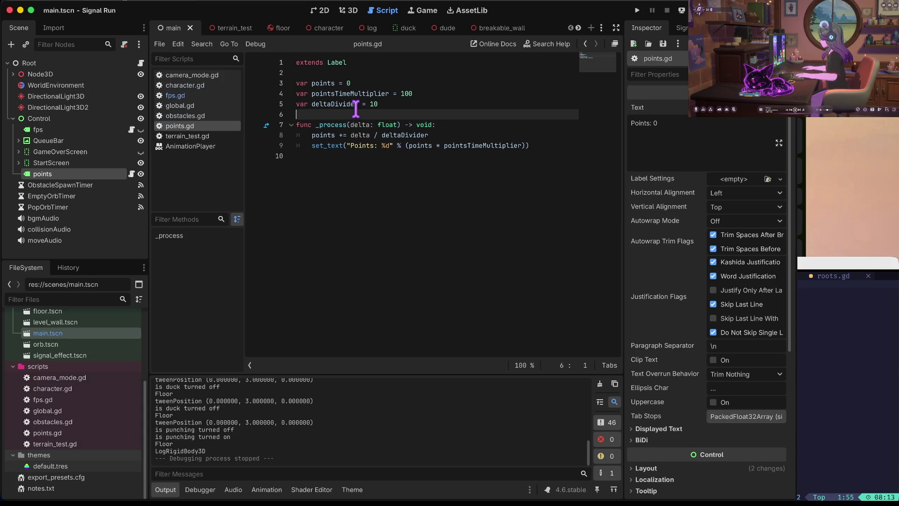
pyautogui.press('Return')
pyautogui.write('var pointsPa')
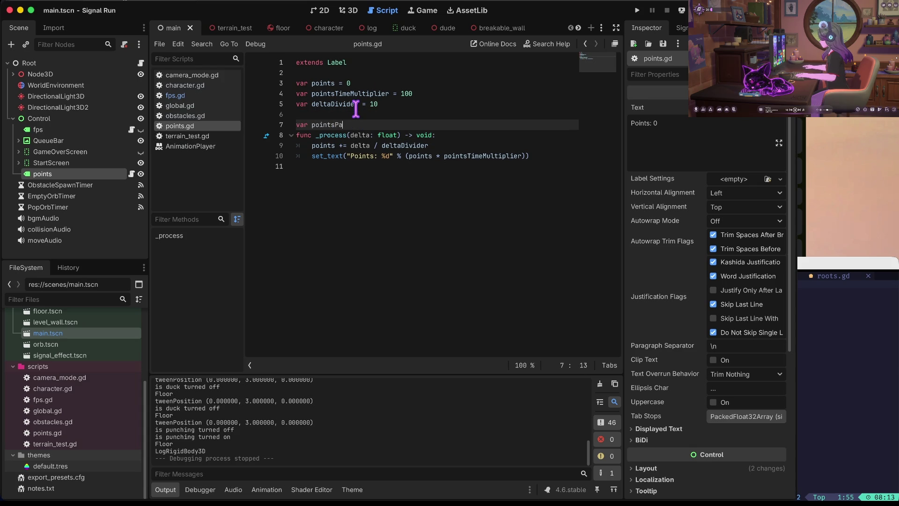
pyautogui.press('BackSpace')
pyautogui.press('BackSpace')
pyautogui.write('true')
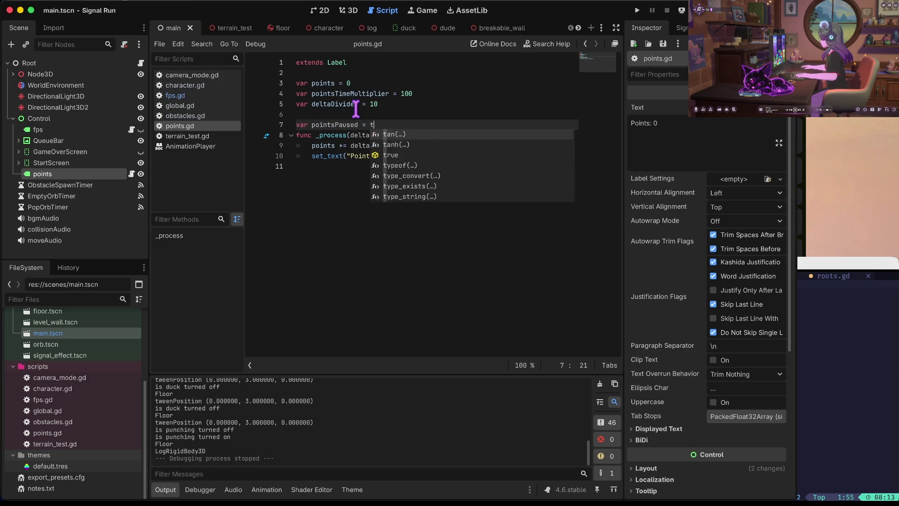
pyautogui.press('Return')
# Add 'if pointsPaused:' with a return at the top of _process
pyautogui.press('Down')
pyautogui.press('Down')
pyautogui.press('Up')
pyautogui.press('End')
pyautogui.press('Return')
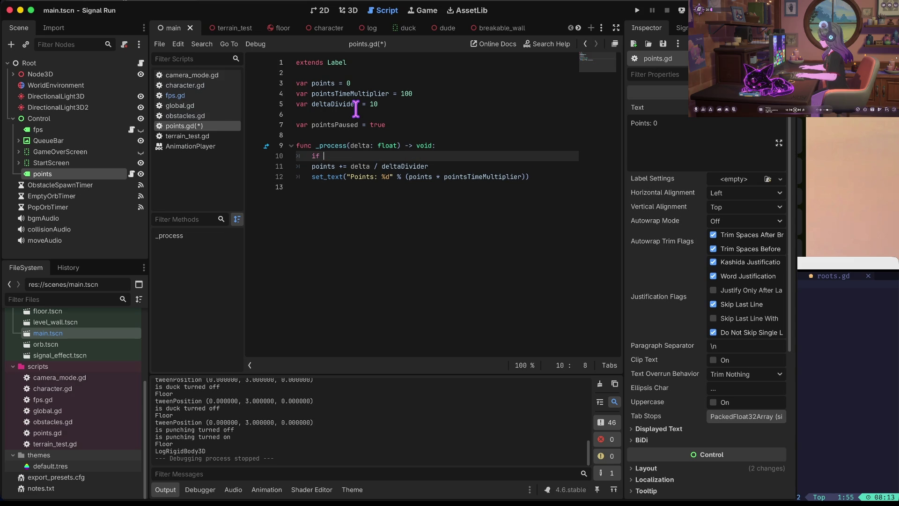
pyautogui.write('points')
pyautogui.press('Return')
pyautogui.write(':')
pyautogui.press('Return')
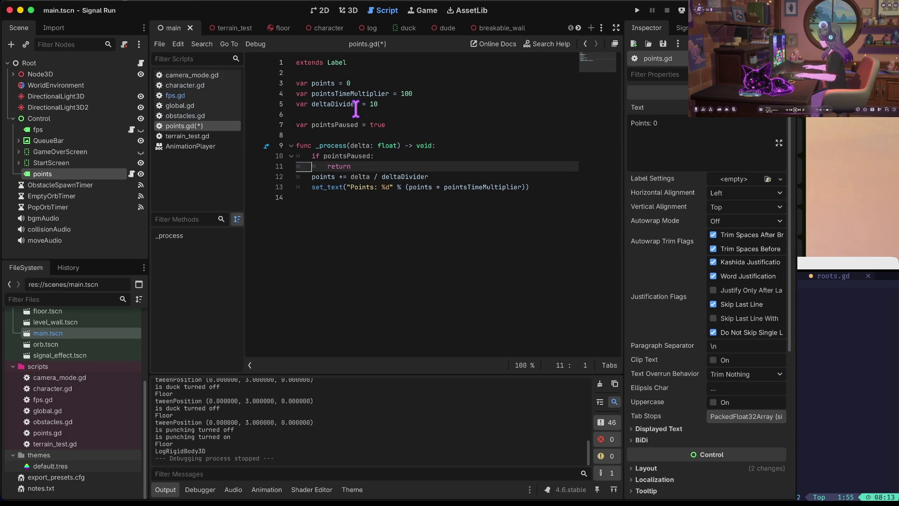
pyautogui.press('Return')
pyautogui.press('Up')
# Rewrite it as a negated condition wrapping the points updates, and save
pyautogui.hotkey('ctrl', 'shift', 'k')
pyautogui.hotkey('ctrl', 'shift', 'k')
pyautogui.press('Up')
pyautogui.write('!')
pyautogui.press('Down')
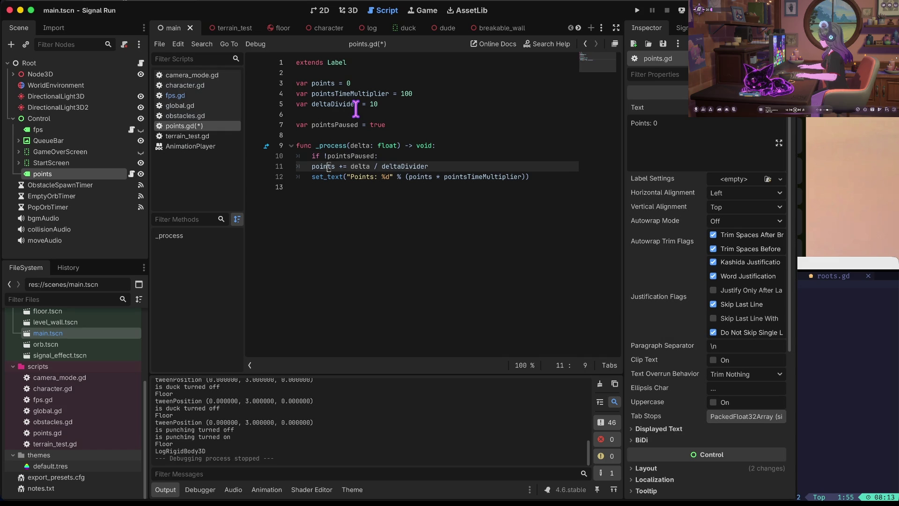
pyautogui.hotkey('shift', 'Down')
pyautogui.press('Tab')
pyautogui.hotkey('ctrl', 's')
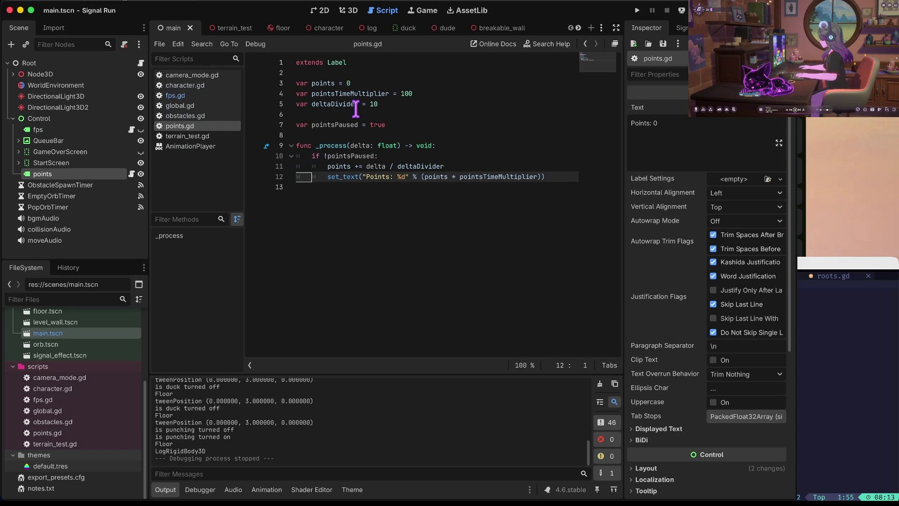
# Revert to the early-return version of the pause check
pyautogui.hotkey('ctrl', 'z')
pyautogui.hotkey('ctrl', 'z')
pyautogui.hotkey('ctrl', 'z')
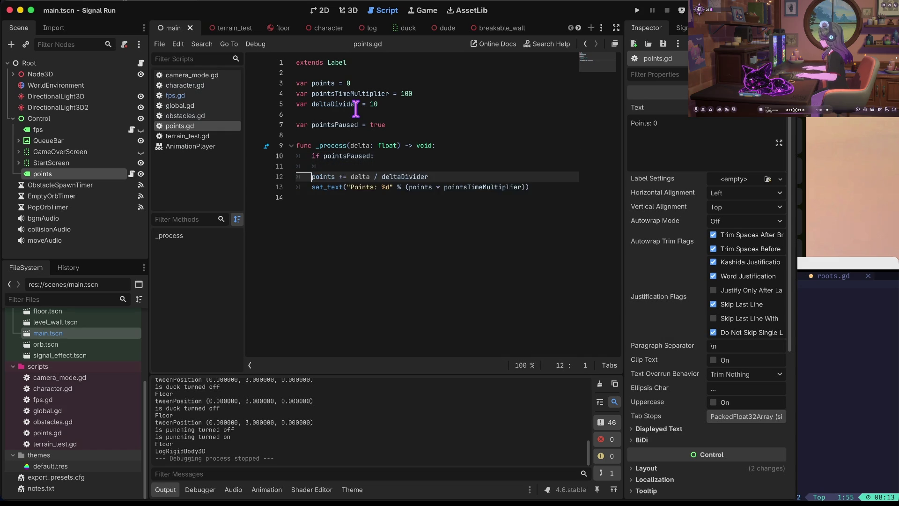
pyautogui.hotkey('ctrl', 's')
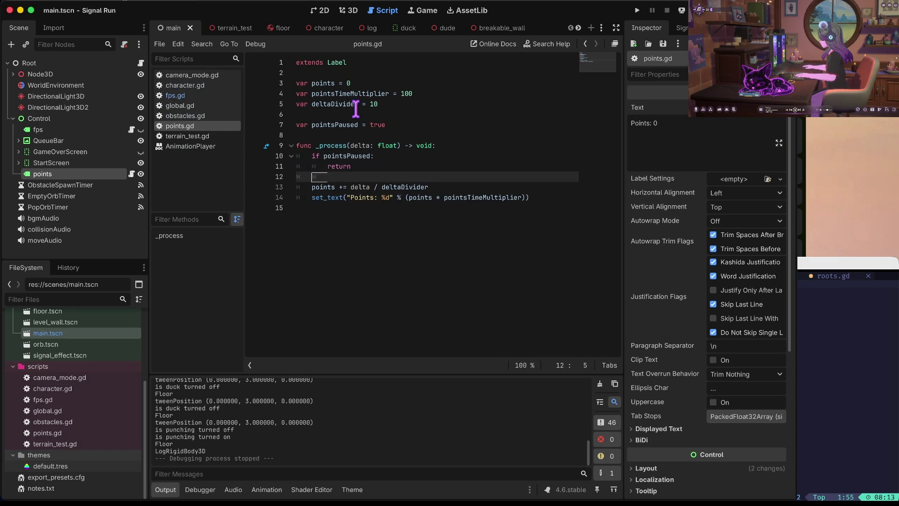
pyautogui.press('BackSpace')
pyautogui.press('Return')
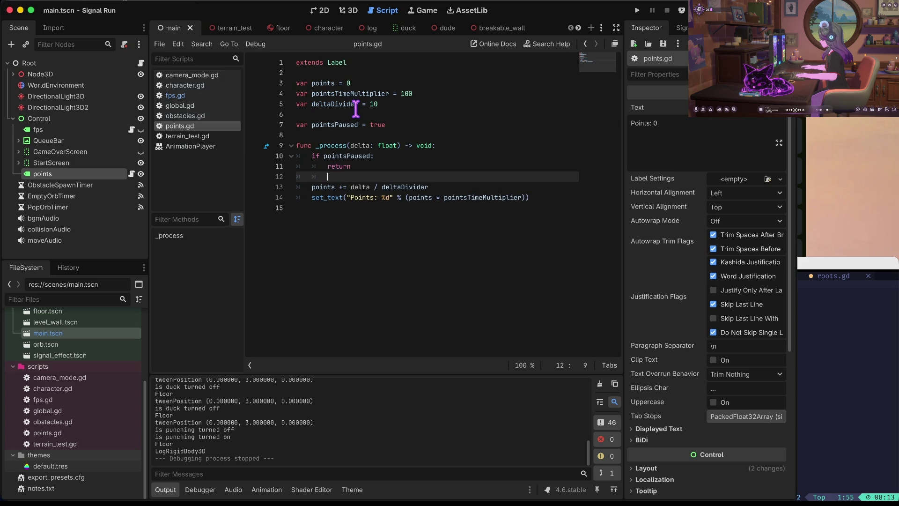
pyautogui.hotkey('ctrl', 'z')
pyautogui.hotkey('ctrl', 'z')
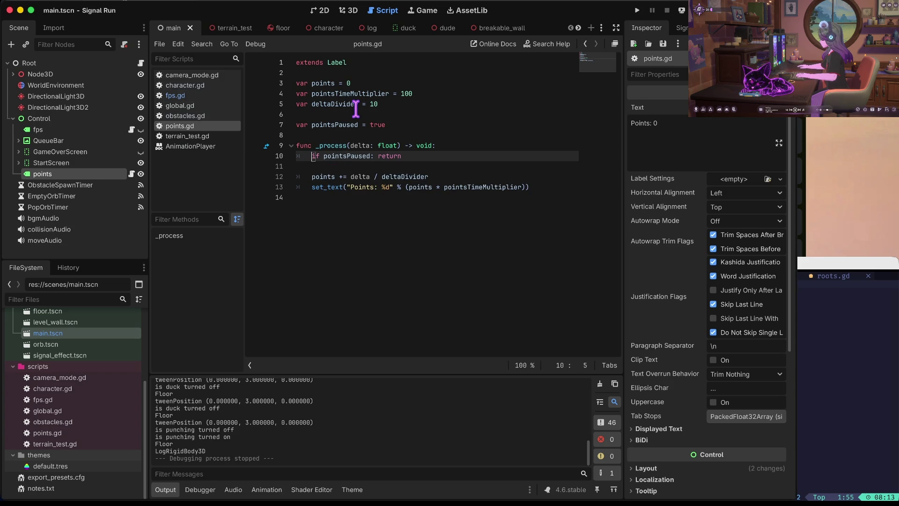
pyautogui.hotkey('ctrl', 'shift', 'z')
pyautogui.press('Up')
pyautogui.press('Up')
pyautogui.press('Up')
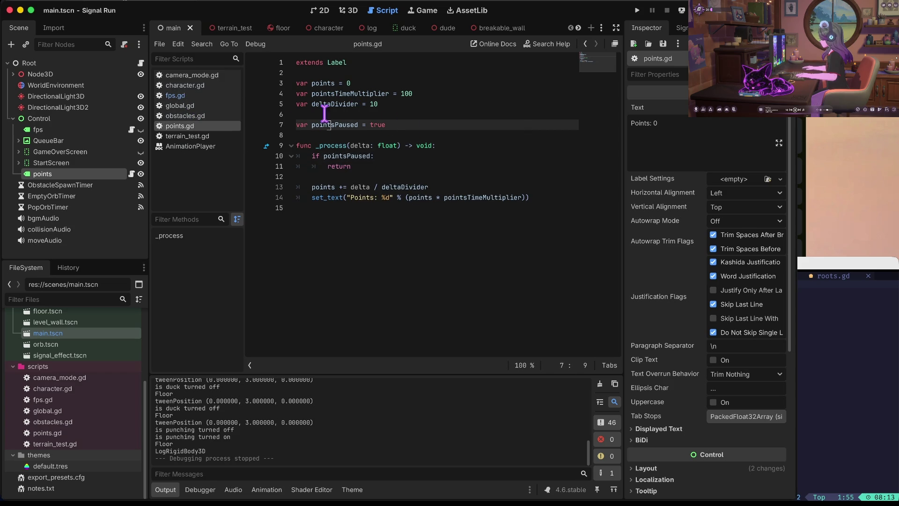
pyautogui.press('Home')
pyautogui.write('@export')
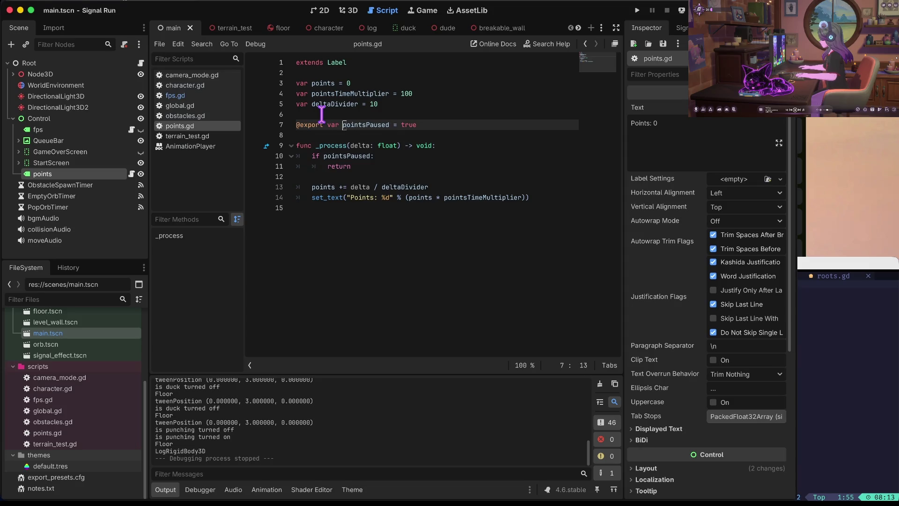
pyautogui.press('Delete')
pyautogui.write('P')
pyautogui.press('Home')
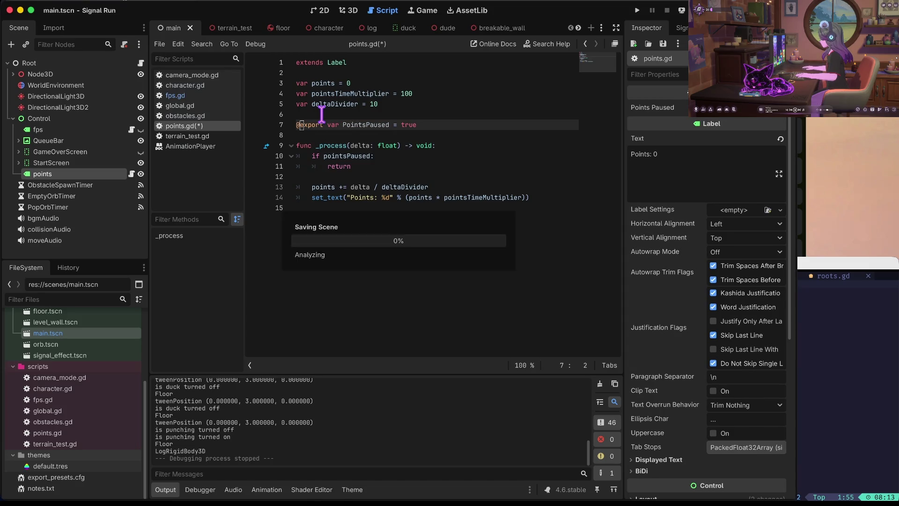
pyautogui.hotkey('ctrl', 's')
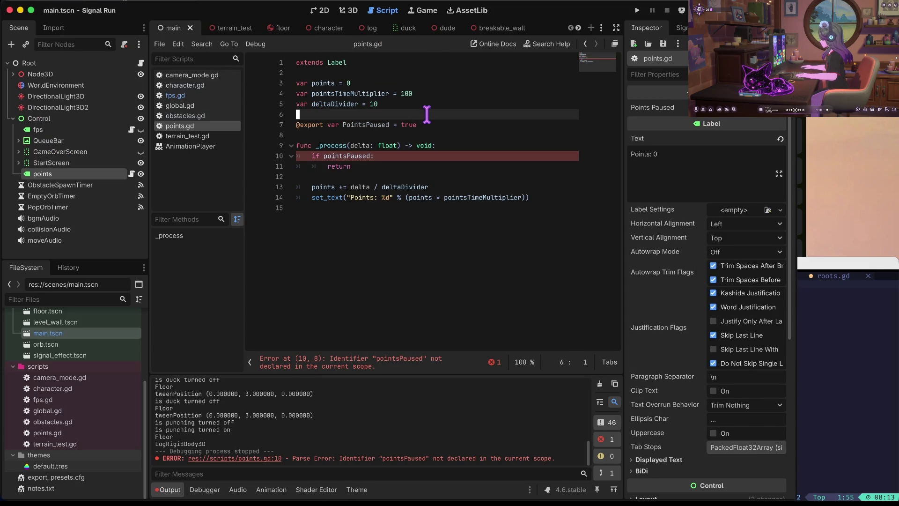
# Rename the if condition to PointsPaused and save the script
pyautogui.click(323, 156)
pyautogui.press('Delete')
pyautogui.write('P')
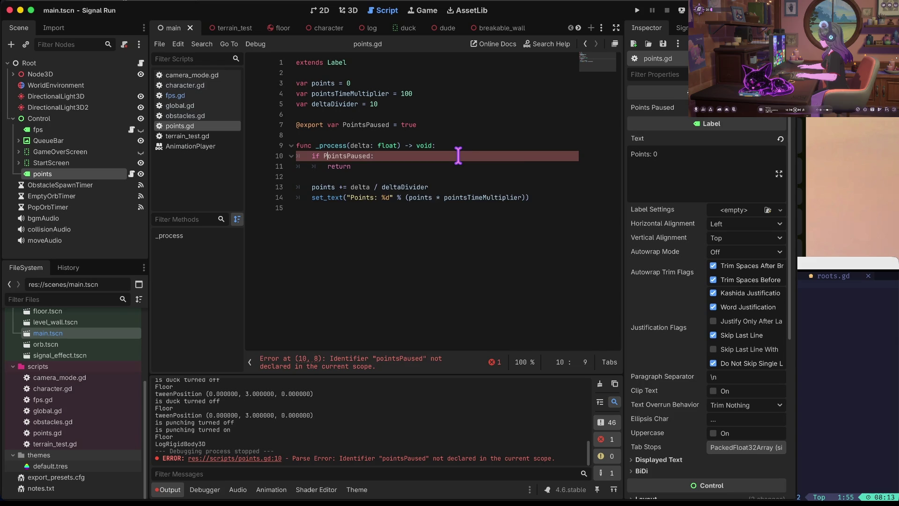
pyautogui.hotkey('ctrl', 's')
pyautogui.click(392, 124)
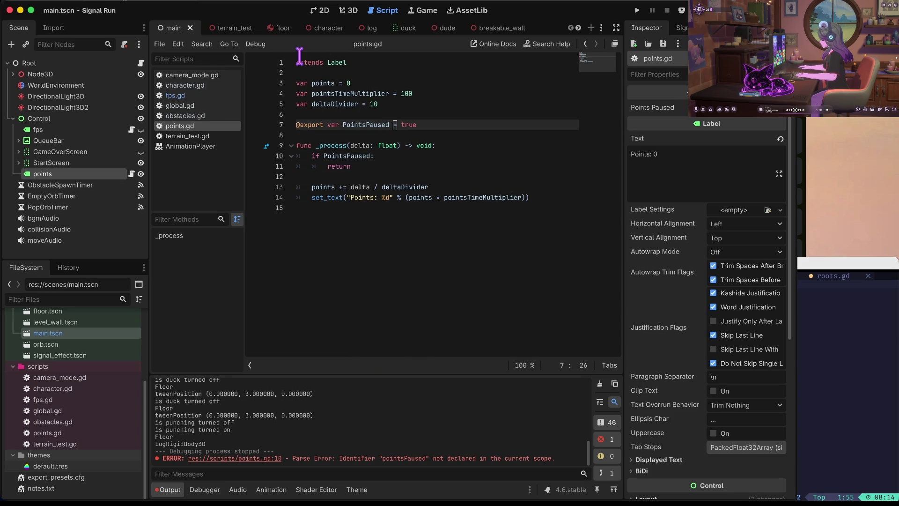
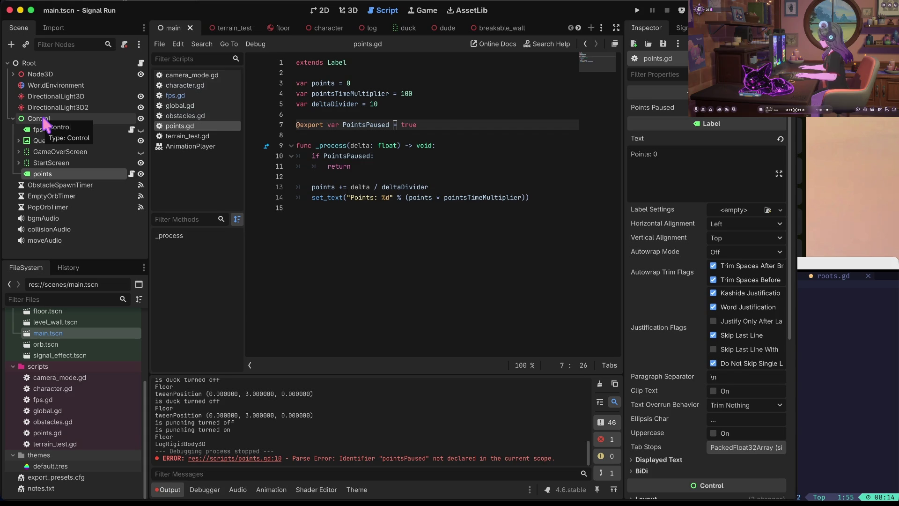
# Open global.gd from the FileSystem dock and scroll to the GameOverMan function
pyautogui.hotkey('ctrl', 'Left')
pyautogui.hotkey('ctrl', 'Left')
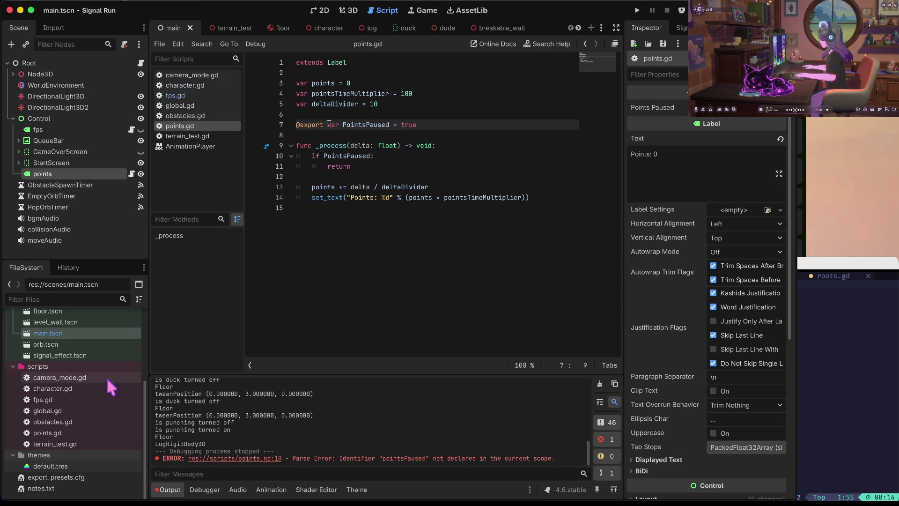
pyautogui.scroll(3, 68, 348)
pyautogui.scroll(-2, 69, 351)
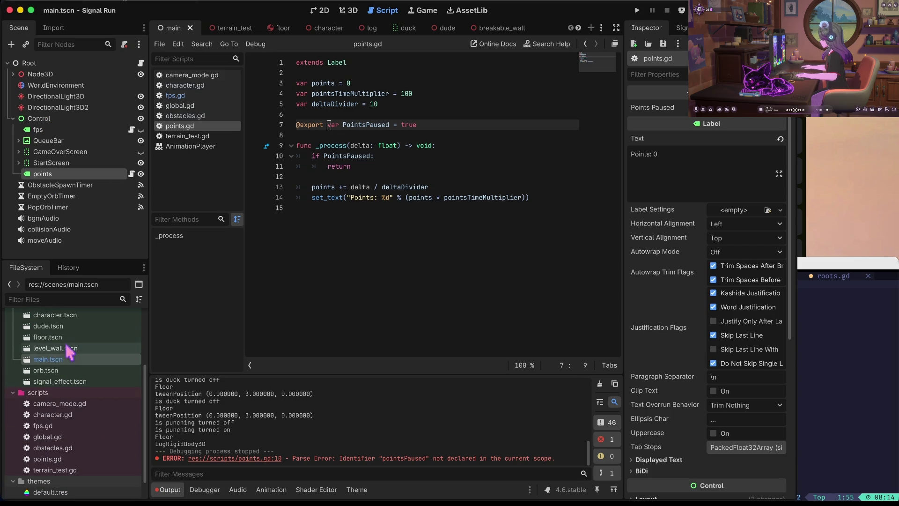
pyautogui.doubleClick(52, 437)
pyautogui.scroll(6, 476, 94)
pyautogui.scroll(10, 476, 93)
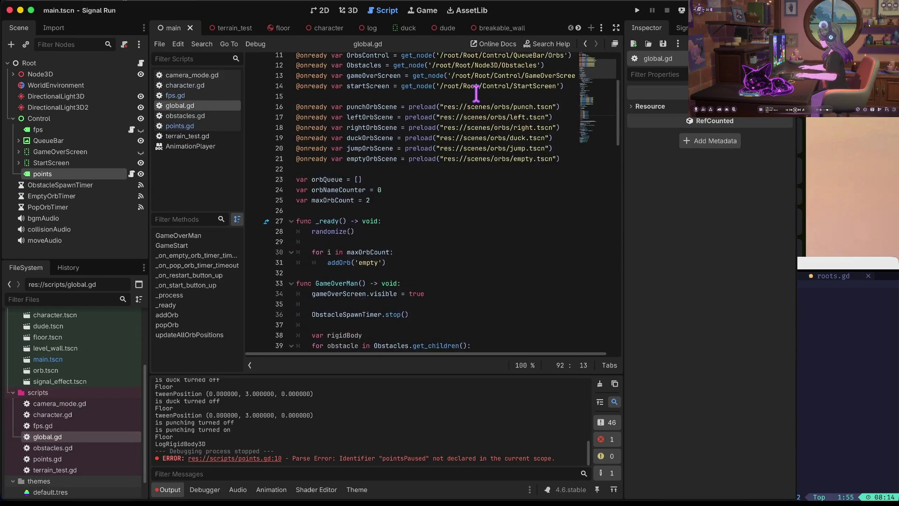
pyautogui.scroll(-3, 477, 91)
pyautogui.scroll(-3, 365, 116)
pyautogui.scroll(-2, 365, 116)
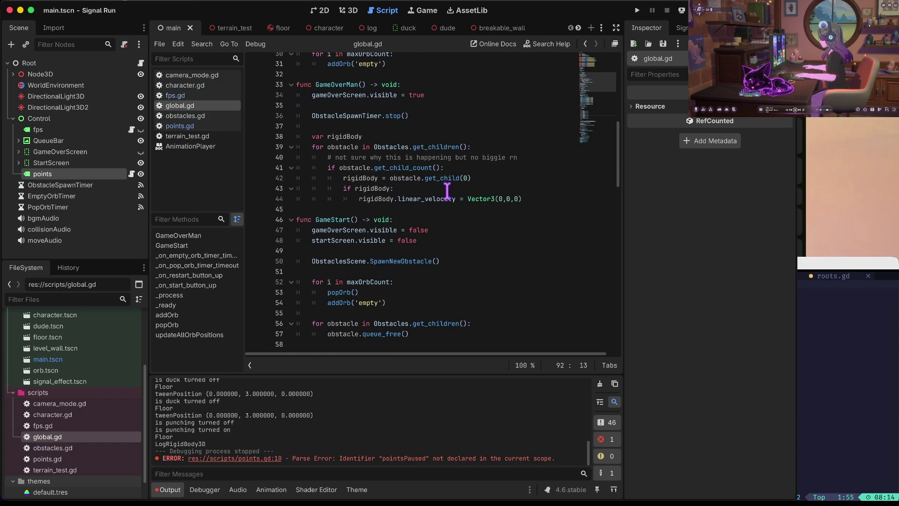
# Start a $Control/ line after gameOverScreen.visible = true, then cut the unfinished line out
pyautogui.click(418, 102)
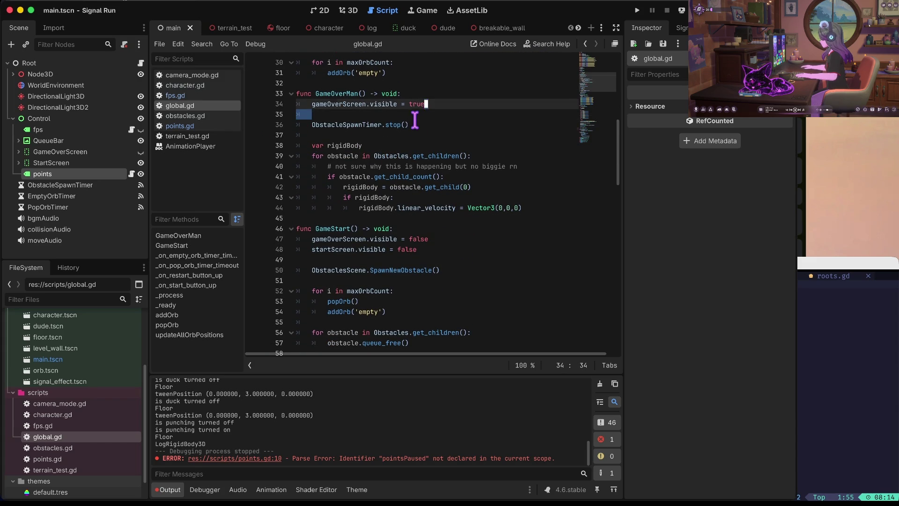
pyautogui.click(422, 122)
pyautogui.click(423, 118)
pyautogui.press('Return')
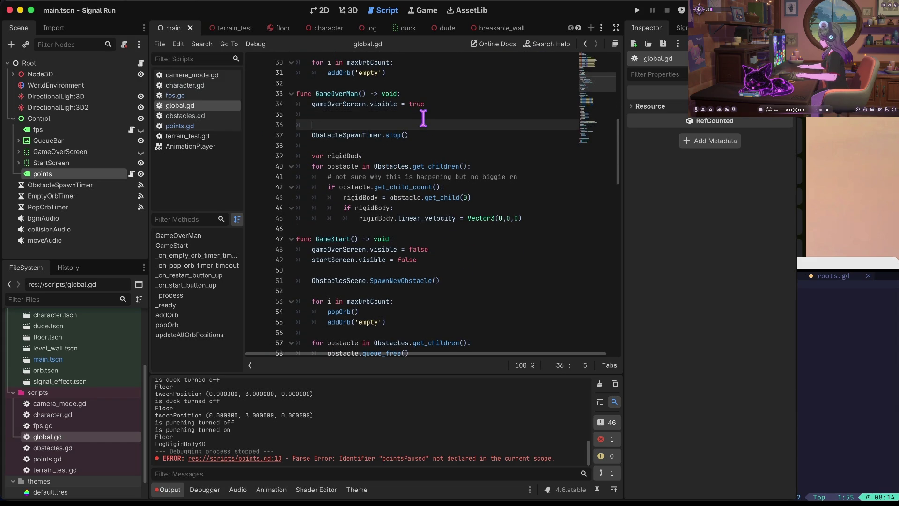
pyautogui.write('$Cont')
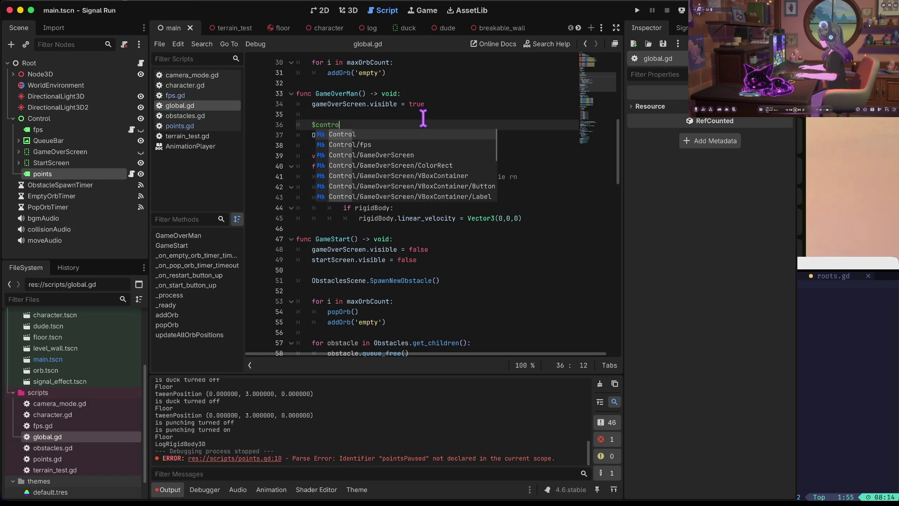
pyautogui.press('Return')
pyautogui.write('/')
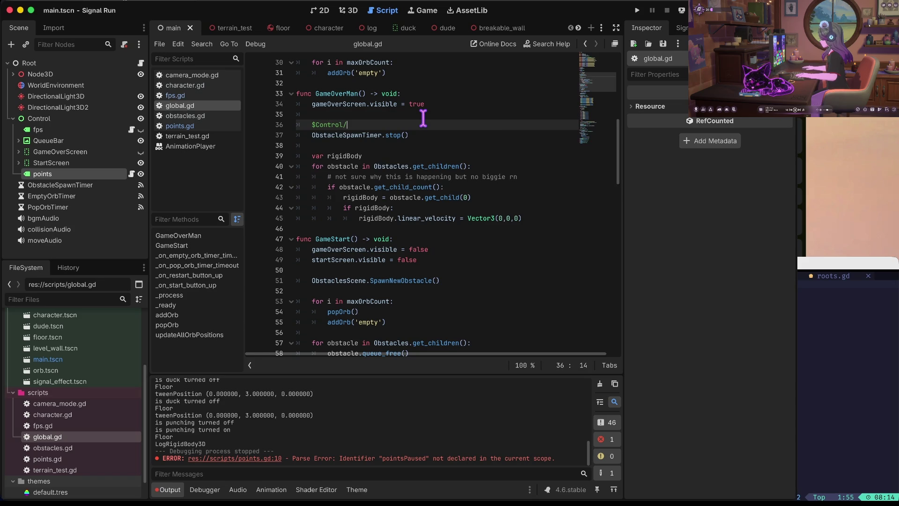
pyautogui.hotkey('ctrl', 'x')
pyautogui.hotkey('ctrl', 'Home')
pyautogui.press('Down')
pyautogui.press('Down')
pyautogui.press('Down')
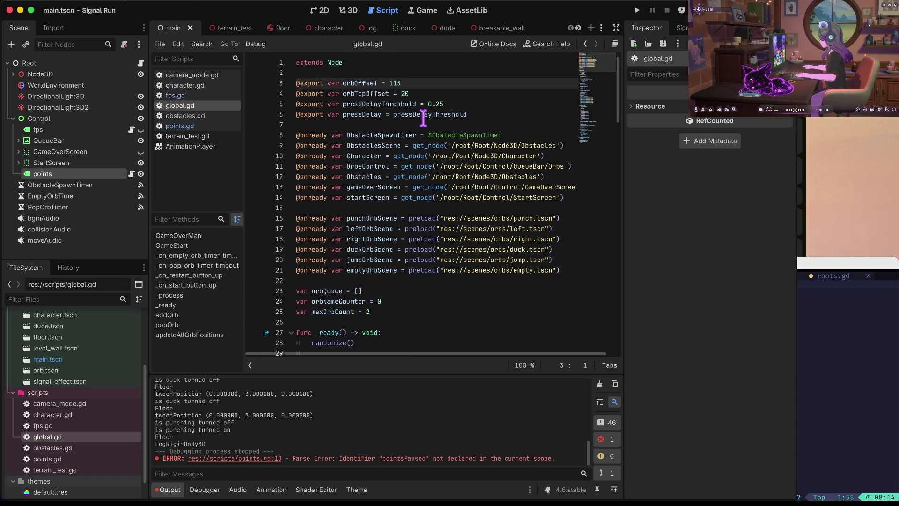
pyautogui.press('Down')
pyautogui.press('Down')
pyautogui.press('End')
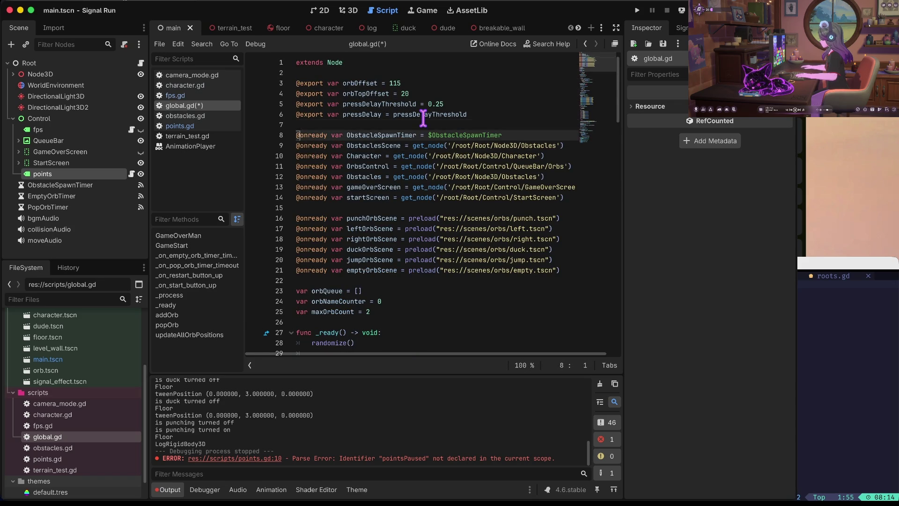
pyautogui.hotkey('ctrl', 'shift', 'd')
pyautogui.press('Home')
pyautogui.hotkey('ctrl', 'Right')
pyautogui.hotkey('ctrl', 'Right')
pyautogui.hotkey('ctrl', 'BackSpace')
pyautogui.write('Points')
pyautogui.write('Label')
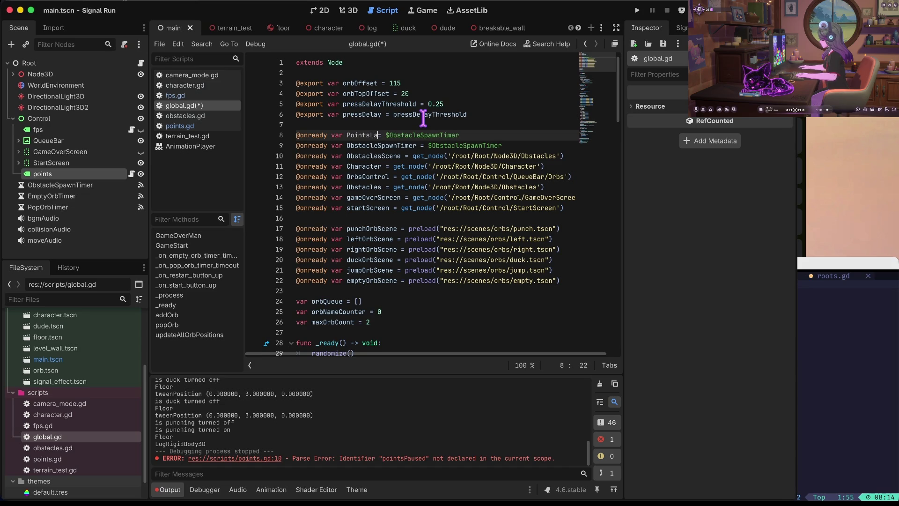
pyautogui.press('Down')
pyautogui.press('Home')
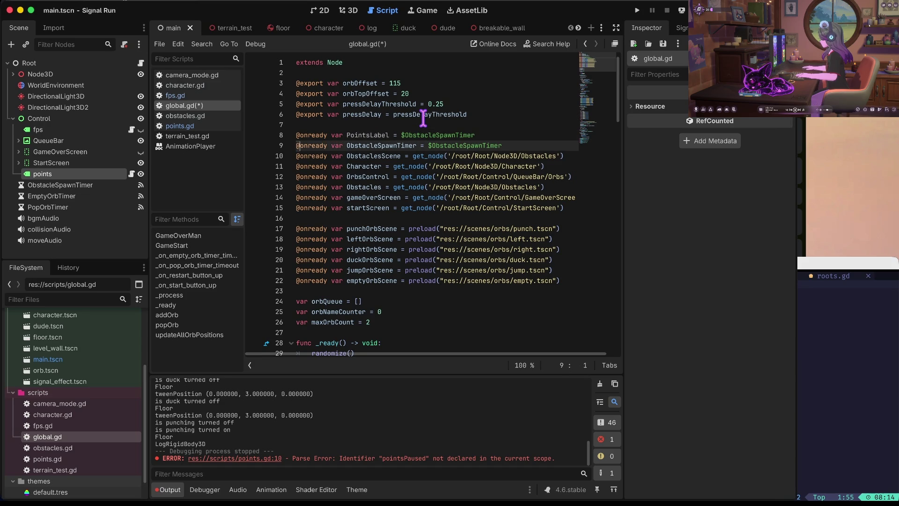
pyautogui.press('Up')
pyautogui.press('End')
pyautogui.hotkey('ctrl', 'BackSpace')
pyautogui.write('C')
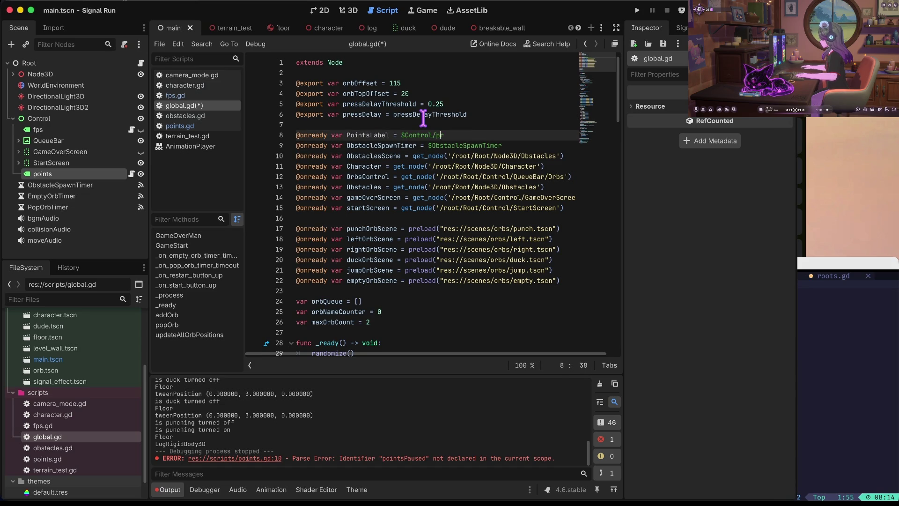
# Try shortening the ObstaclesScene get_node path to $ shorthand
pyautogui.press('Right')
pyautogui.press('Right')
pyautogui.press('Right')
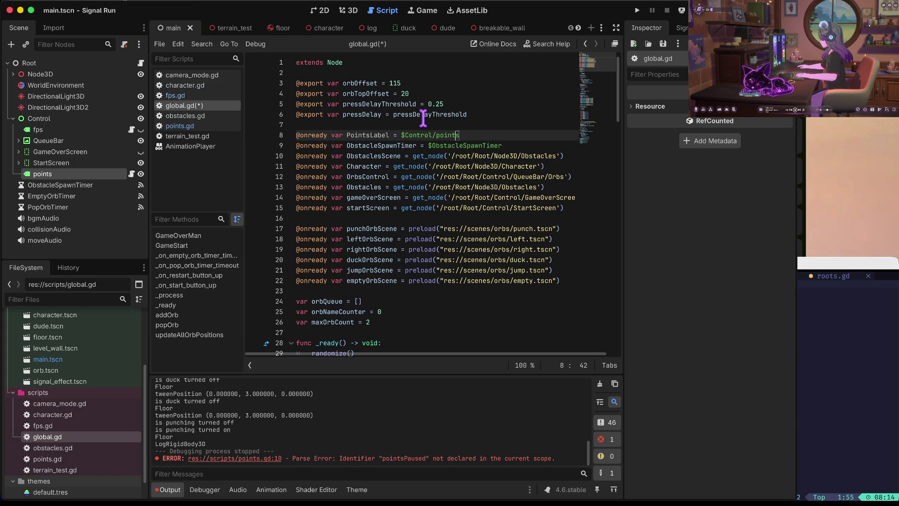
pyautogui.press('Down')
pyautogui.press('Down')
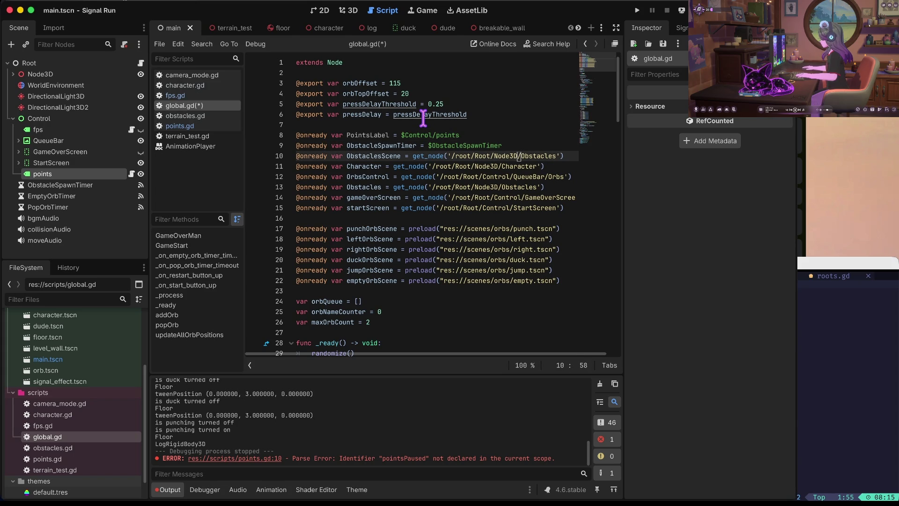
pyautogui.press('Down')
pyautogui.press('Down')
pyautogui.press('Down')
pyautogui.press('Down')
pyautogui.press('Down')
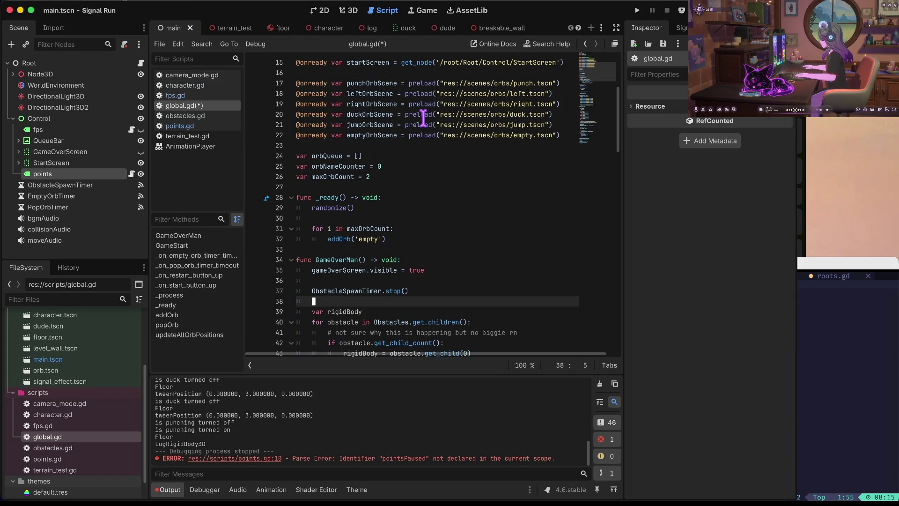
pyautogui.press('Up')
pyautogui.press('Up')
pyautogui.press('Up')
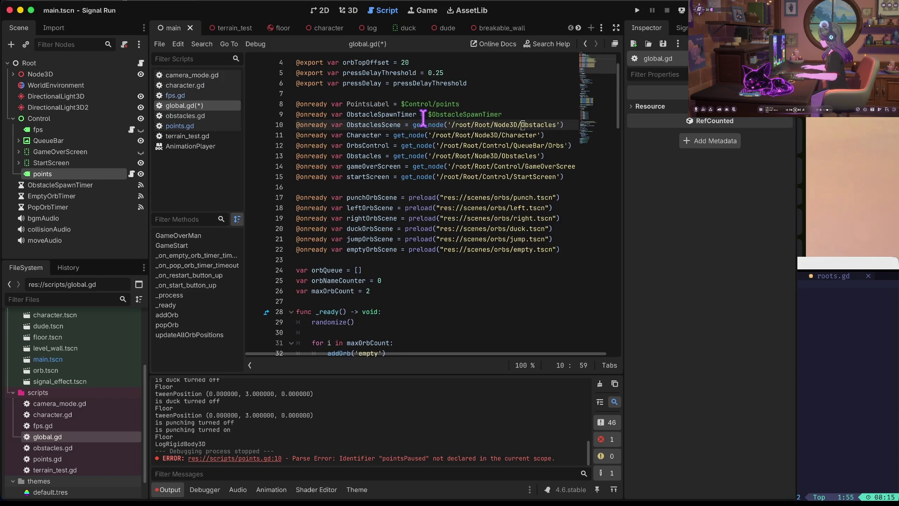
pyautogui.press('Right')
pyautogui.press('Right')
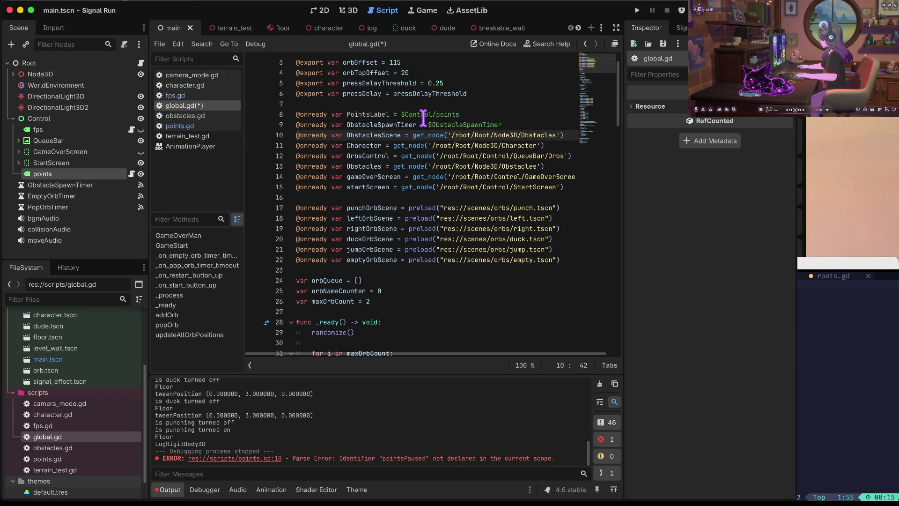
pyautogui.hotkey('ctrl', 'shift', 'Left')
pyautogui.hotkey('ctrl', 'shift', 'Left')
pyautogui.hotkey('ctrl', 'shift', 'Left')
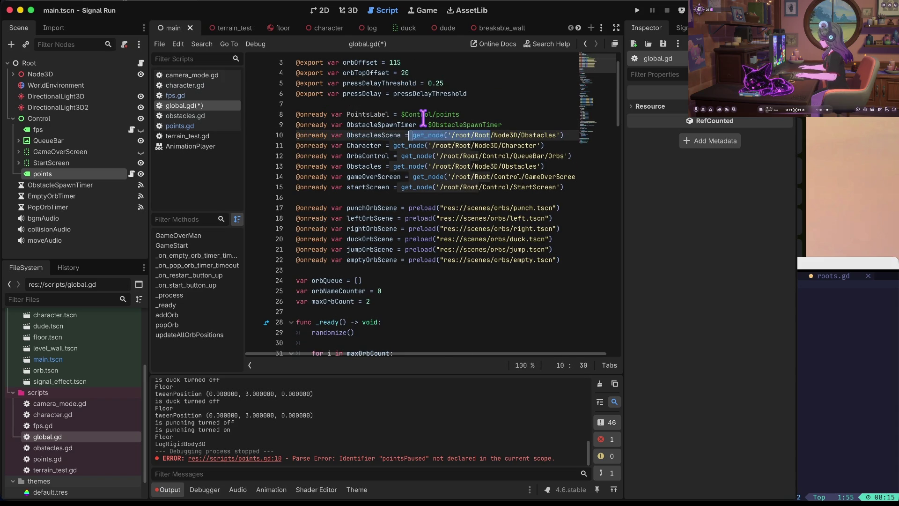
pyautogui.press('BackSpace')
pyautogui.press('Delete')
pyautogui.write('$')
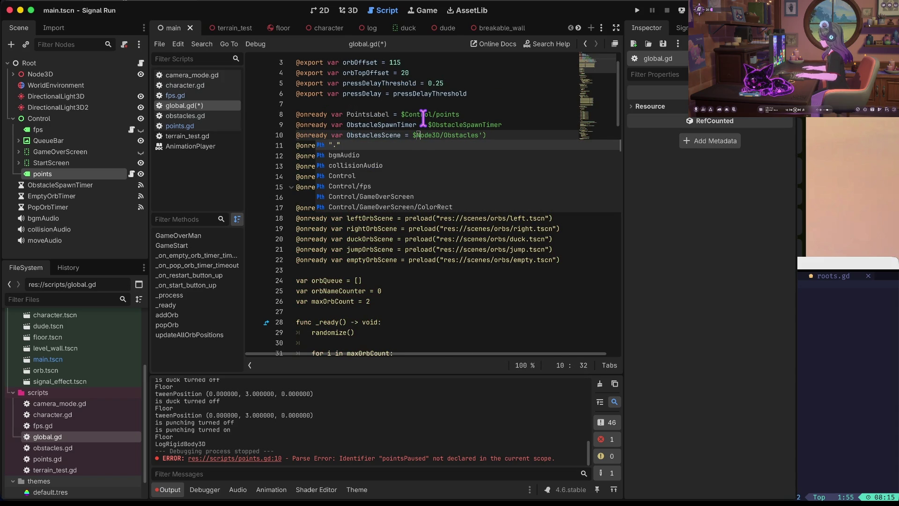
pyautogui.press('BackSpace')
pyautogui.press('BackSpace')
pyautogui.press('Home')
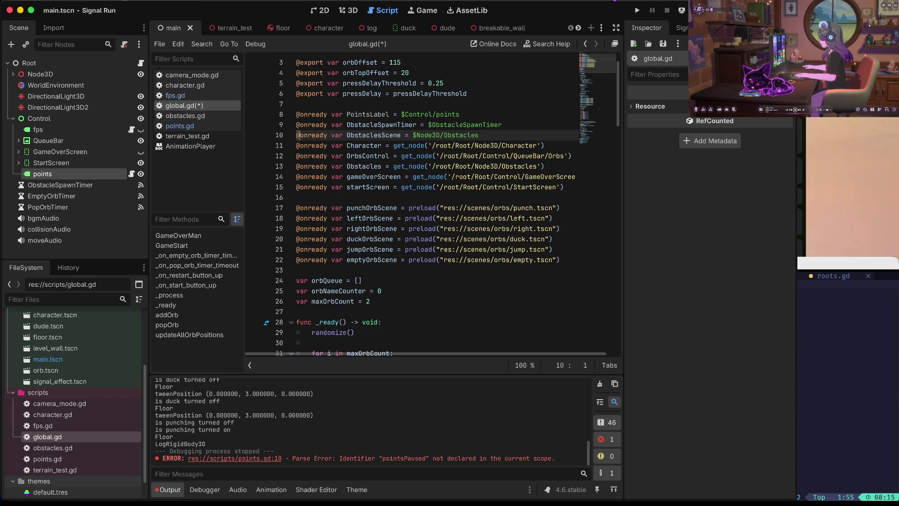
pyautogui.press('Down')
pyautogui.hotkey('ctrl', 'Right')
pyautogui.hotkey('ctrl', 'Right')
pyautogui.hotkey('ctrl', 'Right')
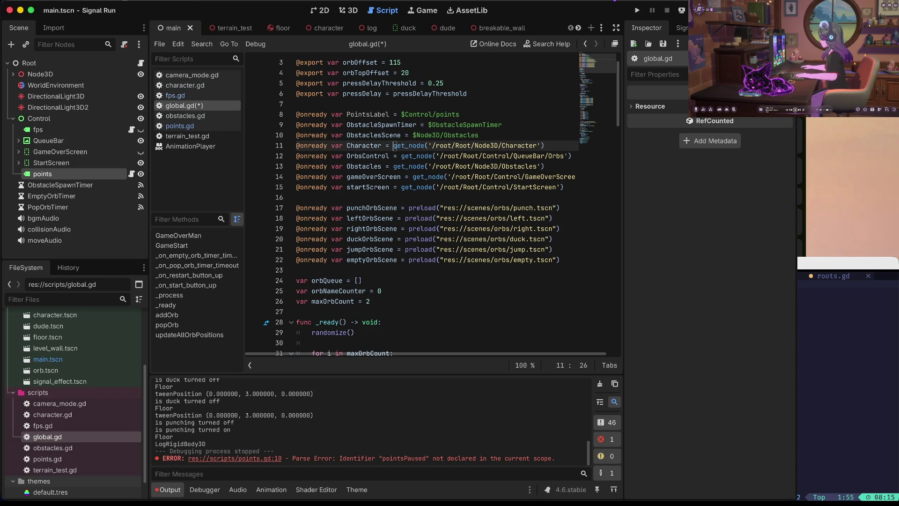
# Undo the shorthand edits, restoring PointsLabel's path to $Control/points on line 8
pyautogui.hotkey('ctrl', 'z')
pyautogui.hotkey('ctrl', 'z')
pyautogui.hotkey('ctrl', 'z')
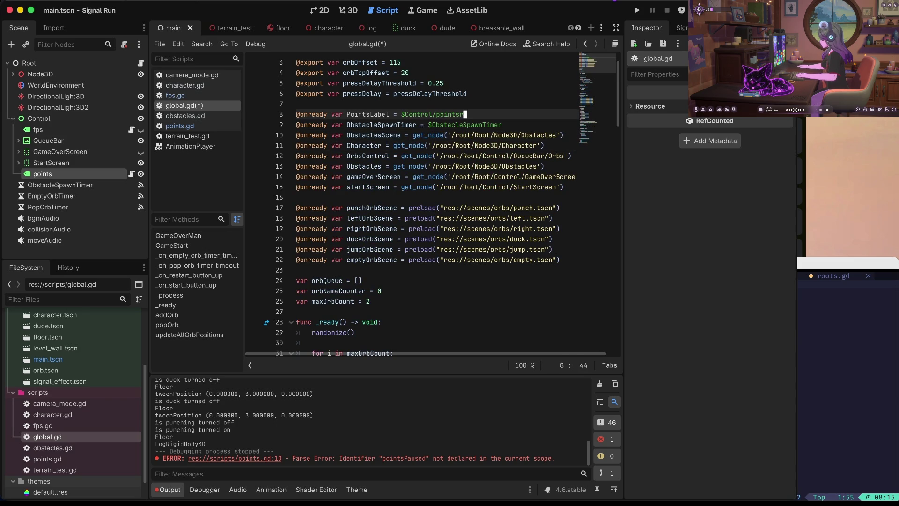
pyautogui.hotkey('ctrl', 'shift', 'z')
pyautogui.hotkey('ctrl', 'shift', 'z')
pyautogui.hotkey('ctrl', 'shift', 'z')
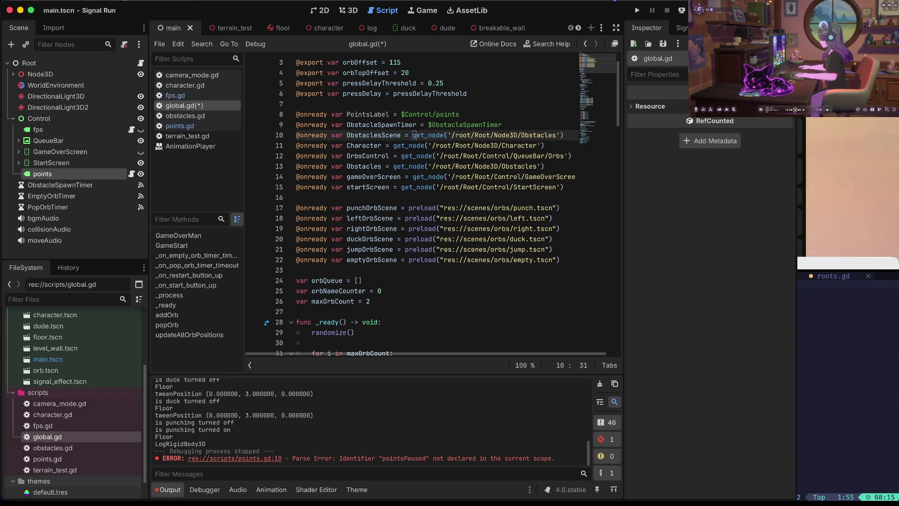
pyautogui.hotkey('ctrl', 'z')
pyautogui.hotkey('ctrl', 'z')
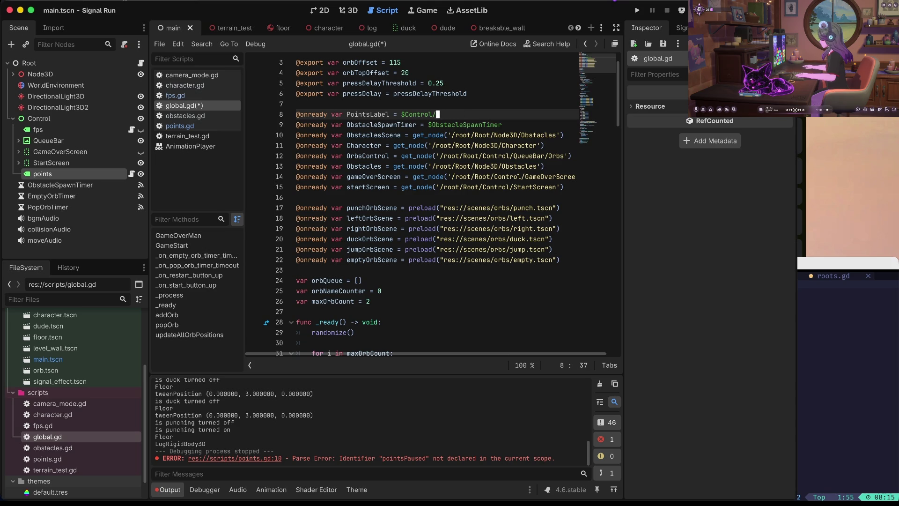
pyautogui.hotkey('ctrl', 'z')
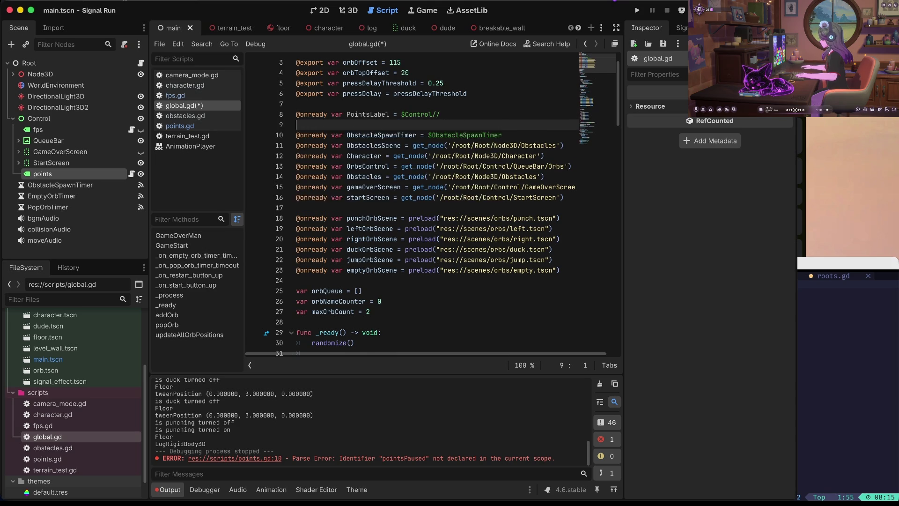
pyautogui.hotkey('ctrl', 'shift', 'z')
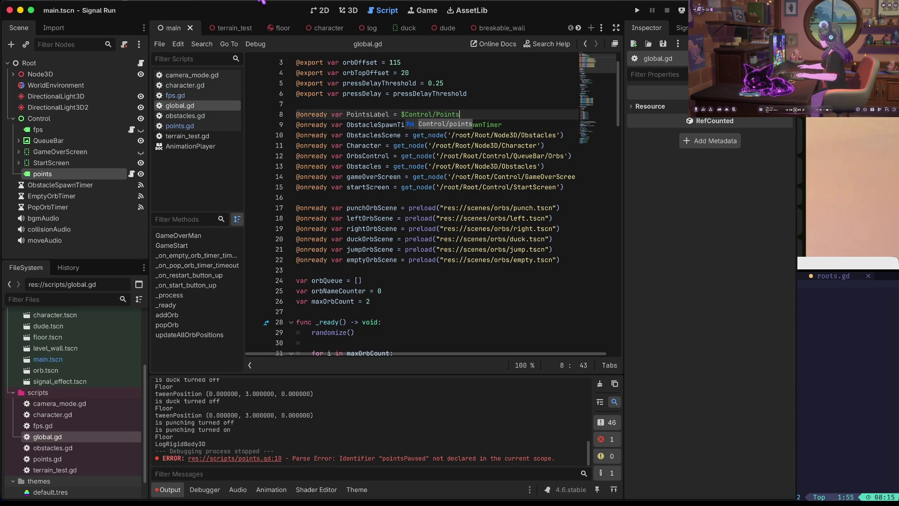
pyautogui.hotkey('ctrl', 'z')
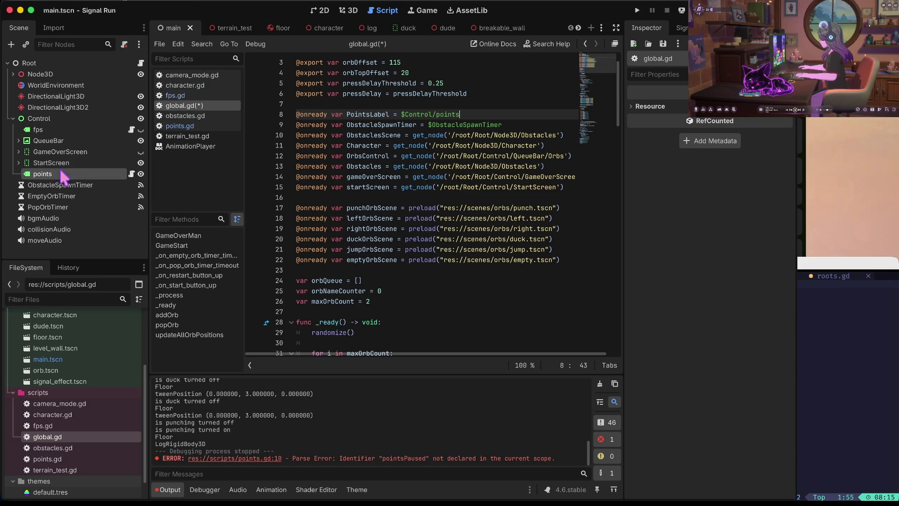
pyautogui.hotkey('ctrl', 'z')
pyautogui.hotkey('ctrl', 'shift', 'z')
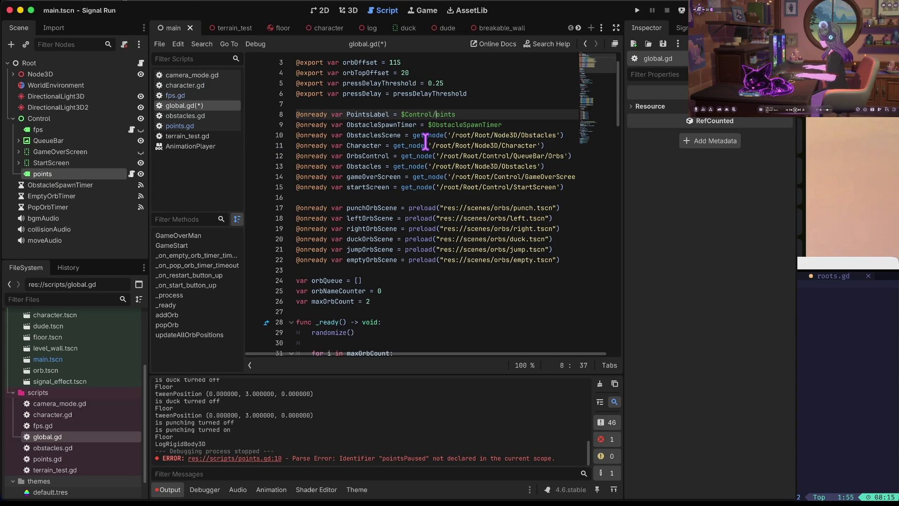
# Rename the points label node under Control to Points and save the scene
pyautogui.click(52, 174)
pyautogui.click(51, 173)
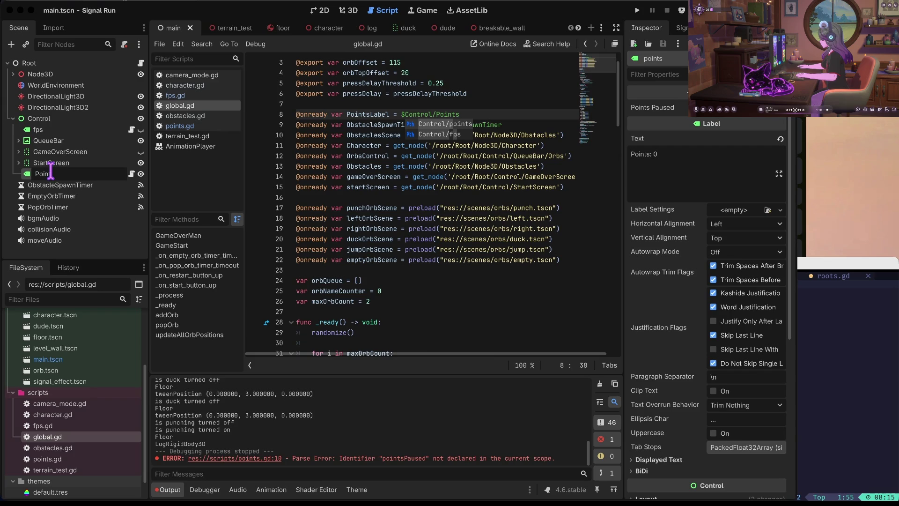
pyautogui.write('ts')
pyautogui.press('Return')
pyautogui.hotkey('ctrl', 's')
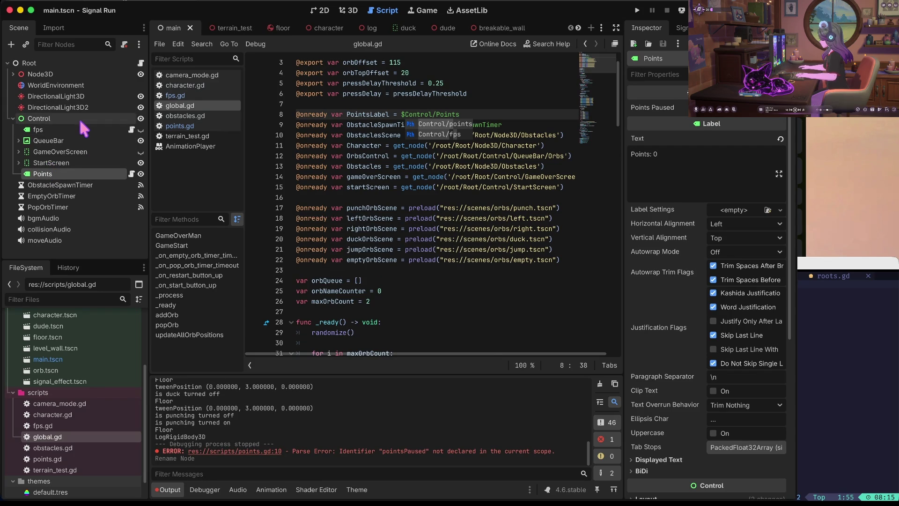
# Rename the node to PointsLabel, update line 8 to $Control/PointsLabel, and save
pyautogui.click(94, 171)
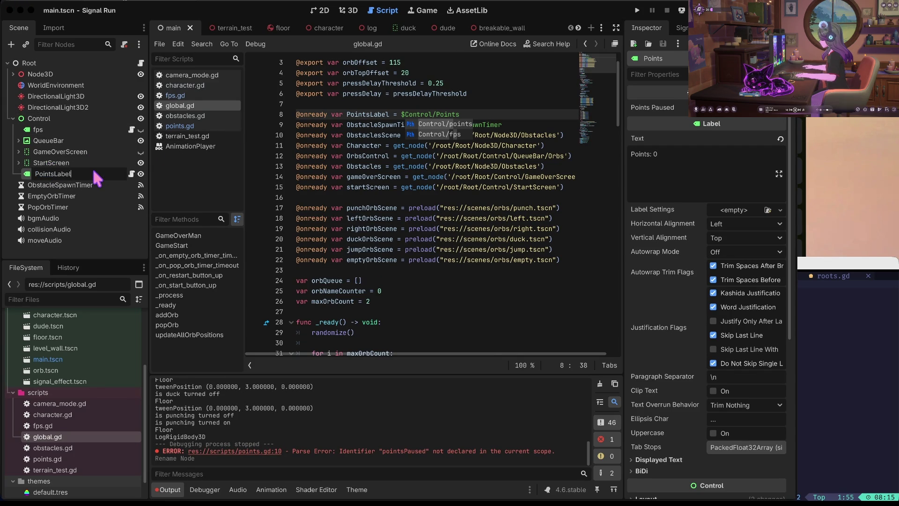
pyautogui.write('l')
pyautogui.press('Return')
pyautogui.click(470, 113)
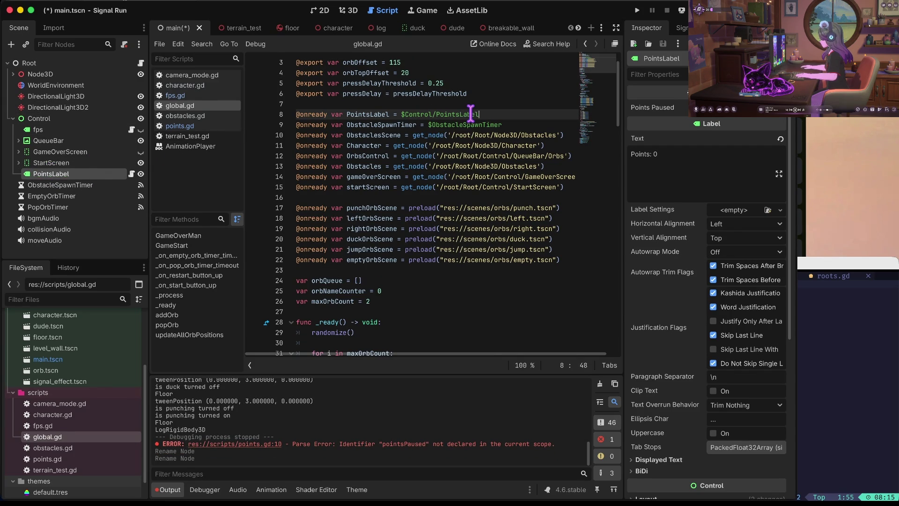
pyautogui.hotkey('ctrl', 's')
# Add PointsLabel.PointsPaused = true to GameOverMan and save global.gd
pyautogui.moveTo(453, 233)
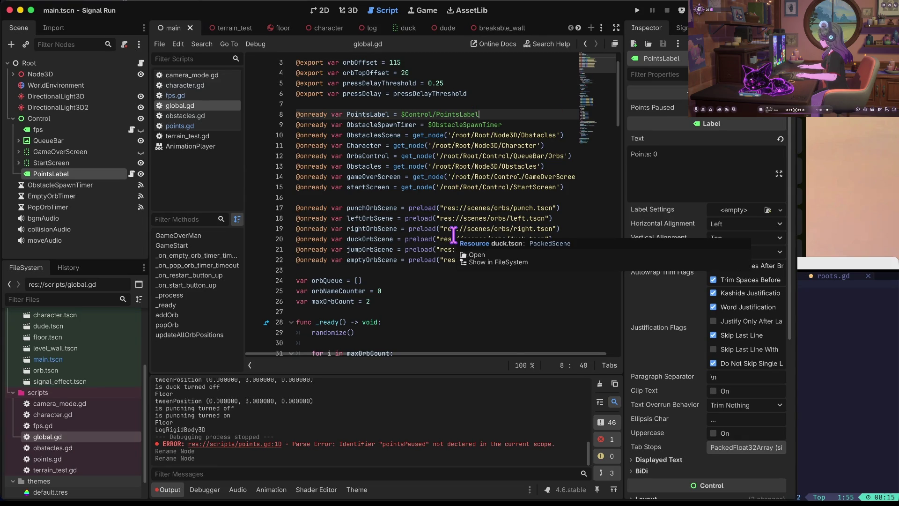
pyautogui.scroll(-7, 454, 233)
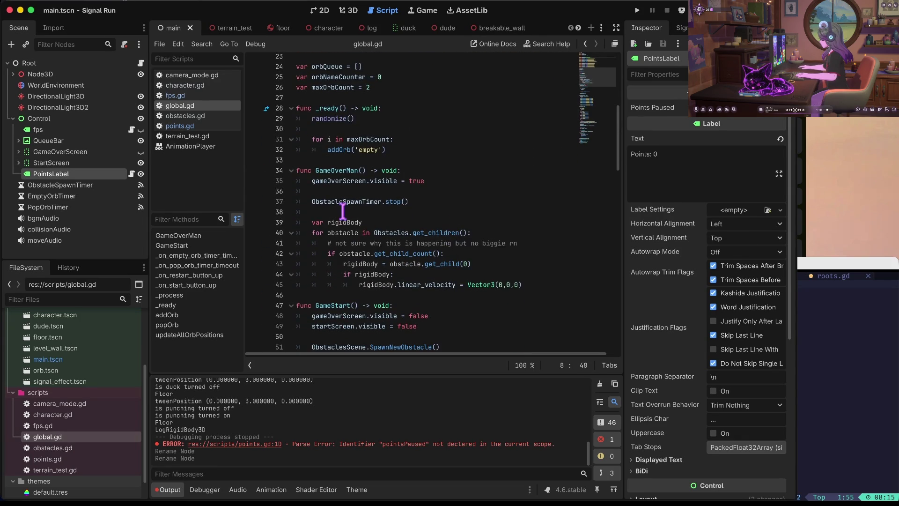
pyautogui.click(343, 211)
pyautogui.press('Up')
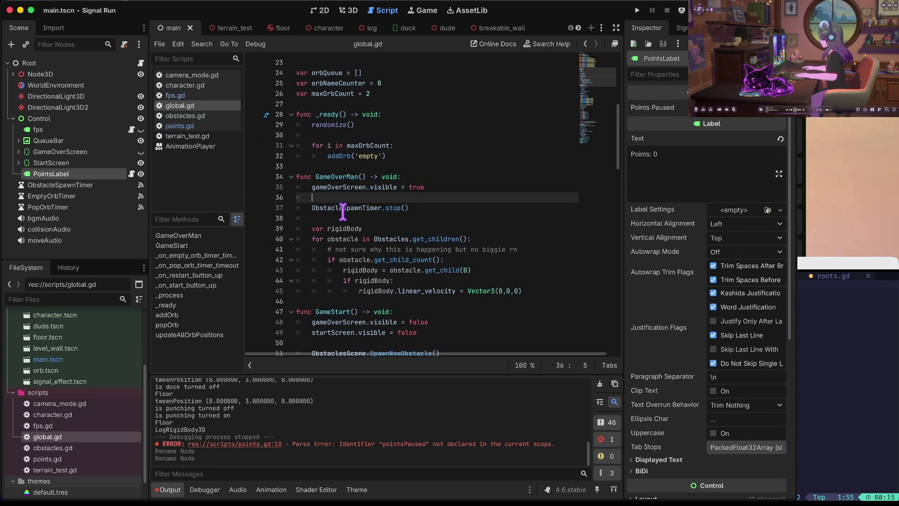
pyautogui.press('Return')
pyautogui.write('P')
pyautogui.press('Return')
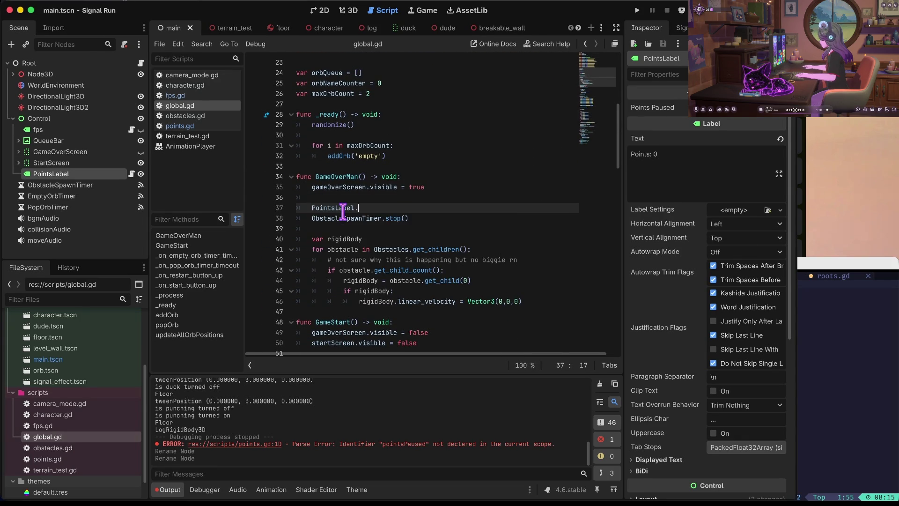
pyautogui.write('.')
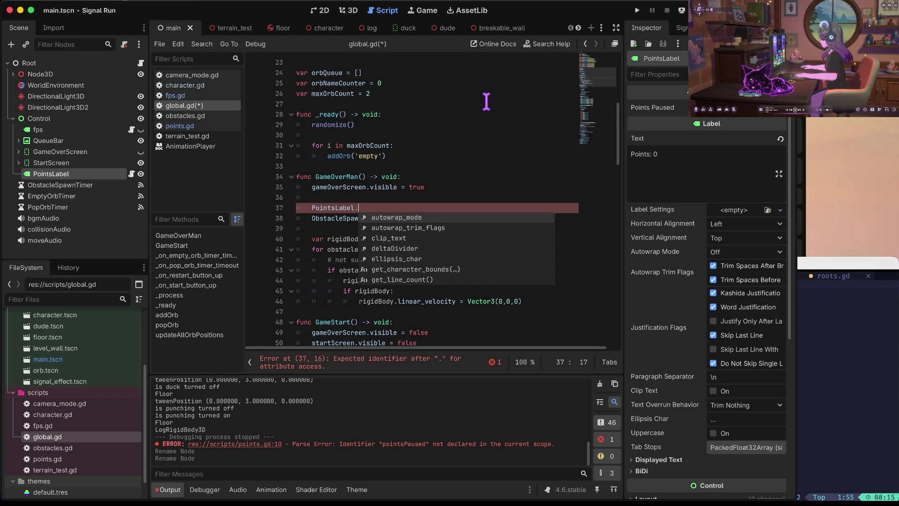
pyautogui.write('PointsPaused = true')
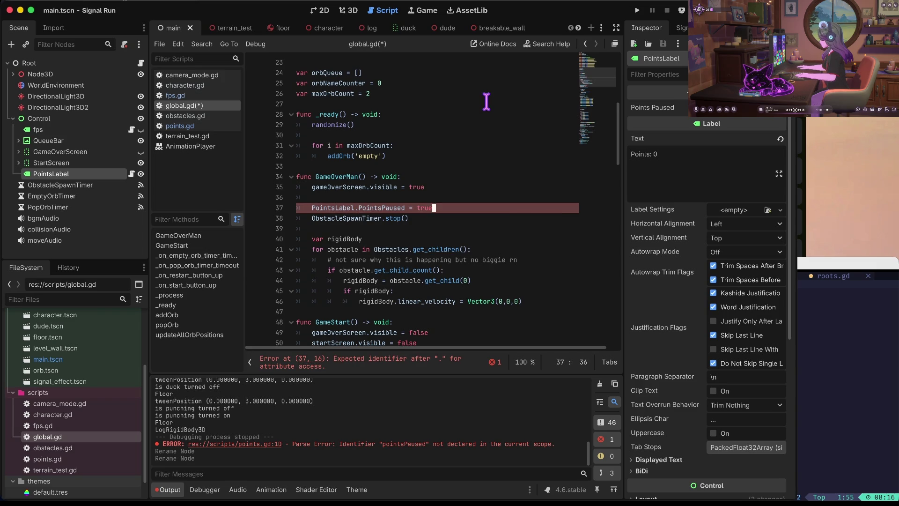
pyautogui.press('Home')
pyautogui.hotkey('ctrl', 's')
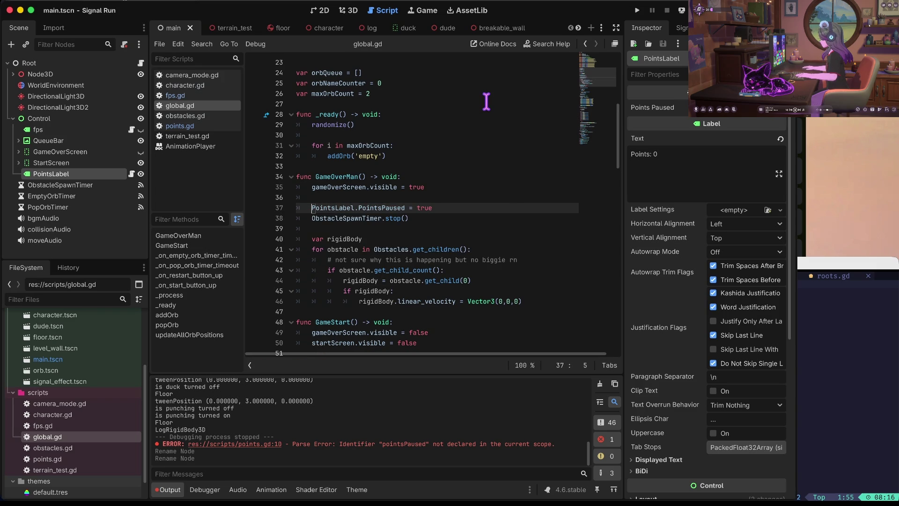
# Paste the same PointsPaused = true line into GameStart, then switch to points.gd
pyautogui.scroll(-3, 404, 254)
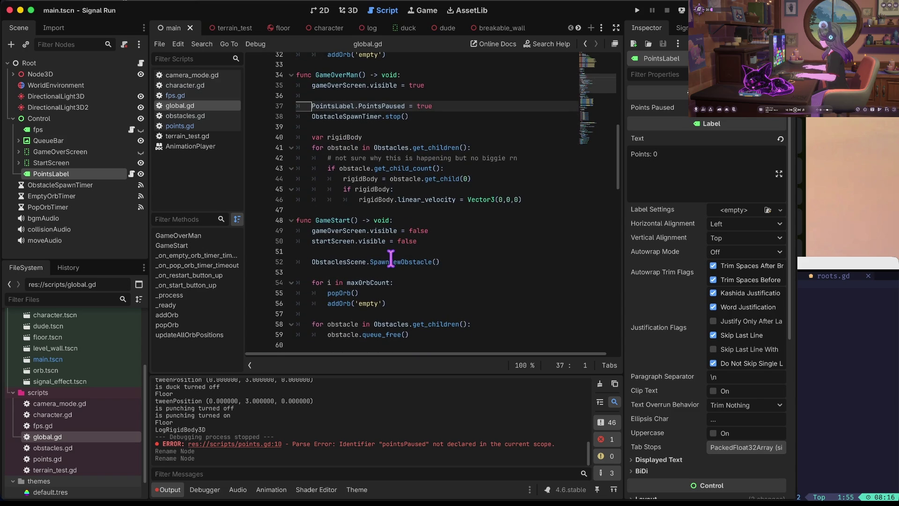
pyautogui.moveTo(389, 267); pyautogui.dragTo(391, 257)
pyautogui.click(391, 257)
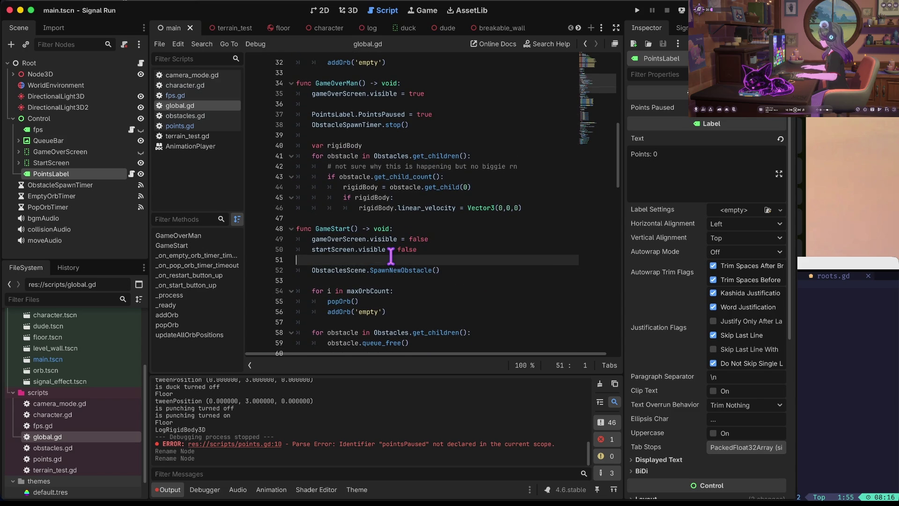
pyautogui.press('Return')
pyautogui.press('Return')
pyautogui.write('PointsLabel.PointsPaused = true')
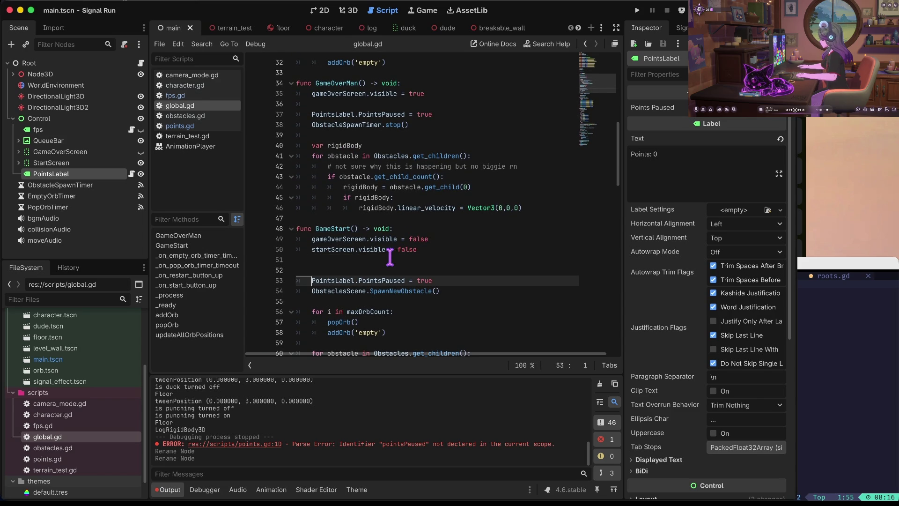
pyautogui.click(210, 127)
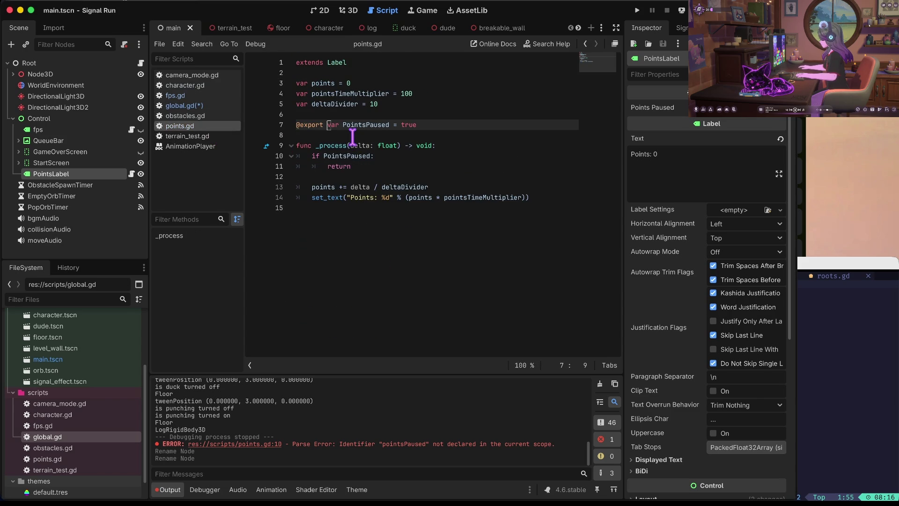
# Add an exported Points = 0 variable, delete the old lowercase points var, and save
pyautogui.press('Up')
pyautogui.press('Down')
pyautogui.press('super+shift+d')
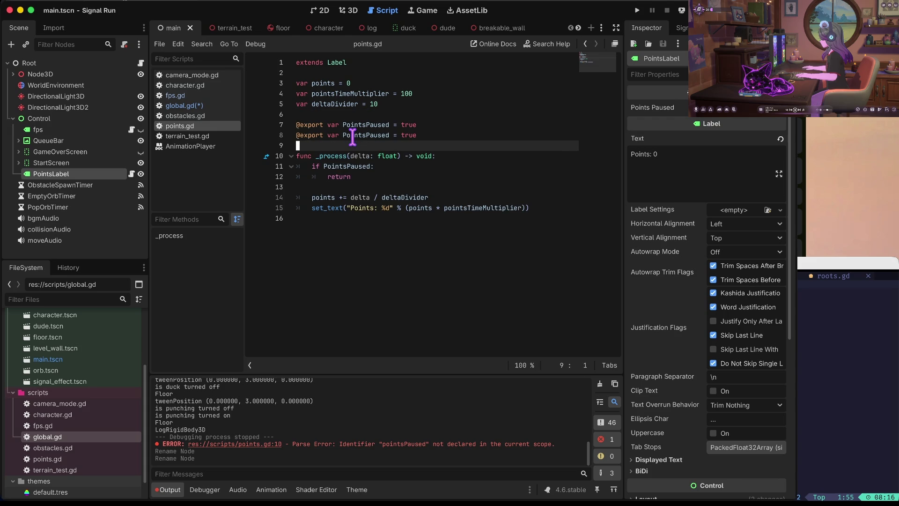
pyautogui.hotkey('alt', 'BackSpace')
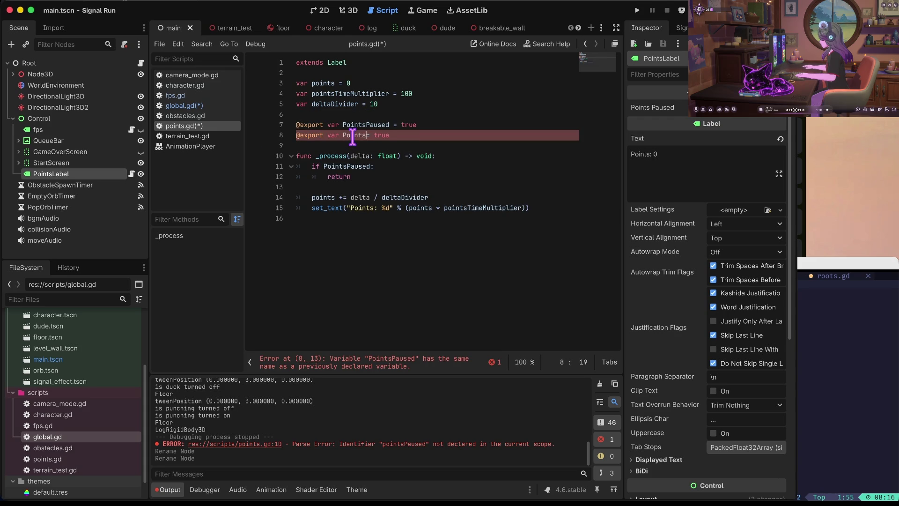
pyautogui.press('End')
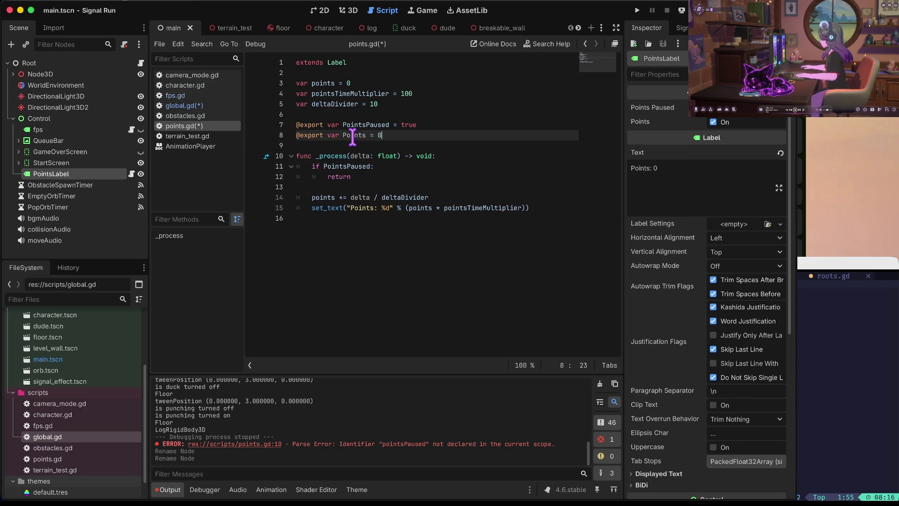
pyautogui.press('Up')
pyautogui.press('Up')
pyautogui.press('Up')
pyautogui.press('super+shift+k')
pyautogui.press('Down')
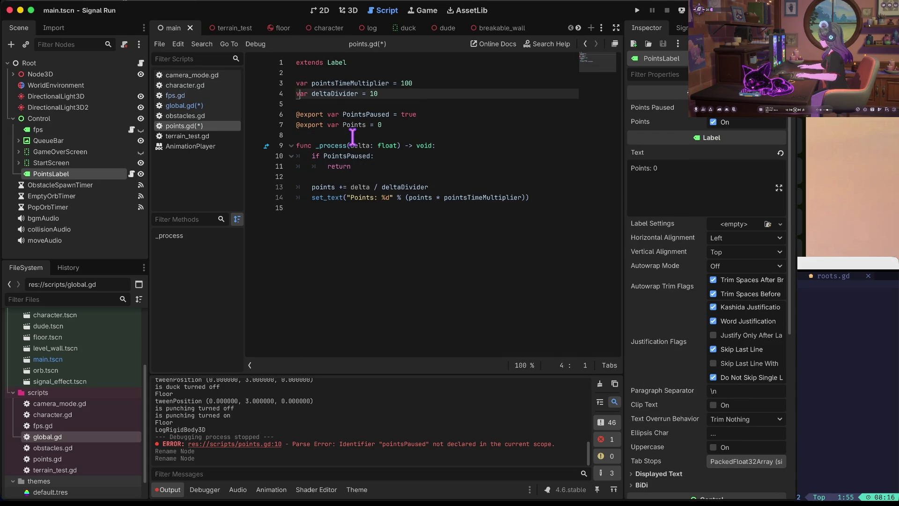
pyautogui.press('super+s')
# Move the multiplier and divider vars below the exports, separated by a blank line
pyautogui.press('Up')
pyautogui.hotkey('shift', 'Down')
pyautogui.hotkey('shift', 'Down')
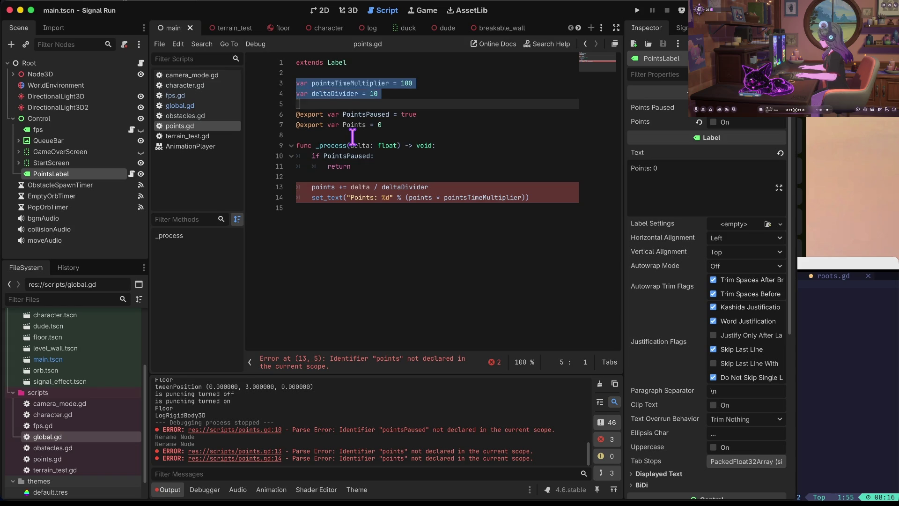
pyautogui.hotkey('alt', 'Down')
pyautogui.hotkey('alt', 'Down')
pyautogui.hotkey('alt', 'Down')
pyautogui.press('Left')
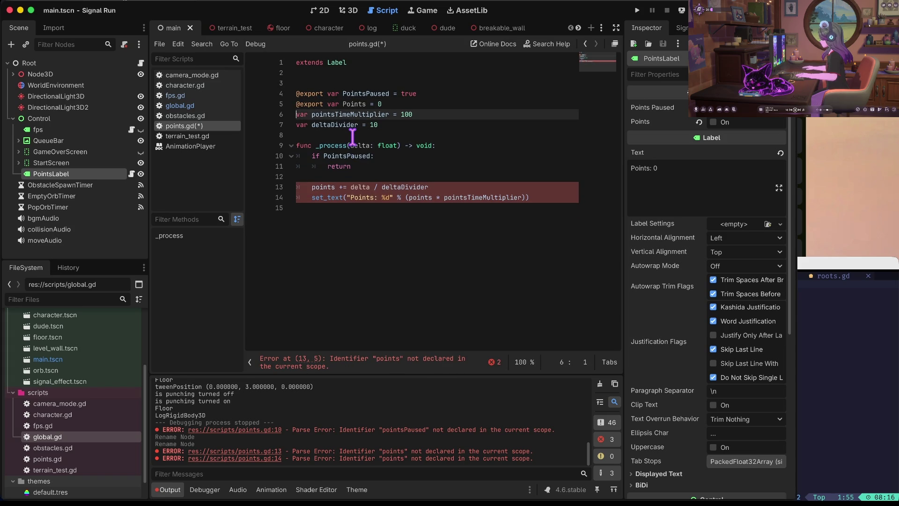
pyautogui.press('Return')
# Capitalise Points in the increment line and set_text call, save, and return to global.gd
pyautogui.press('Down')
pyautogui.press('Down')
pyautogui.press('Down')
pyautogui.press('Home')
pyautogui.press('Delete')
pyautogui.write('P')
pyautogui.press('Down')
pyautogui.press('Right')
pyautogui.press('Right')
pyautogui.press('Right')
pyautogui.press('Right')
pyautogui.press('Right')
pyautogui.press('Right')
pyautogui.press('Delete')
pyautogui.write('P')
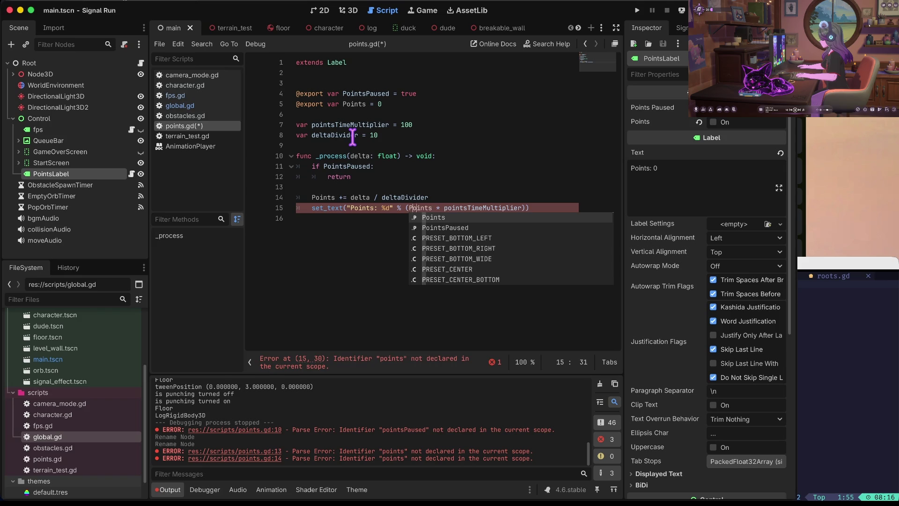
pyautogui.press('Home')
pyautogui.hotkey('ctrl', 's')
pyautogui.click(178, 105)
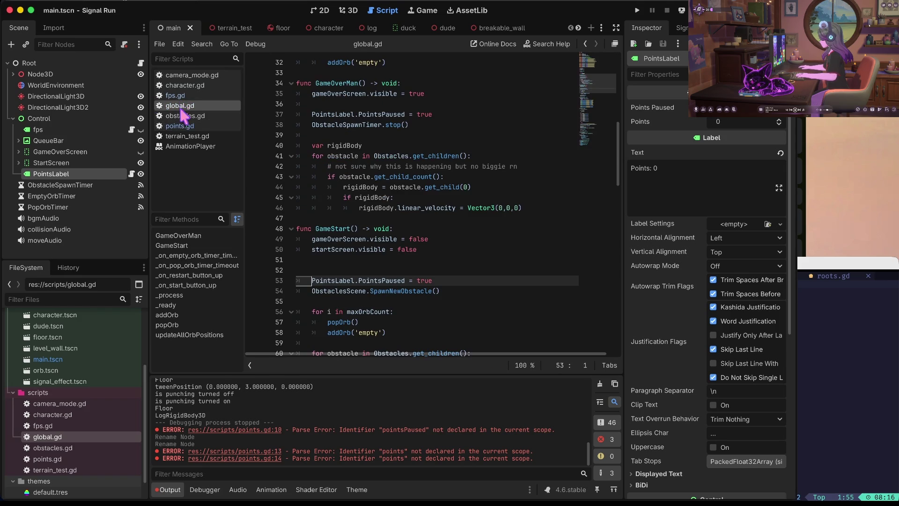
# Add PointsLabel.Points = 0 in GameStart just above the PointsPaused line and save global.gd
pyautogui.click(458, 143)
pyautogui.press('Down')
pyautogui.press('Down')
pyautogui.press('Down')
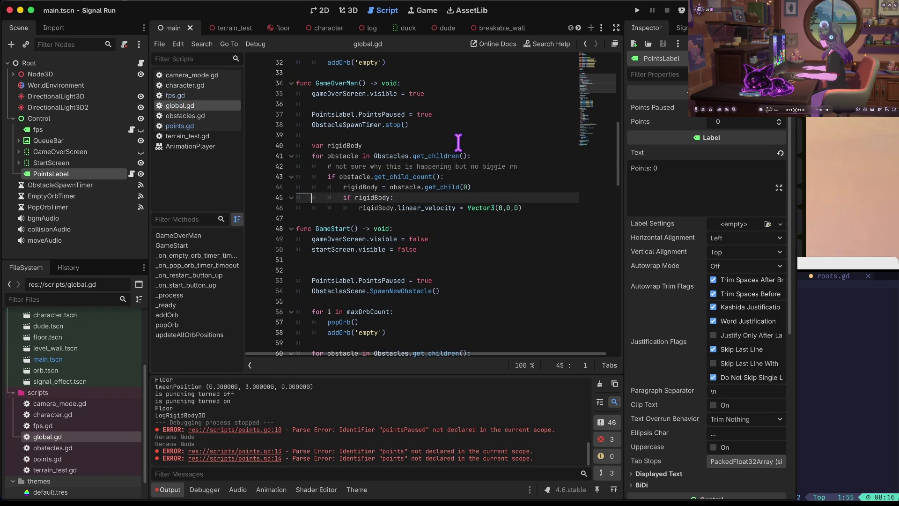
pyautogui.press('Return')
pyautogui.write('Poi')
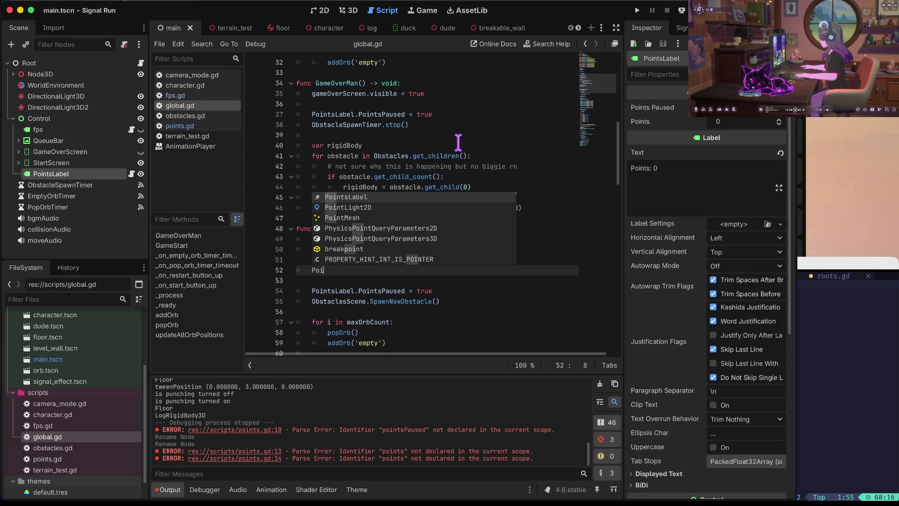
pyautogui.press('Return')
pyautogui.write('.Points = 0')
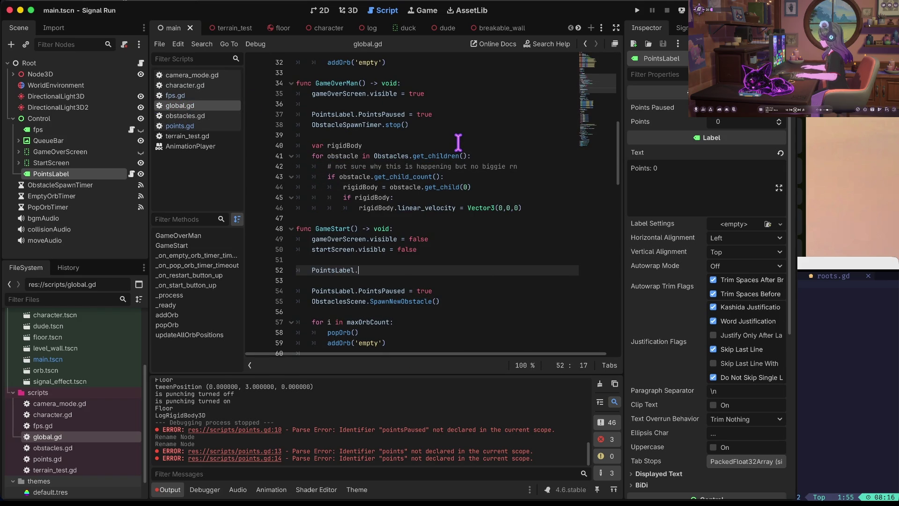
pyautogui.press('Return')
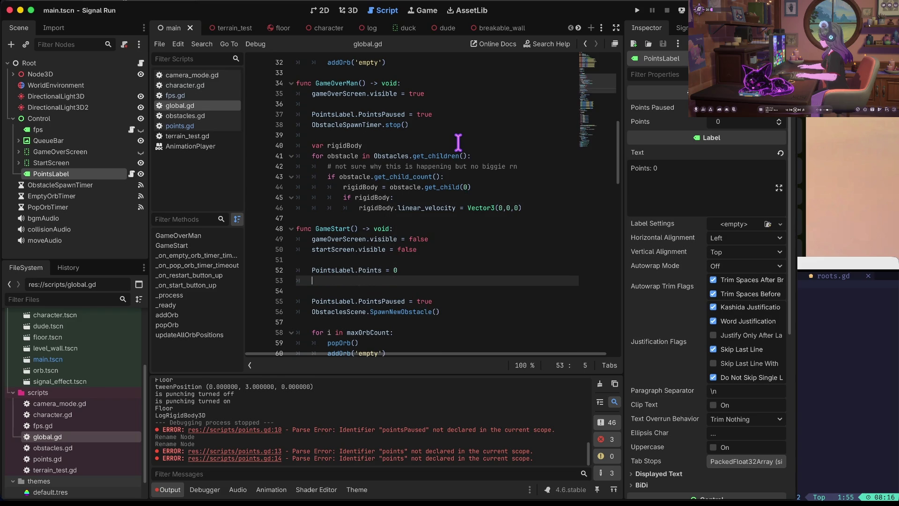
pyautogui.hotkey('ctrl', 'shift', 'k')
pyautogui.press('Down')
pyautogui.hotkey('alt', 'Up')
pyautogui.press('End')
pyautogui.hotkey('ctrl', 's')
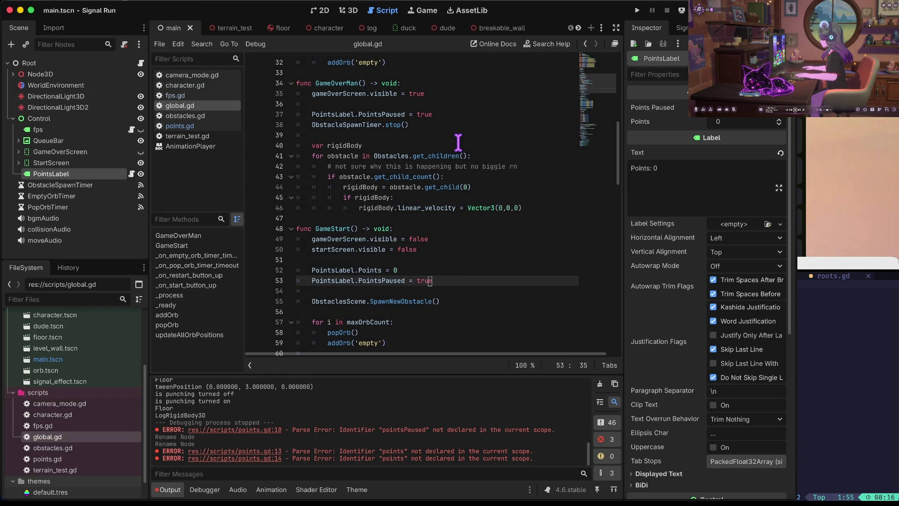
# Playtest with F5, start a run, stop the game, and reopen points.gd
pyautogui.press('F5')
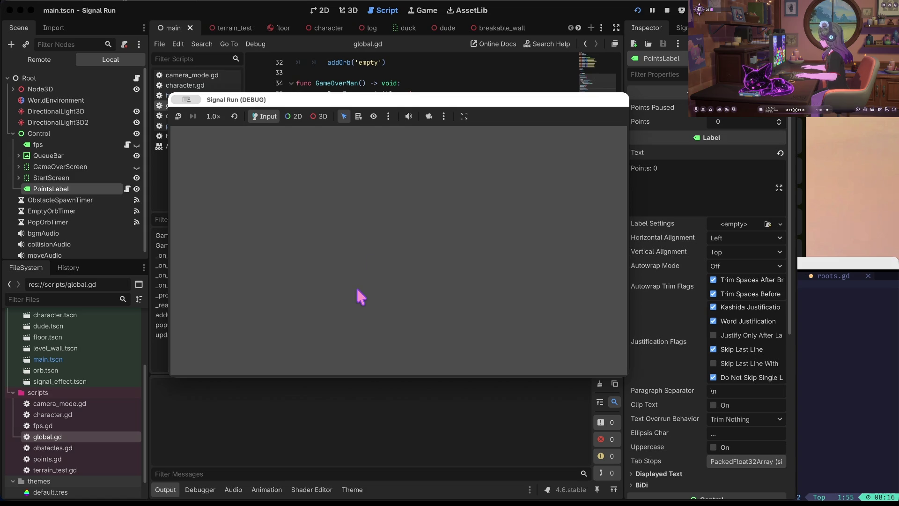
pyautogui.press('space')
pyautogui.click(667, 10)
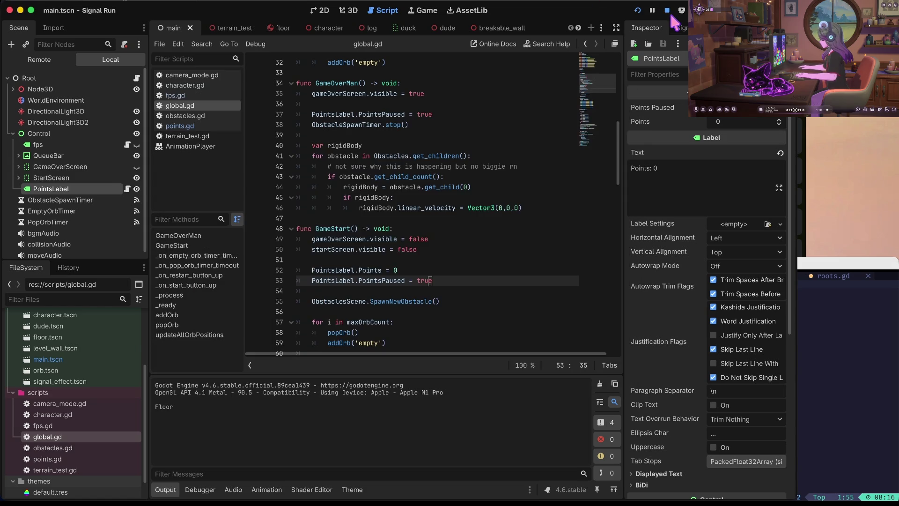
pyautogui.click(204, 127)
pyautogui.press('Escape')
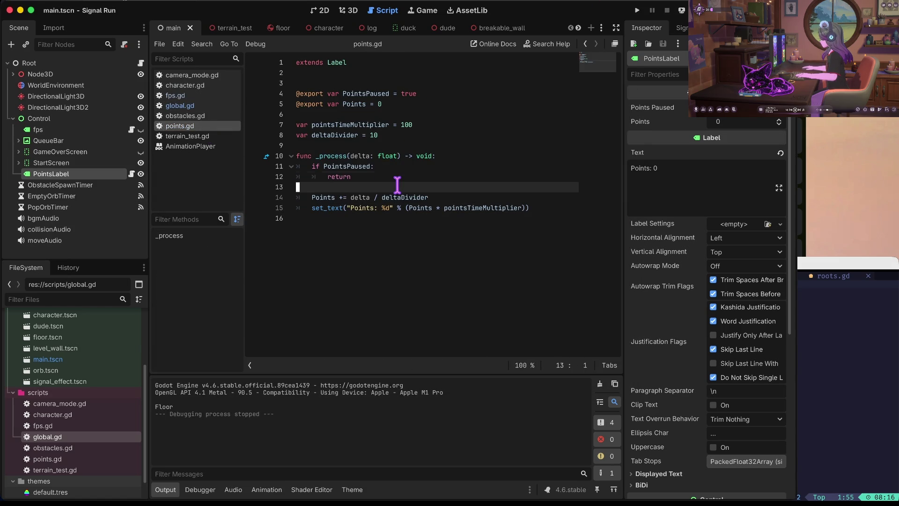
# Declare a new restart() function above _process in points.gd
pyautogui.press('Up')
pyautogui.press('Up')
pyautogui.press('Up')
pyautogui.press('Return')
pyautogui.write('func')
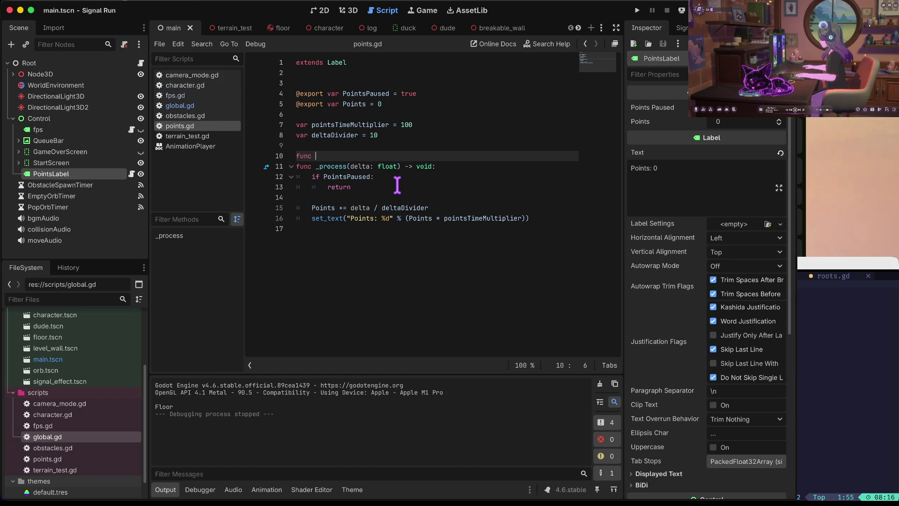
pyautogui.press('BackSpace')
pyautogui.press('BackSpace')
pyautogui.press('BackSpace')
pyautogui.write('restart() -> void:')
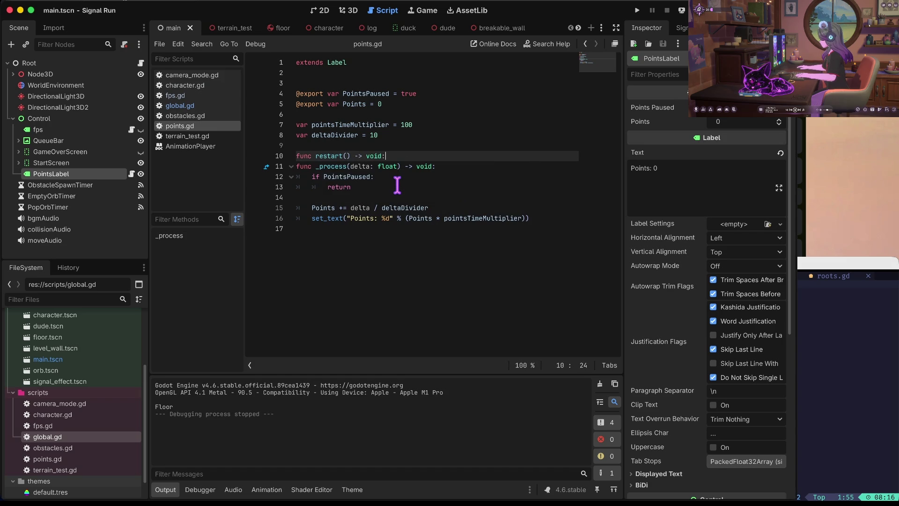
pyautogui.press('Return')
pyautogui.press('Down')
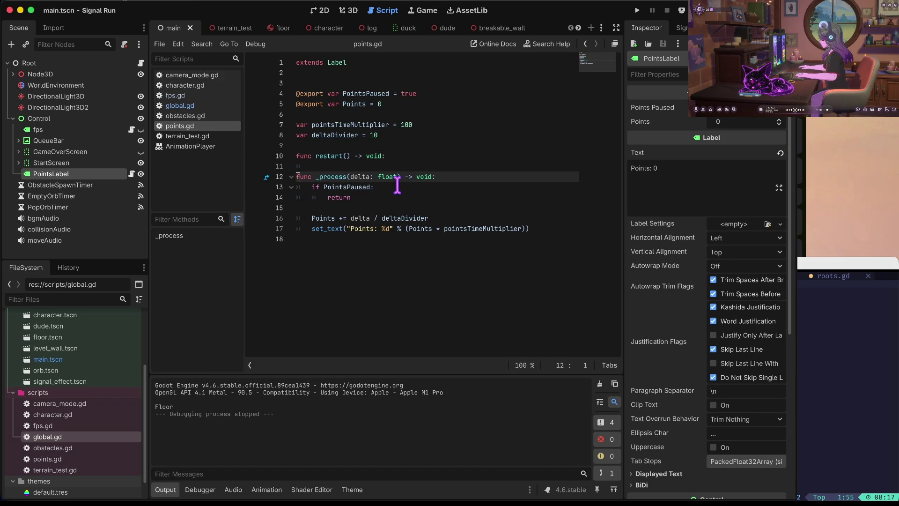
# In global.gd's GameStart, replace the two points-reset lines with PointsLabel.Restart() and save
pyautogui.click(180, 97)
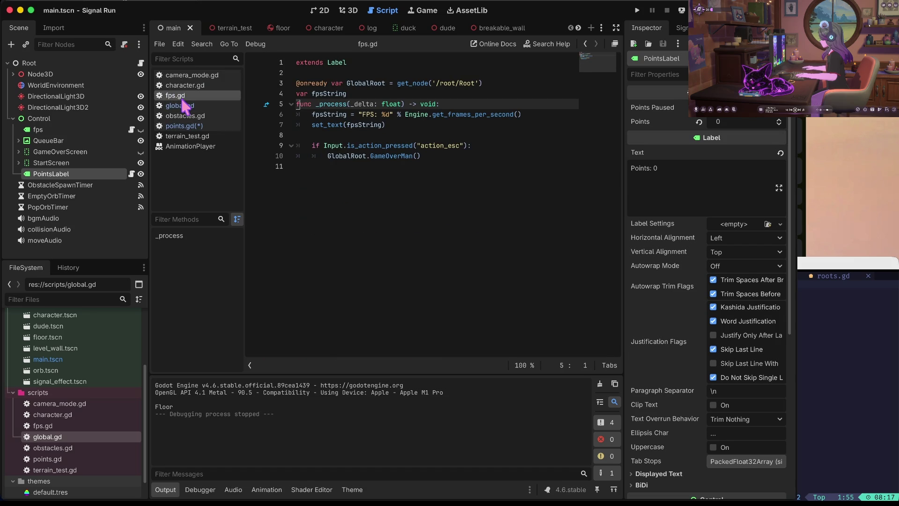
pyautogui.click(183, 106)
pyautogui.hotkey('shift', 'Up')
pyautogui.hotkey('shift', 'Home')
pyautogui.press('BackSpace')
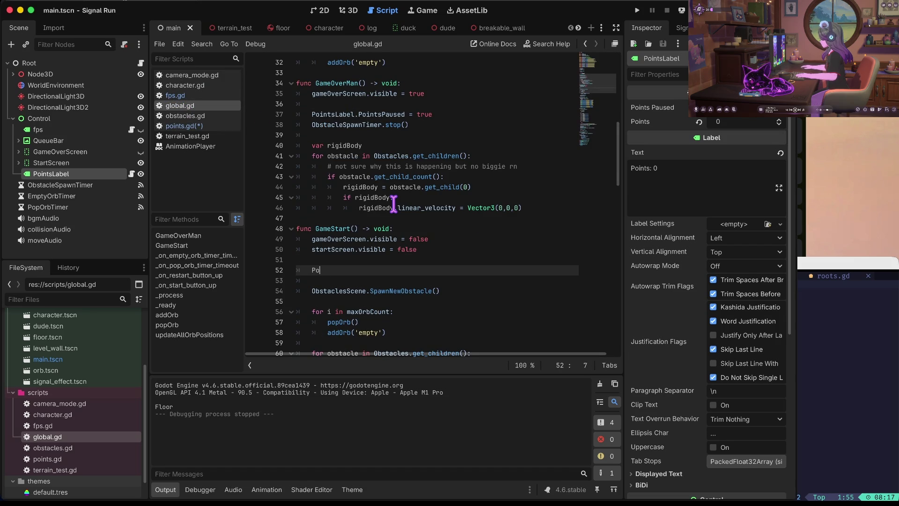
pyautogui.write('.Restar')
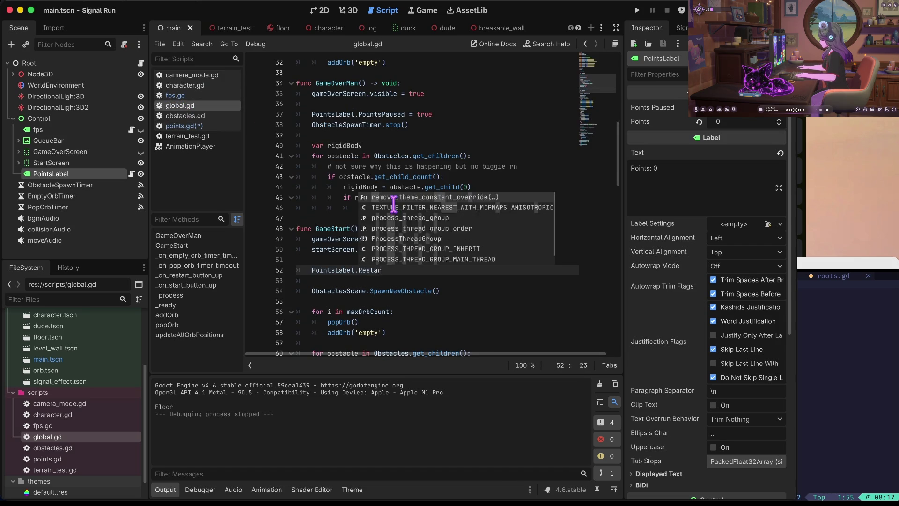
pyautogui.press('Return')
pyautogui.hotkey('ctrl', 's')
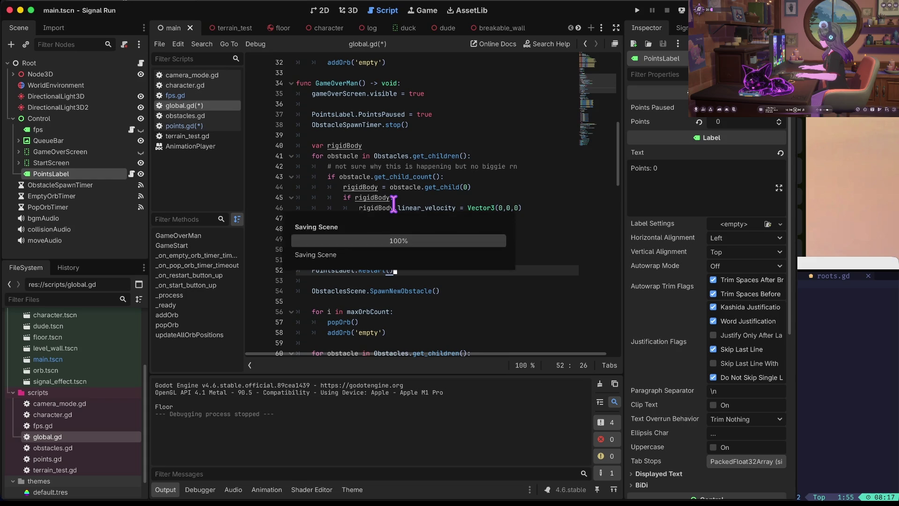
# Paste the two points-reset lines into the body of restart() in points.gd
pyautogui.click(192, 126)
pyautogui.press('Down')
pyautogui.press('Down')
pyautogui.hotkey('ctrl', 'z')
pyautogui.hotkey('ctrl', 'shift', 'z')
pyautogui.press('Up')
pyautogui.press('Up')
pyautogui.press('Up')
pyautogui.hotkey('ctrl', 'v')
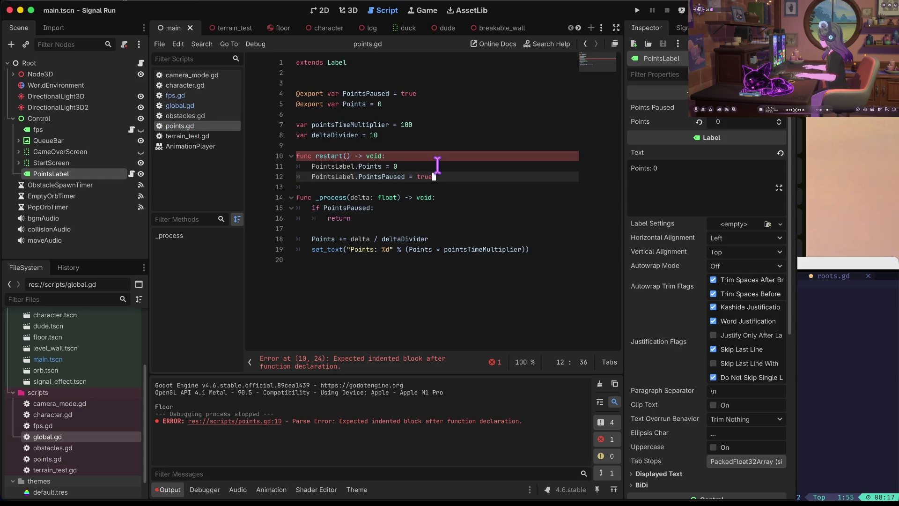
pyautogui.press('Up')
pyautogui.press('Up')
pyautogui.press('Up')
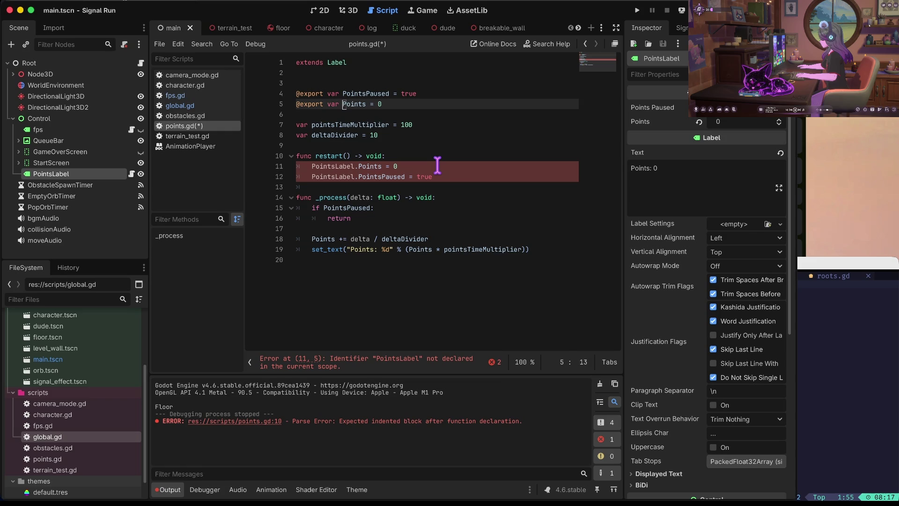
# Strip the PointsLabel prefix from both pasted lines and save points.gd
pyautogui.press('Down')
pyautogui.press('Down')
pyautogui.press('Down')
pyautogui.press('Right')
pyautogui.press('Right')
pyautogui.press('Right')
pyautogui.hotkey('ctrl', 'shift', 'Right')
pyautogui.hotkey('ctrl', 'shift', 'Right')
pyautogui.press('Delete')
pyautogui.press('Down')
pyautogui.hotkey('ctrl', 'shift', 'Right')
pyautogui.hotkey('ctrl', 'shift', 'Right')
pyautogui.press('Delete')
pyautogui.press('Up')
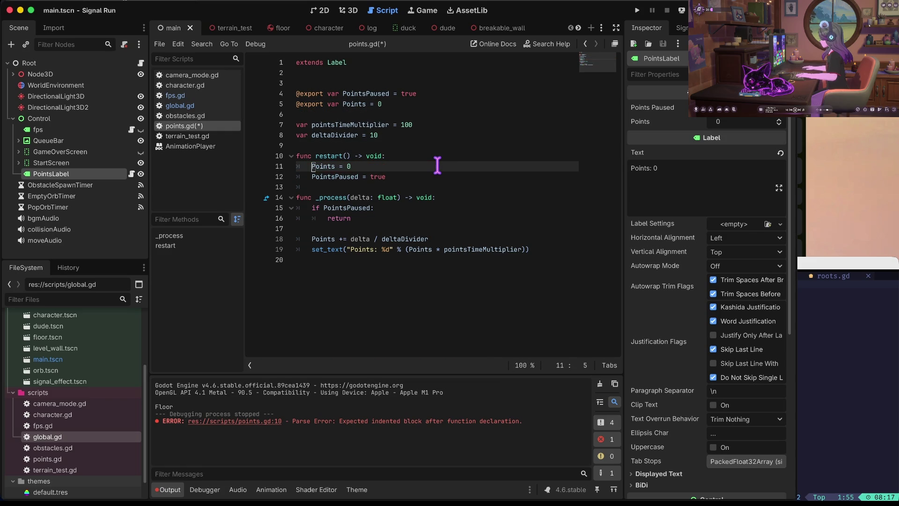
pyautogui.hotkey('ctrl', 's')
# Add an empty stop() function stub below restart()
pyautogui.press('Down')
pyautogui.press('Down')
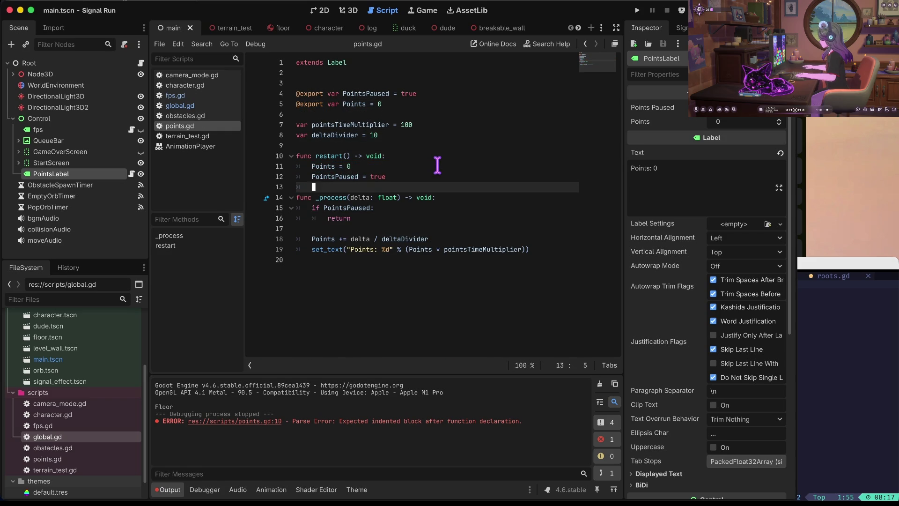
pyautogui.press('Return')
pyautogui.write('func stop() -> voi')
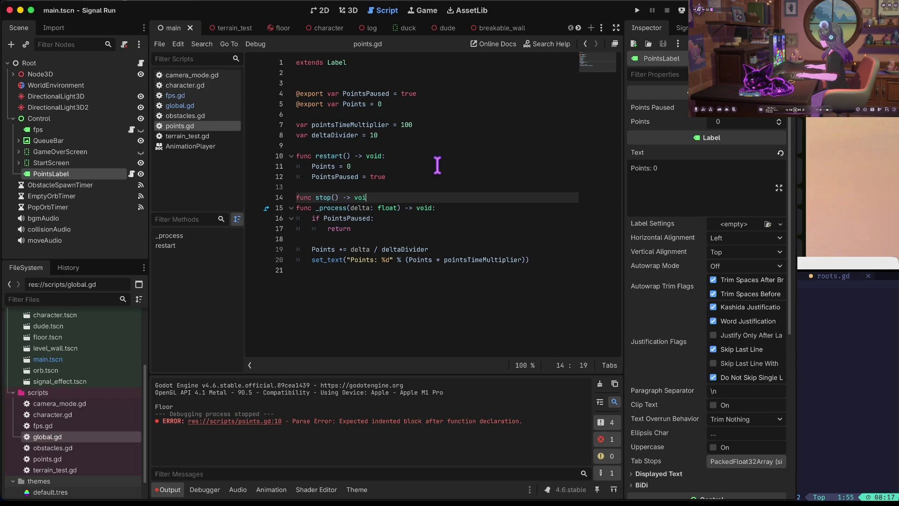
pyautogui.write('d:')
pyautogui.press('Return')
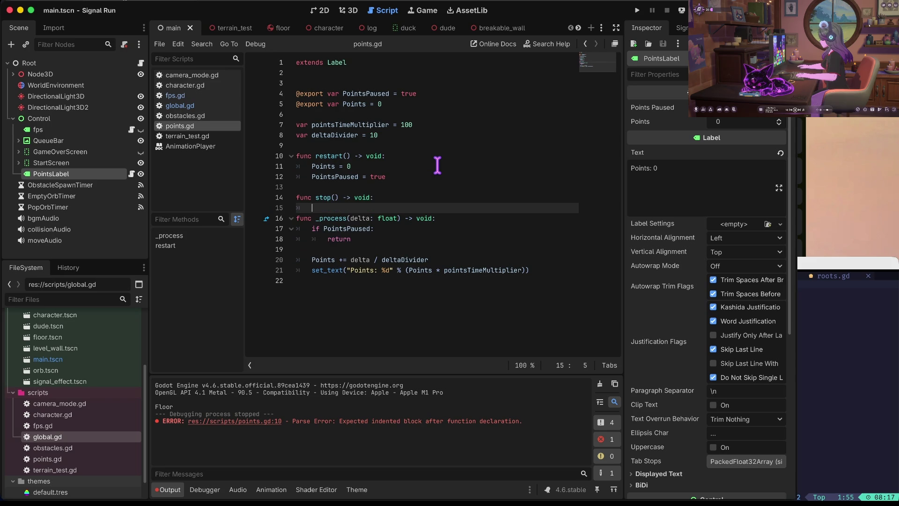
pyautogui.click(197, 104)
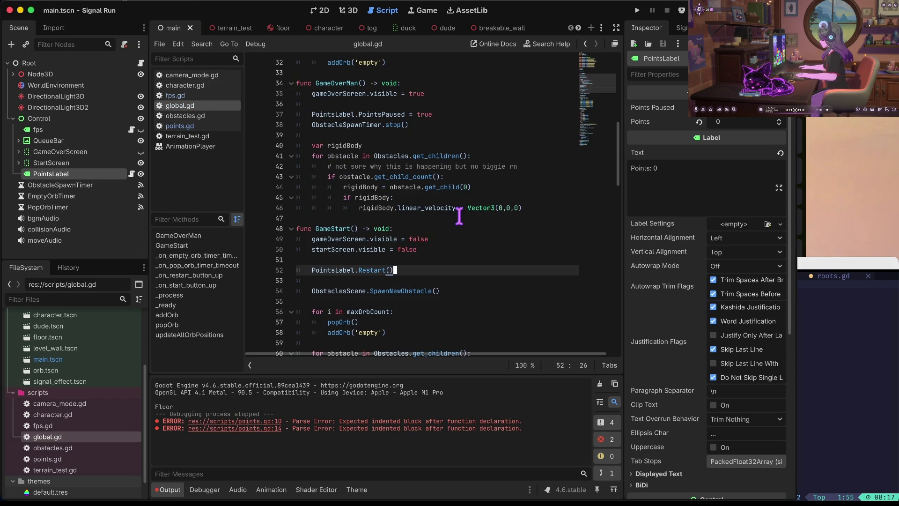
# Replace the PointsPaused line in GameOverMan with PointsLabel.Stop() in global.gd
pyautogui.press('Up')
pyautogui.press('Up')
pyautogui.press('Up')
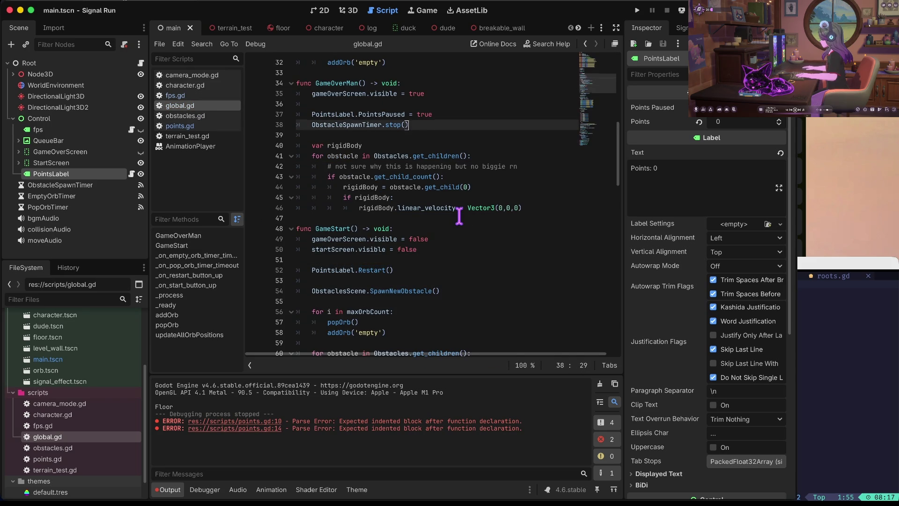
pyautogui.scroll(1, 459, 216)
pyautogui.press('Up')
pyautogui.hotkey('shift', 'Home')
pyautogui.press('BackSpace')
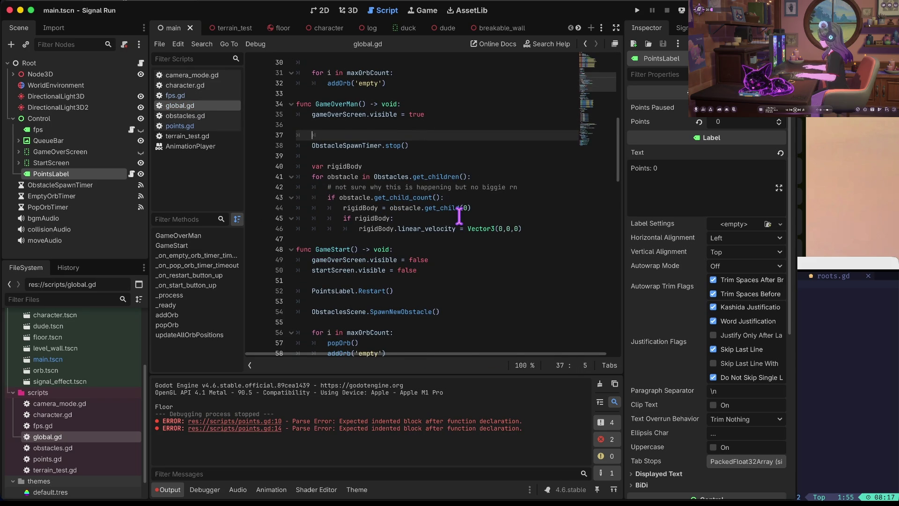
pyautogui.write('abel.sta')
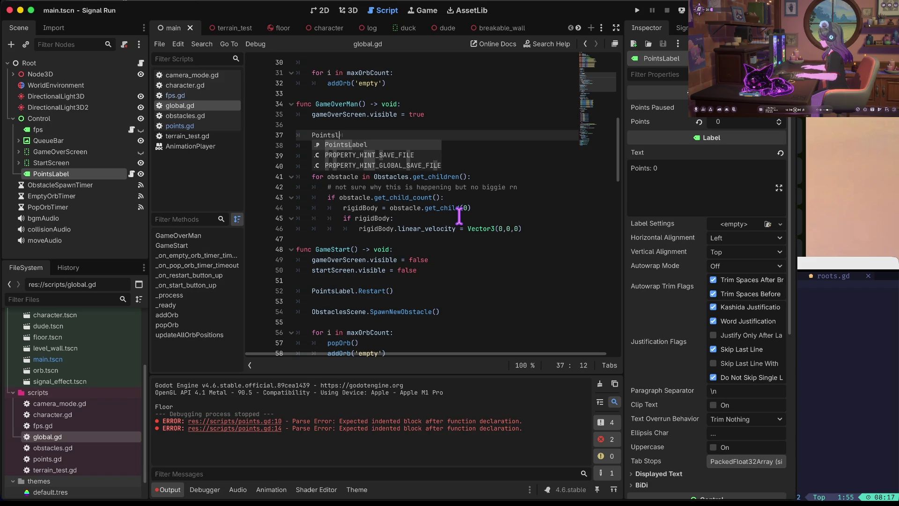
pyautogui.press('BackSpace')
pyautogui.press('BackSpace')
pyautogui.press('BackSpace')
pyautogui.write('Stop()')
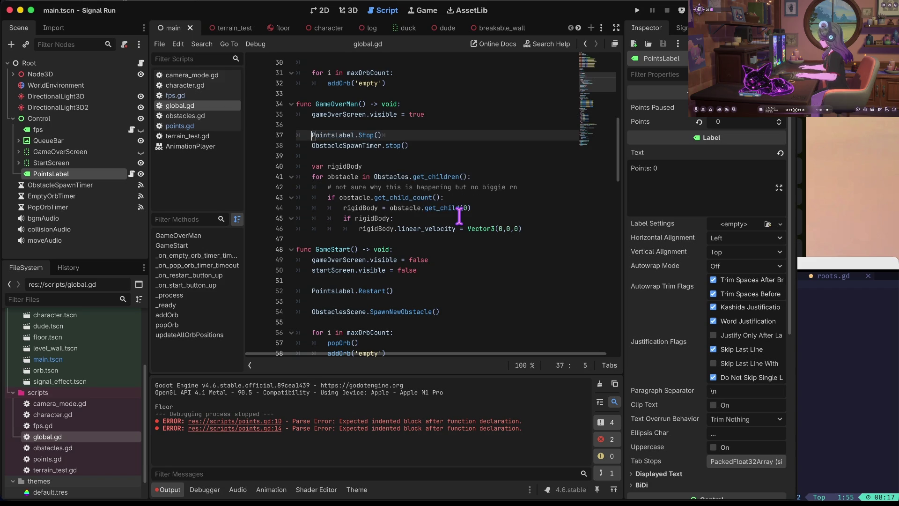
# Paste the PointsPaused = true line into stop() in points.gd
pyautogui.click(187, 126)
pyautogui.write('PointsLabel.PointsPaused = true')
pyautogui.press('Home')
pyautogui.press('Up')
pyautogui.press('Right')
pyautogui.press('Right')
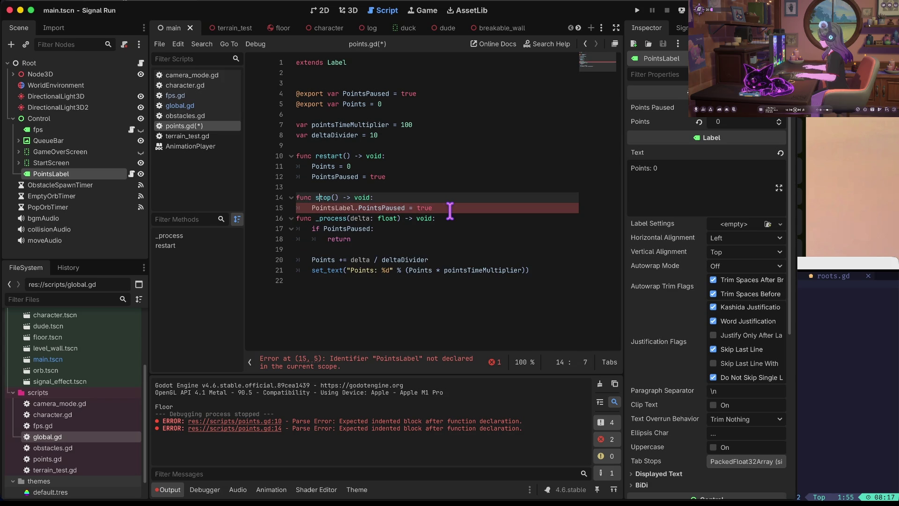
# Capitalize the function names to Restart() and Stop()
pyautogui.press('Up')
pyautogui.press('Up')
pyautogui.press('Up')
pyautogui.press('BackSpace')
pyautogui.write('R')
pyautogui.press('Escape')
pyautogui.press('Down')
pyautogui.press('Down')
pyautogui.press('Down')
pyautogui.press('BackSpace')
pyautogui.write('S')
pyautogui.press('Down')
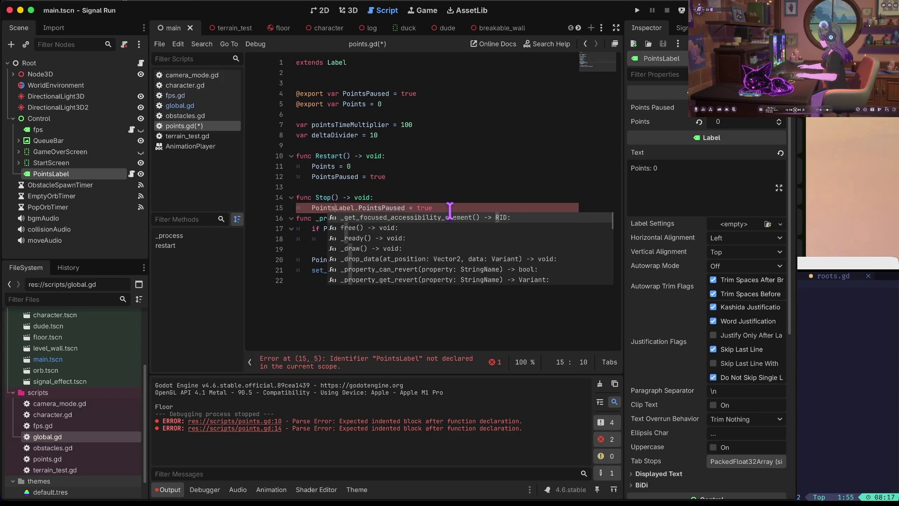
# Add a blank line after Stop()'s body, then save and launch the game
pyautogui.press('Escape')
pyautogui.press('End')
pyautogui.press('Return')
pyautogui.press('Up')
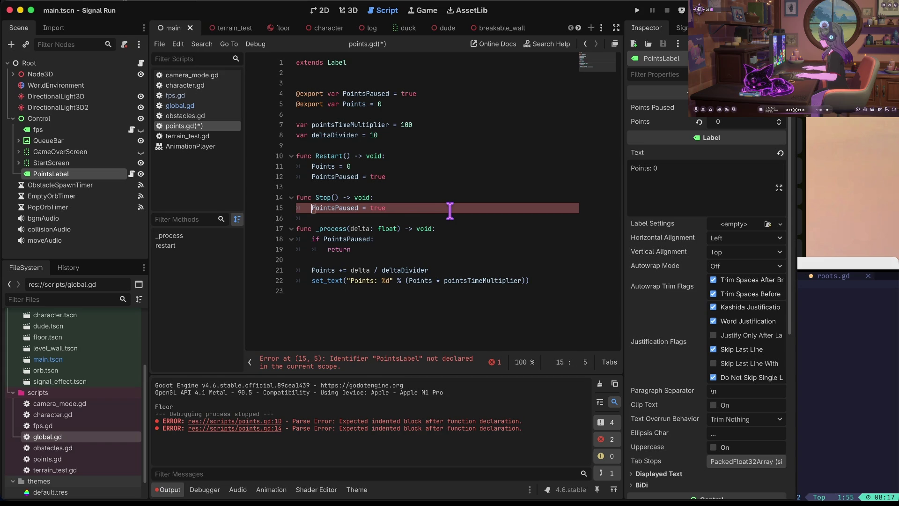
pyautogui.press('super+b')
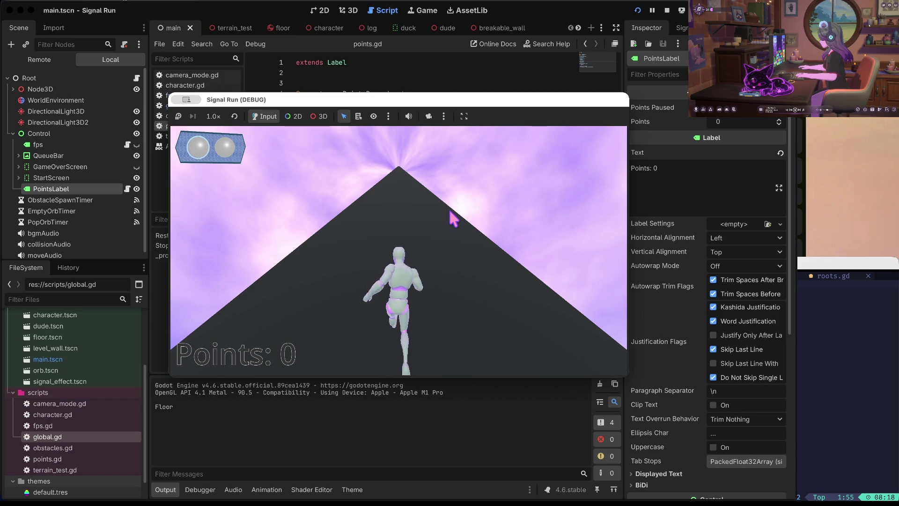
# Stop the game and change Restart()'s PointsPaused to false, then save
pyautogui.click(667, 10)
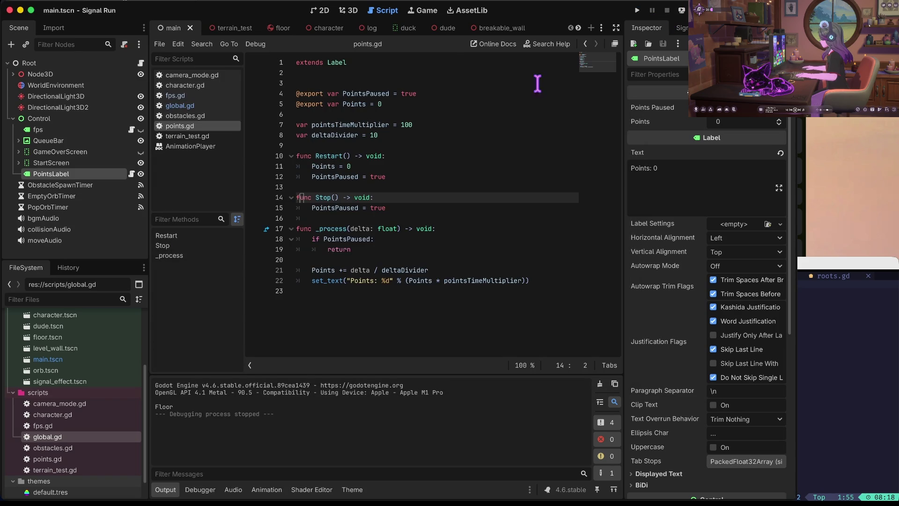
pyautogui.press('Down')
pyautogui.press('Up')
pyautogui.press('Up')
pyautogui.press('Up')
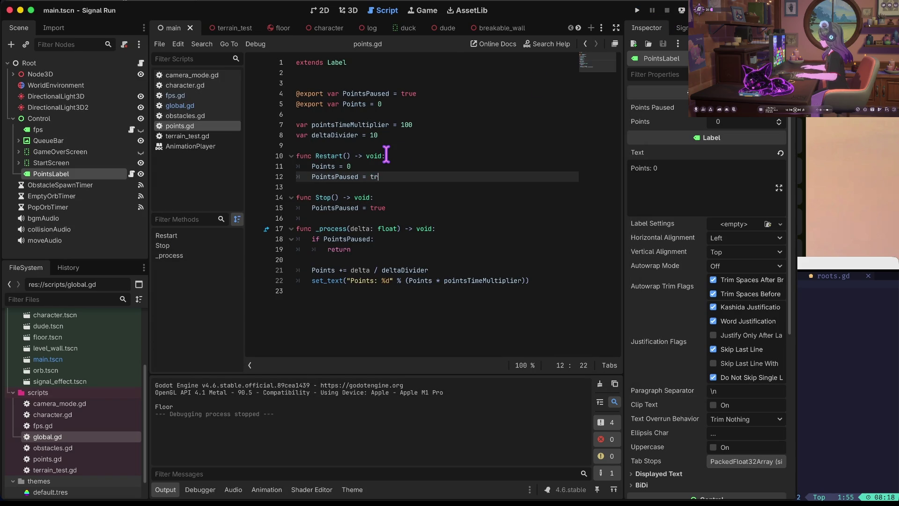
pyautogui.write('lse')
pyautogui.press('Down')
pyautogui.press('super+s')
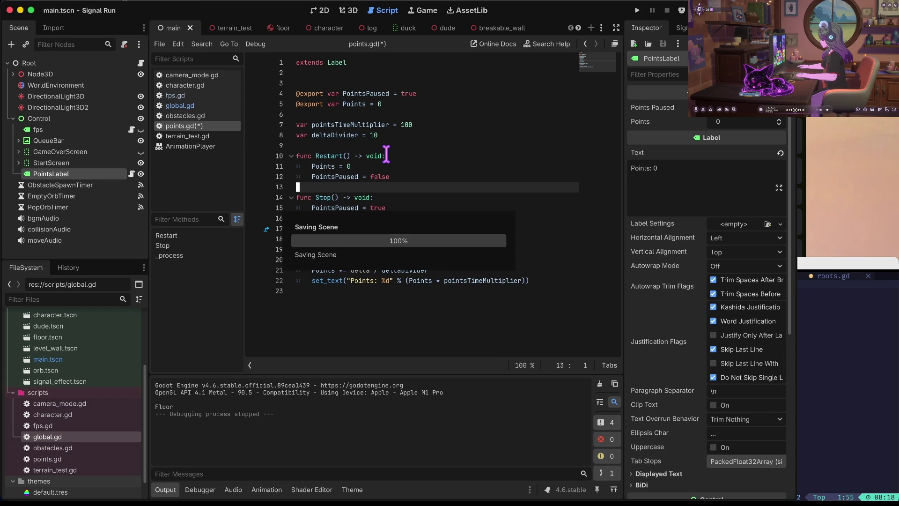
# Rename the Restart function to Start()
pyautogui.press('Up')
pyautogui.press('Up')
pyautogui.press('Up')
pyautogui.press('Right')
pyautogui.press('Right')
pyautogui.press('Right')
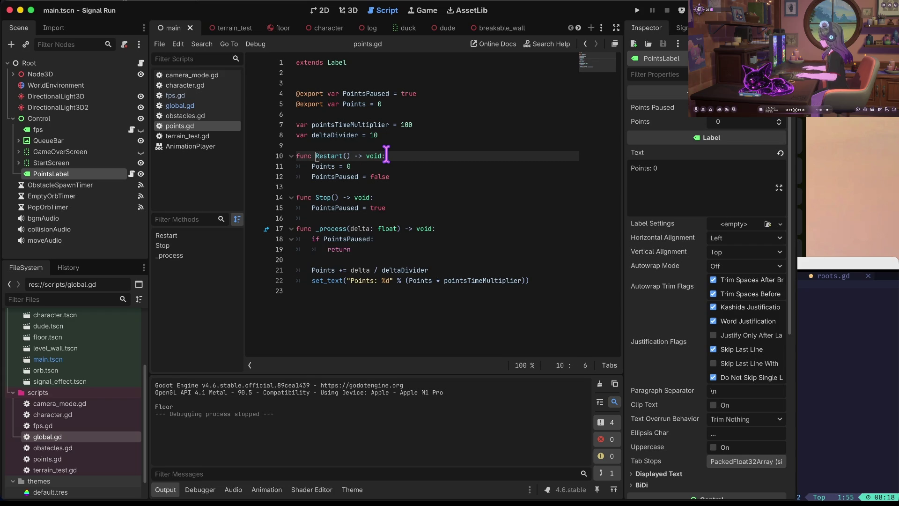
pyautogui.write('S')
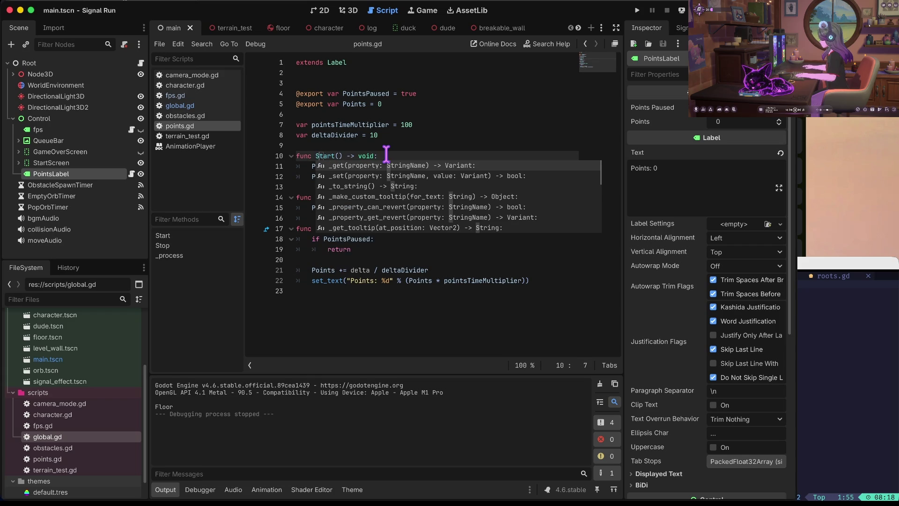
pyautogui.click(181, 106)
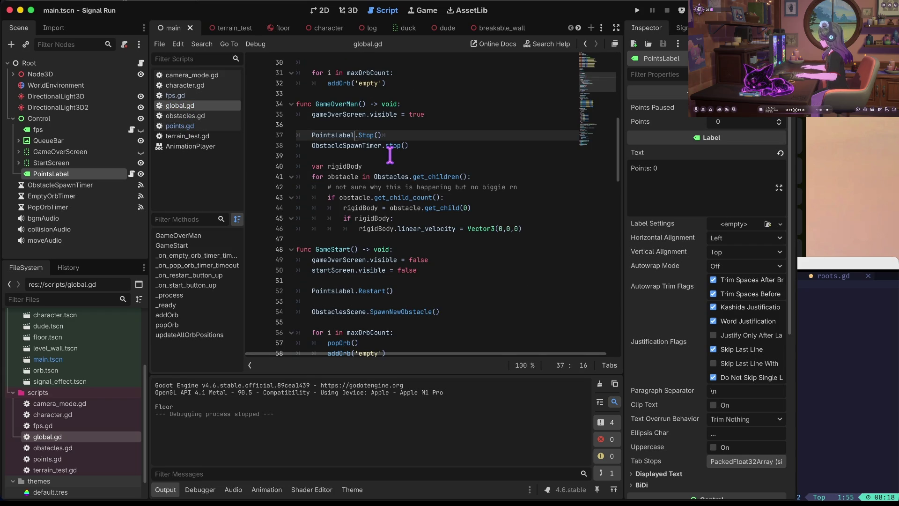
# Update the points-label call in GameStart, save, and run the game to start a run
pyautogui.hotkey('ctrl', 'z')
pyautogui.hotkey('ctrl', 'z')
pyautogui.hotkey('ctrl', 'z')
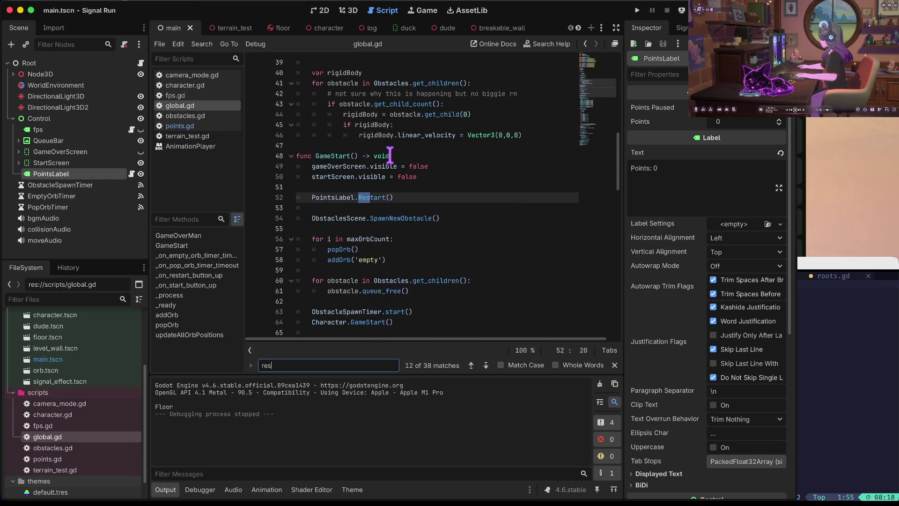
pyautogui.hotkey('ctrl', 'z')
pyautogui.hotkey('ctrl', 'z')
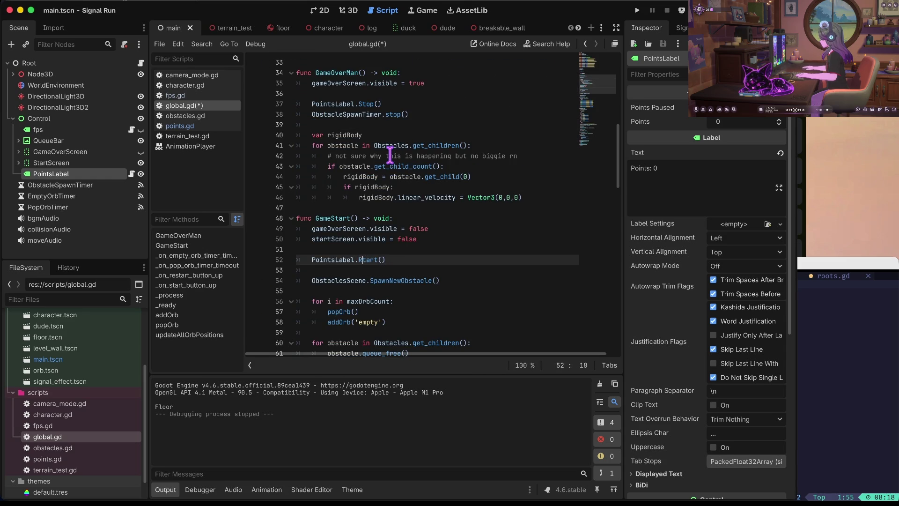
pyautogui.press('super+b')
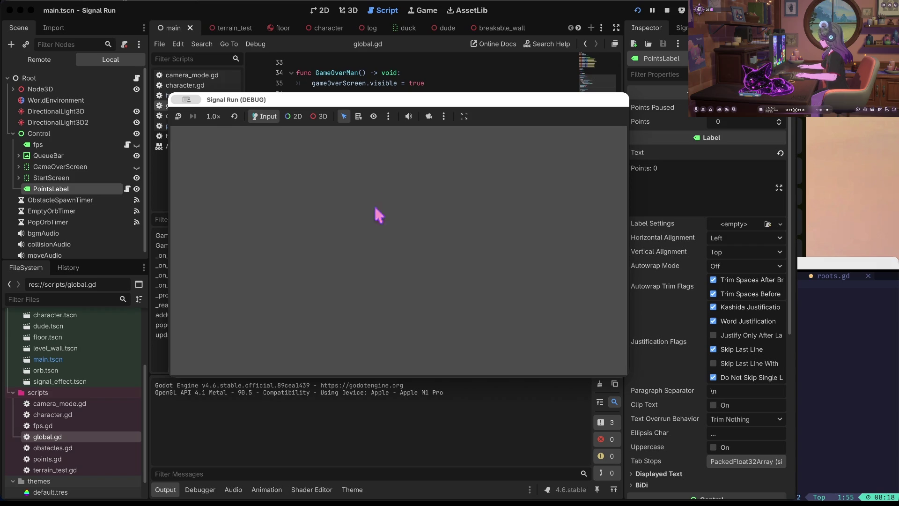
pyautogui.click(478, 276)
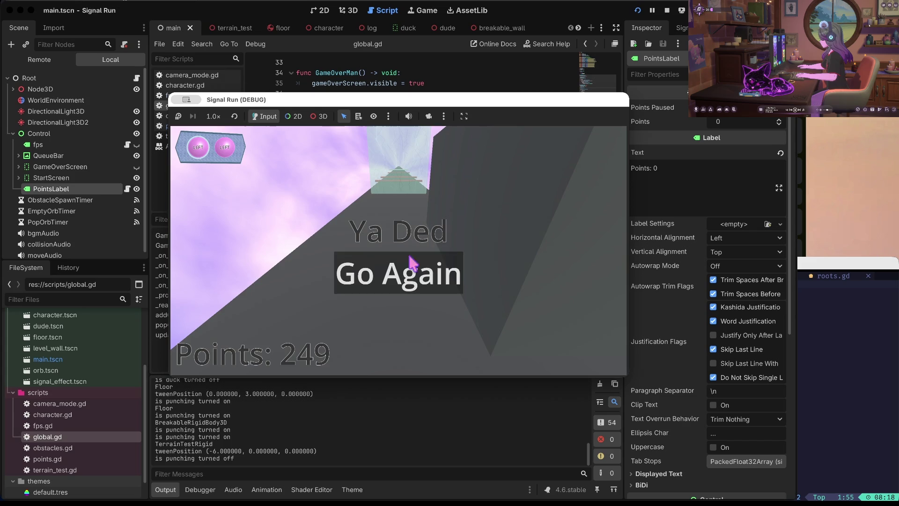
# Start a new run from the game-over screen, then stop the game test
pyautogui.click(417, 243)
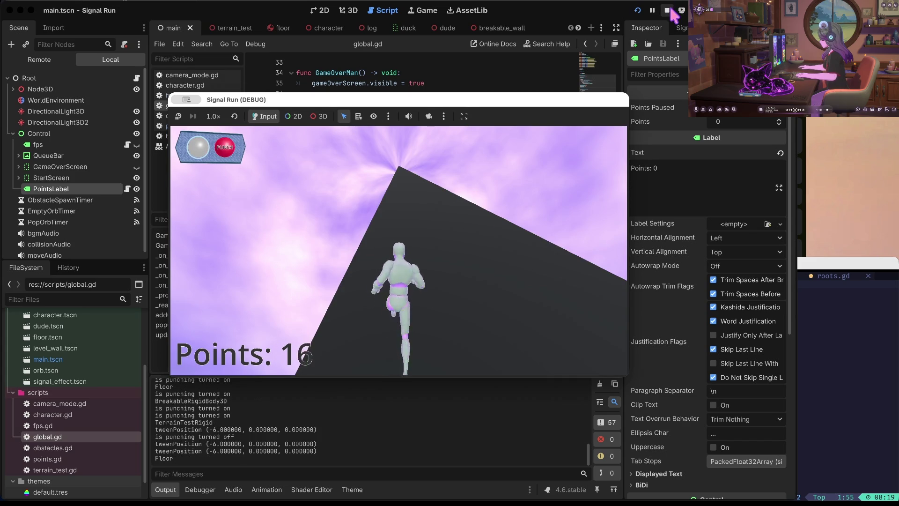
pyautogui.press('super+period')
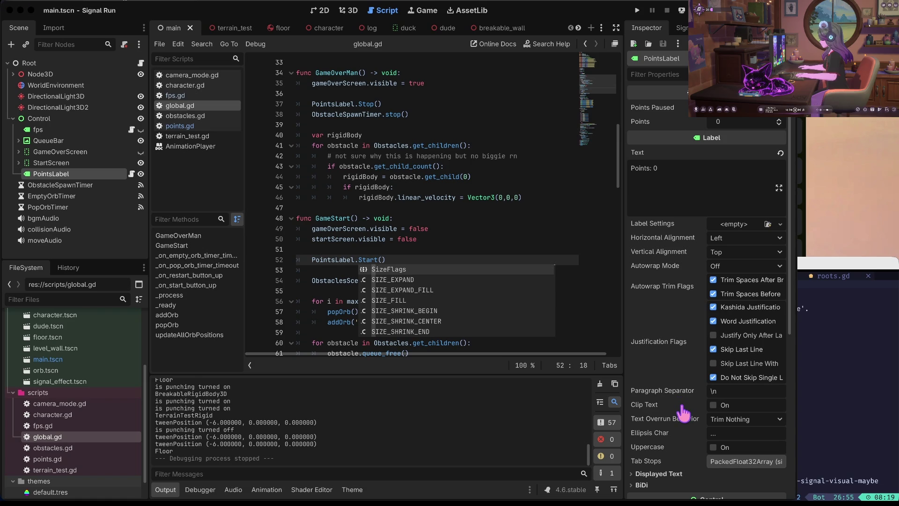
pyautogui.click(465, 141)
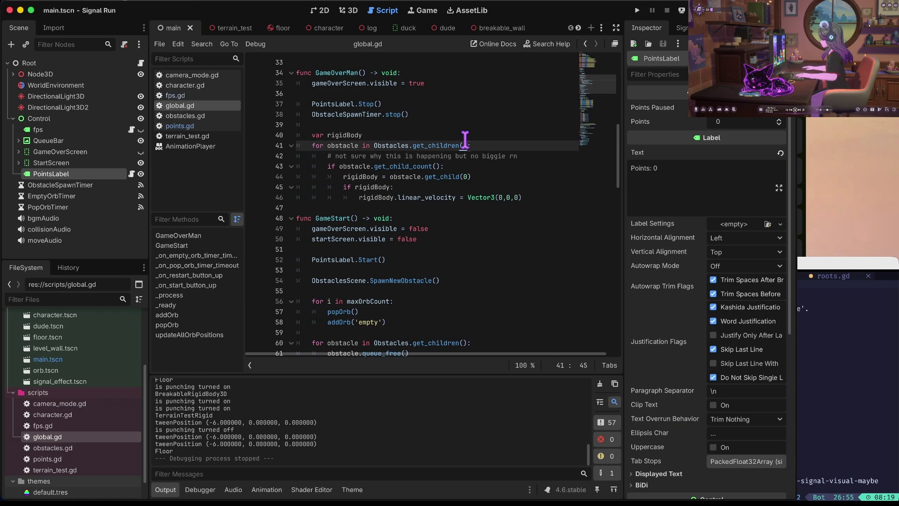
pyautogui.press('Down')
pyautogui.press('Down')
pyautogui.press('Down')
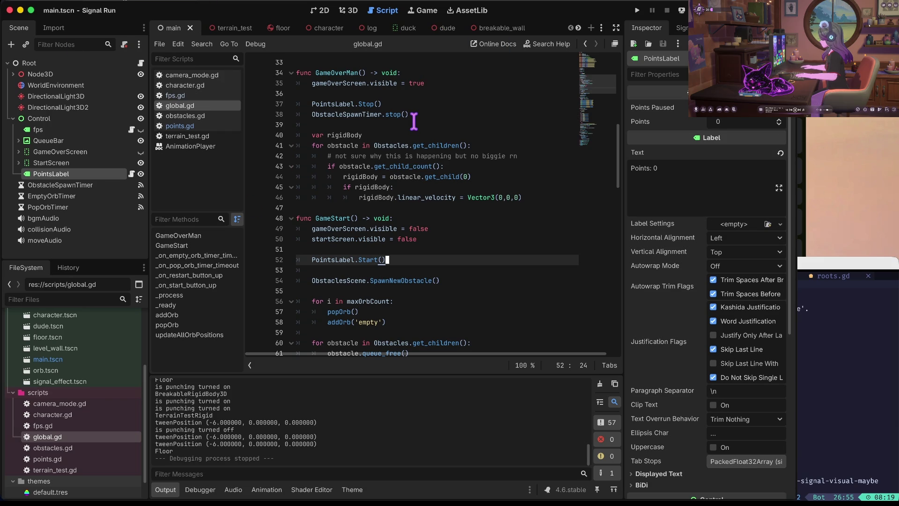
pyautogui.click(59, 418)
pyautogui.scroll(2, 54, 360)
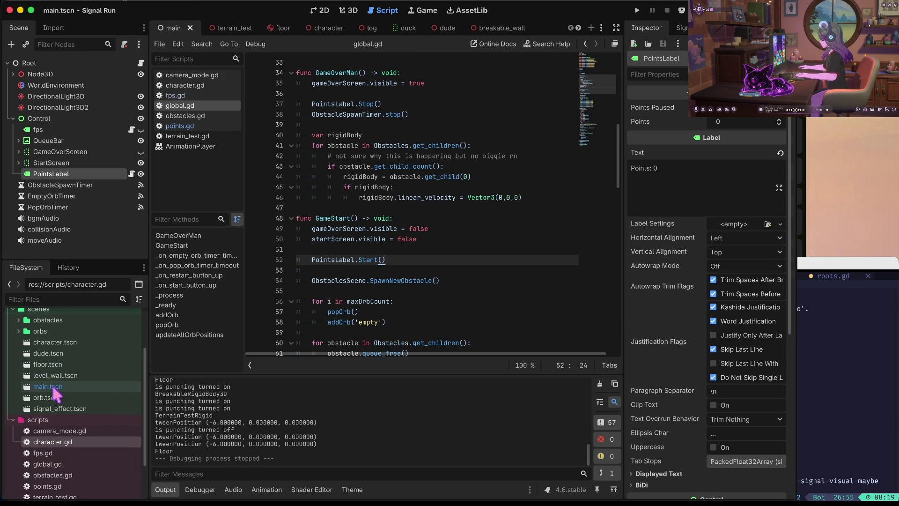
pyautogui.doubleClick(52, 355)
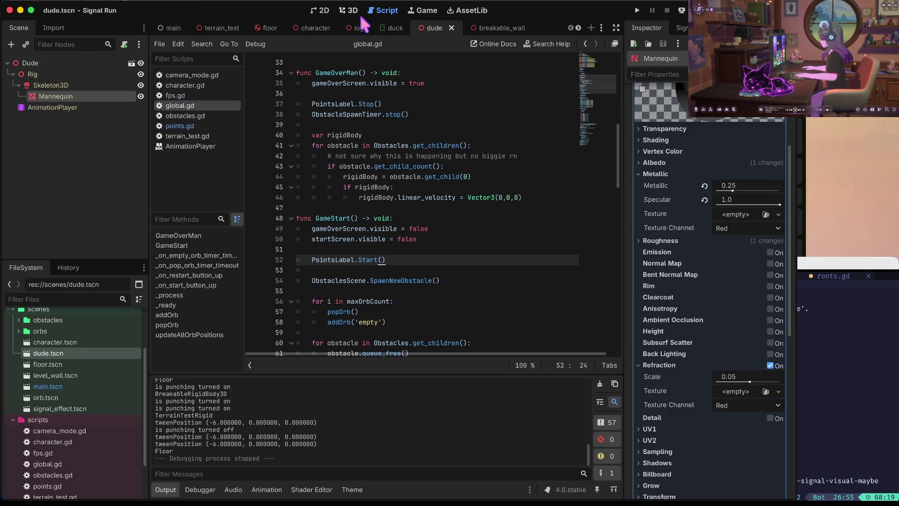
# Select the Mannequin mesh and orbit the 3D view to inspect it from several angles
pyautogui.click(53, 107)
pyautogui.click(56, 96)
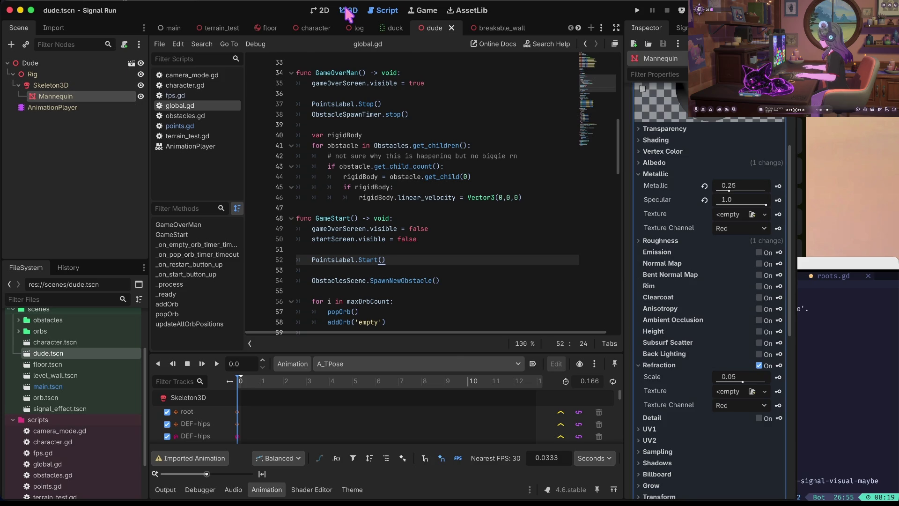
pyautogui.click(348, 12)
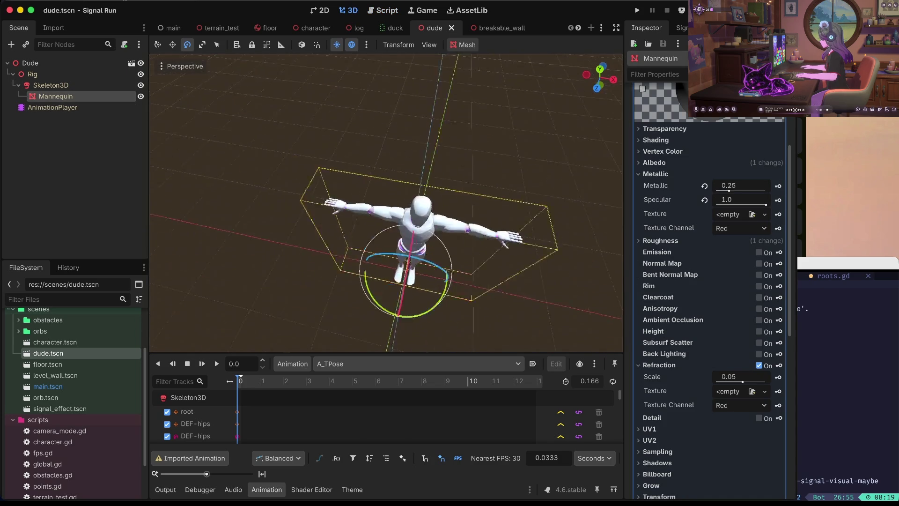
pyautogui.moveTo(387, 201)
pyautogui.mouseDown()
pyautogui.moveTo(386, 155)
pyautogui.moveTo(386, 215)
pyautogui.moveTo(402, 196)
pyautogui.moveTo(393, 206)
pyautogui.moveTo(412, 192)
pyautogui.moveTo(422, 197)
pyautogui.moveTo(402, 187)
pyautogui.mouseUp()
pyautogui.scroll(6, 386, 201)
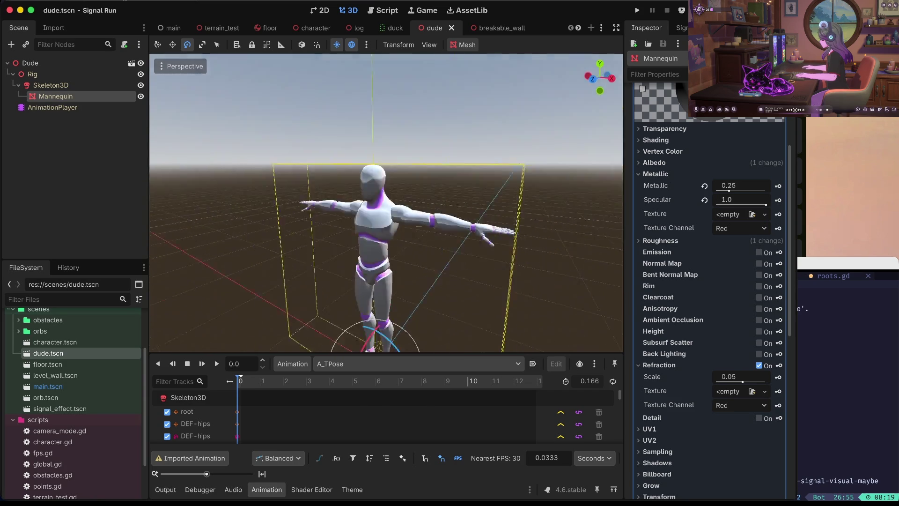
pyautogui.moveTo(387, 201)
pyautogui.mouseDown()
pyautogui.moveTo(407, 197)
pyautogui.moveTo(396, 182)
pyautogui.mouseUp()
pyautogui.scroll(-5, 387, 201)
pyautogui.moveTo(389, 253); pyautogui.dragTo(401, 256)
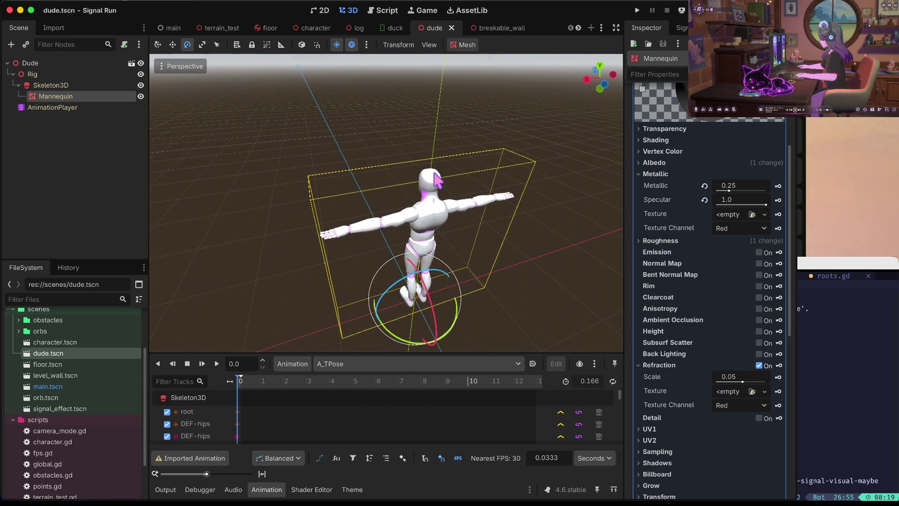
pyautogui.press('KP_1')
pyautogui.scroll(3, 427, 174)
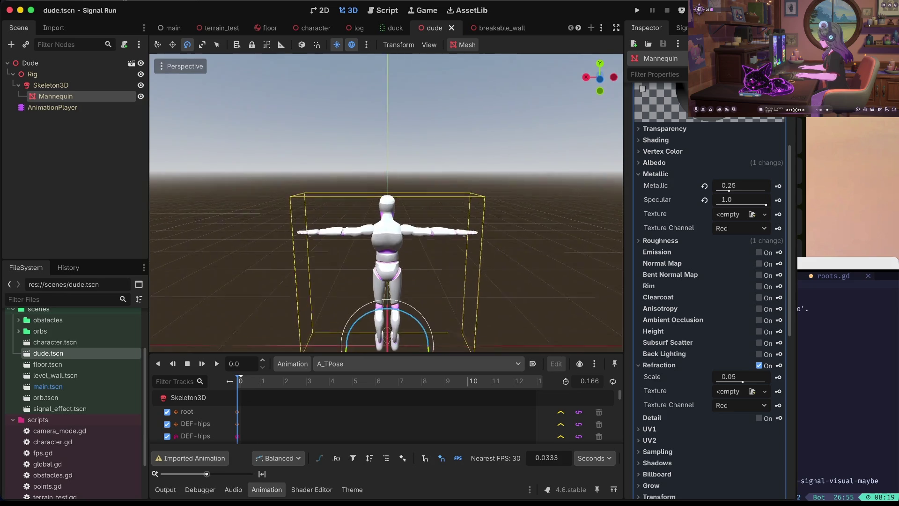
pyautogui.moveTo(386, 211)
pyautogui.mouseDown()
pyautogui.moveTo(398, 199)
pyautogui.moveTo(421, 236)
pyautogui.mouseUp()
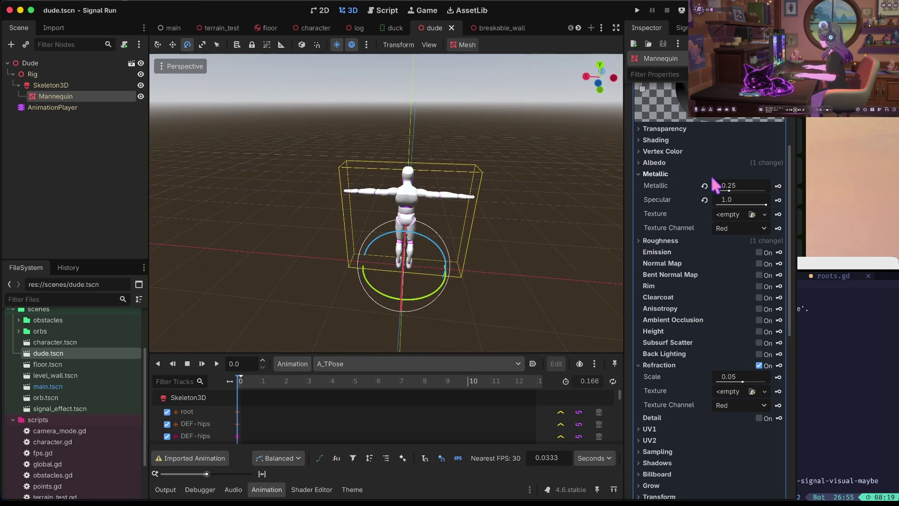
# Set the Mannequin material's Metallic to 0.83 and run the game
pyautogui.moveTo(729, 191); pyautogui.dragTo(779, 192)
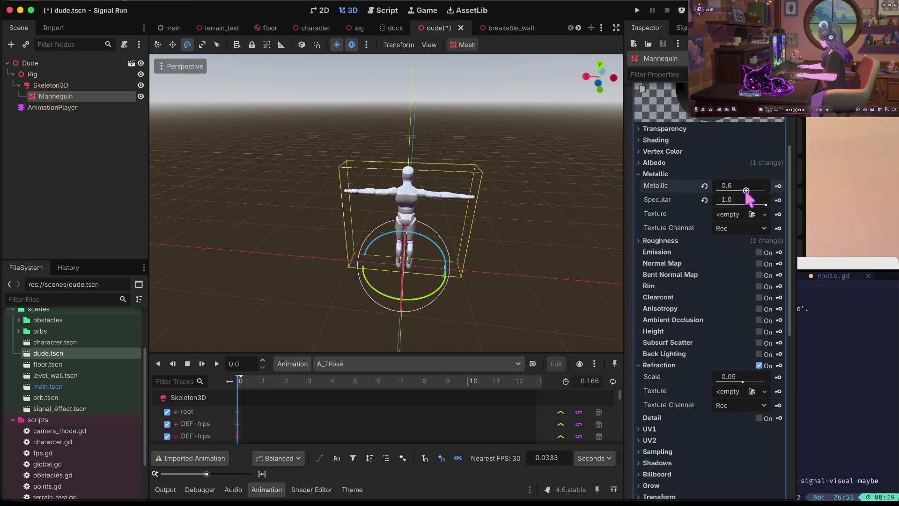
pyautogui.moveTo(759, 191); pyautogui.dragTo(757, 188)
pyautogui.press('F5')
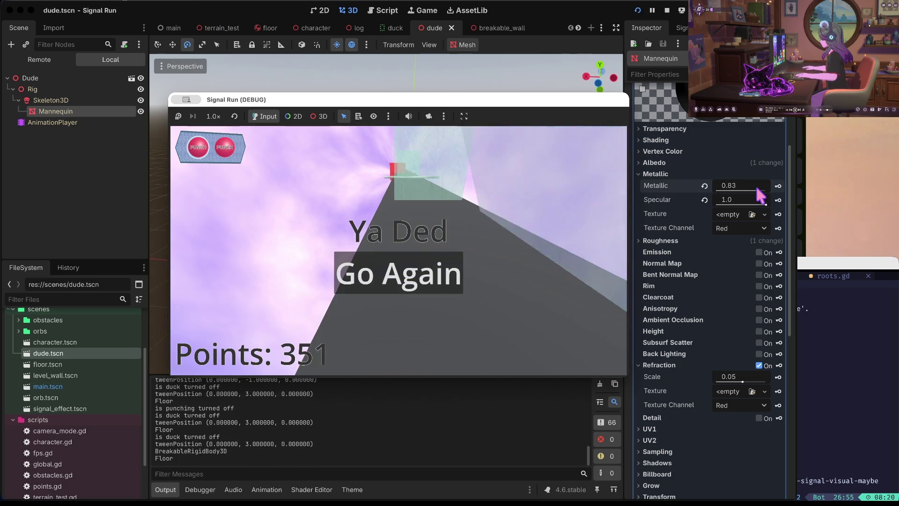
# Stop the playtest after dying at Points: 351
pyautogui.click(666, 9)
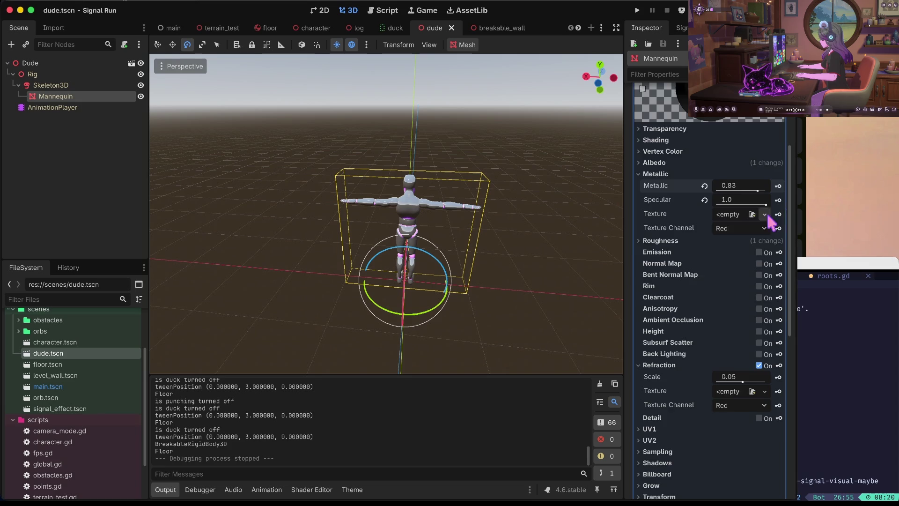
# Create a new StandardMaterial3D in the Mannequin's surface override slot 1 and briefly test-run it
pyautogui.scroll(5, 770, 223)
pyautogui.click(741, 167)
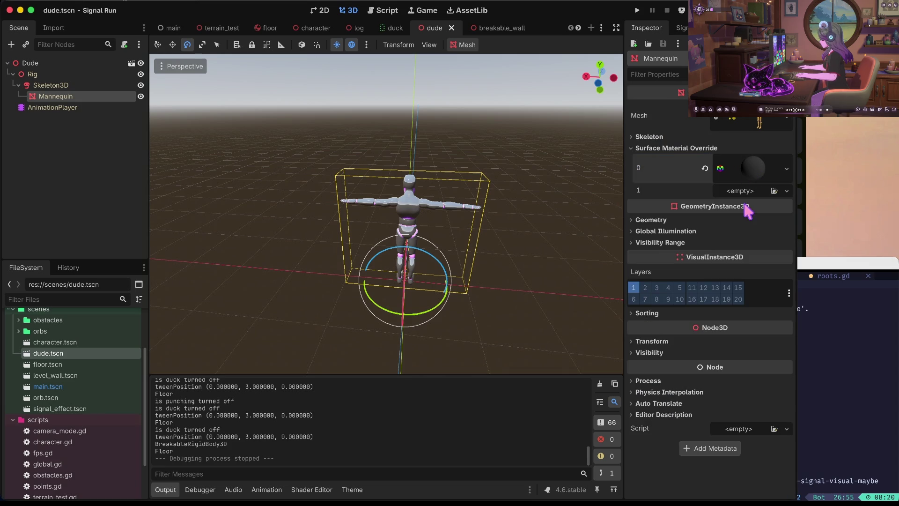
pyautogui.click(749, 197)
pyautogui.click(747, 217)
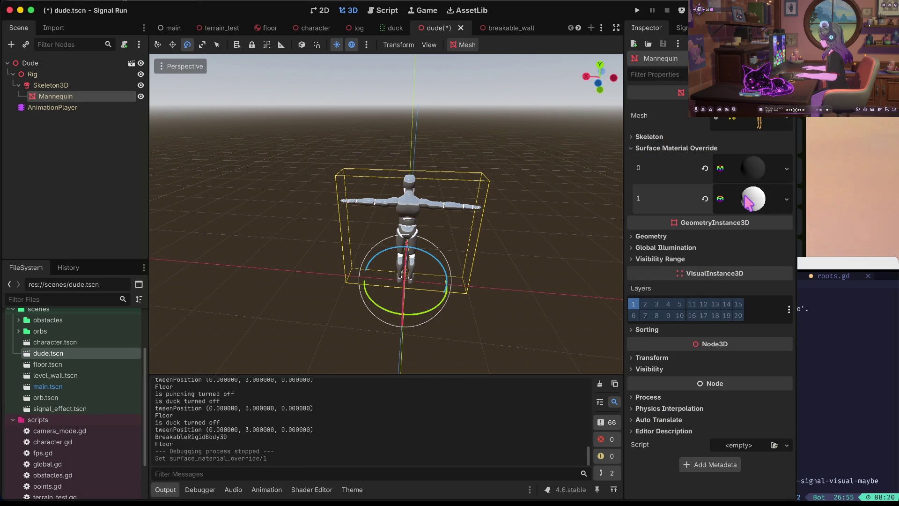
pyautogui.click(755, 197)
pyautogui.click(528, 244)
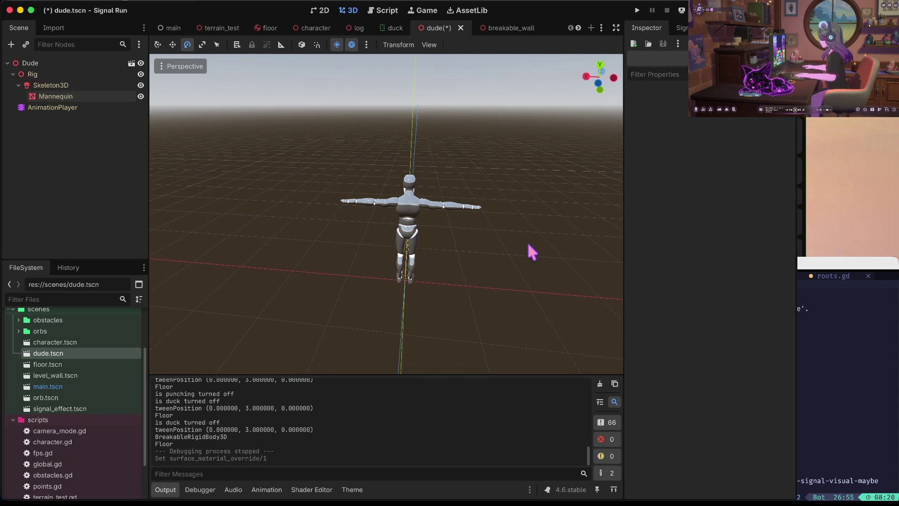
pyautogui.press('super+b')
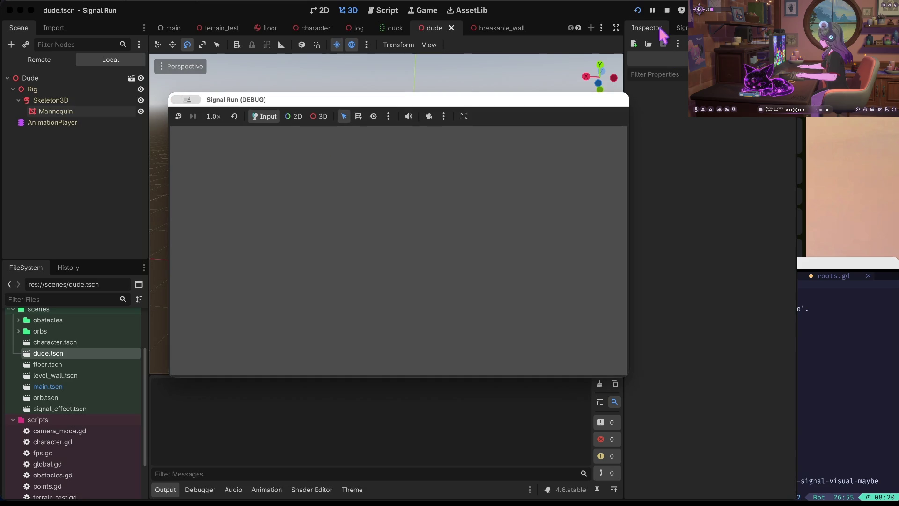
pyautogui.click(667, 10)
pyautogui.click(51, 388)
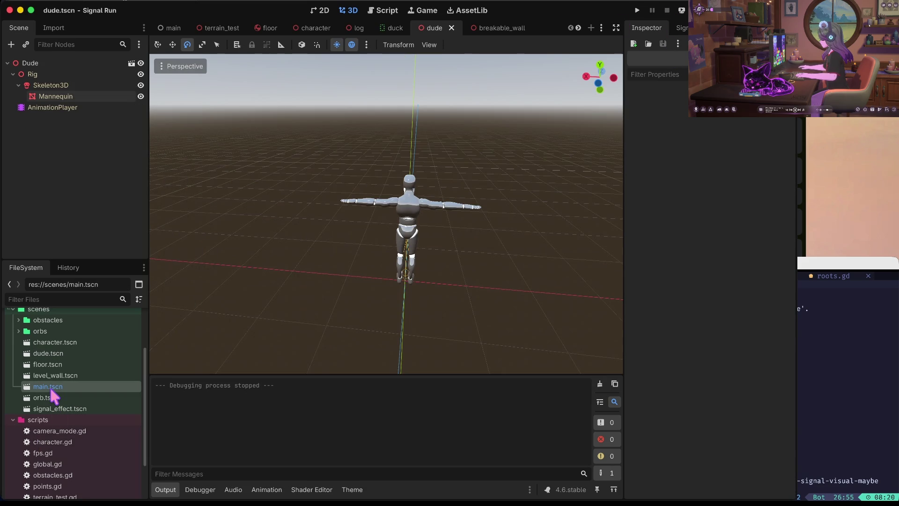
# Open main.tscn, hide StartScreen's purple ColorRect backdrop, and run the game
pyautogui.doubleClick(51, 388)
pyautogui.click(10, 118)
pyautogui.click(10, 118)
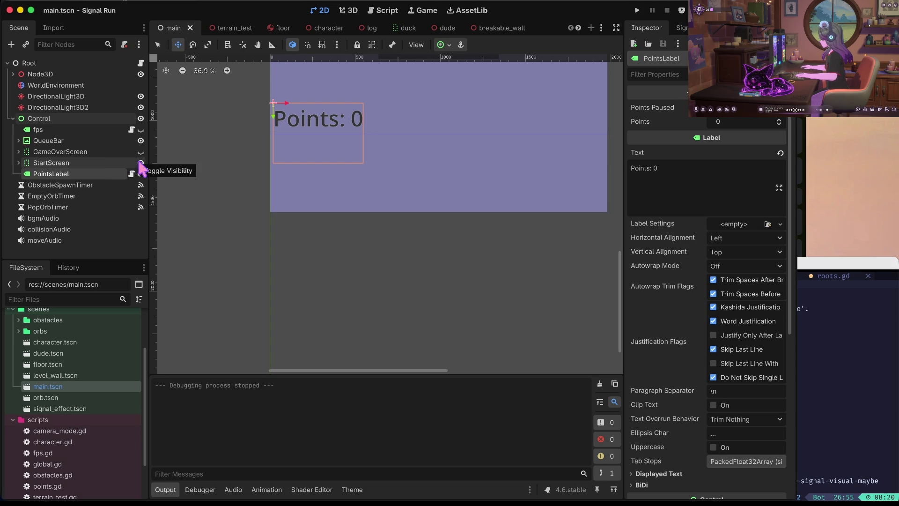
pyautogui.click(140, 163)
pyautogui.click(140, 162)
pyautogui.scroll(10, 452, 223)
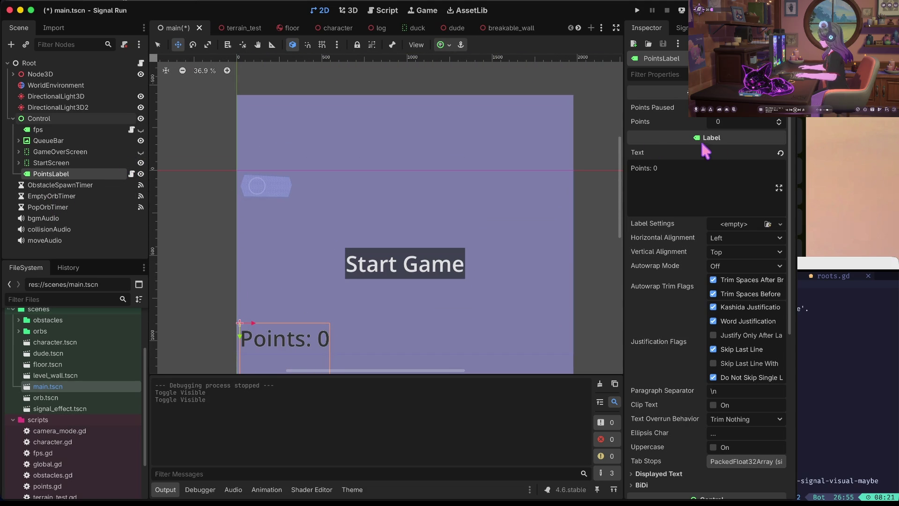
pyautogui.click(18, 163)
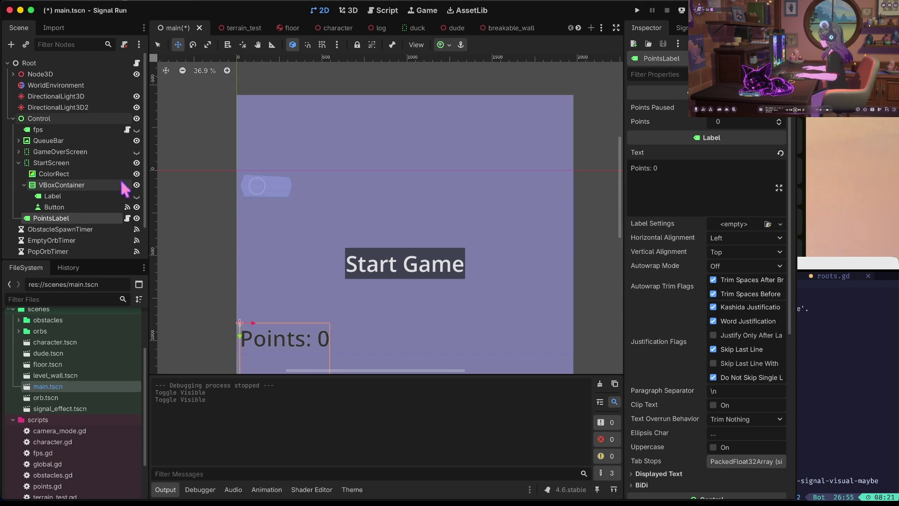
pyautogui.click(136, 175)
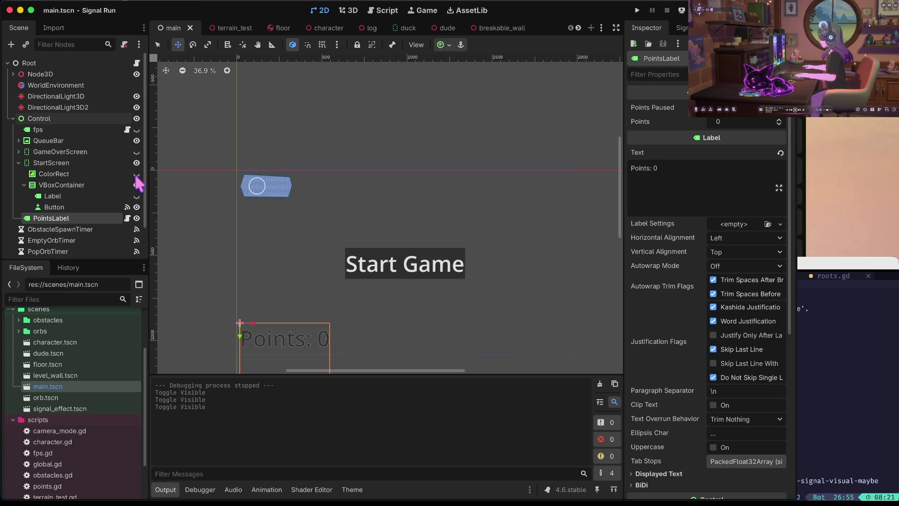
pyautogui.press('super+b')
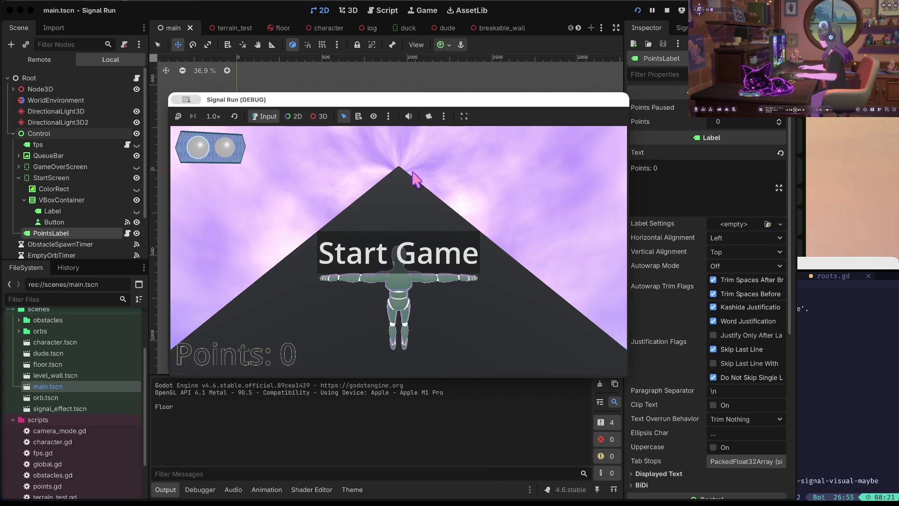
# Play a run to game over, choose Go Again, then stop the playtest
pyautogui.click(339, 233)
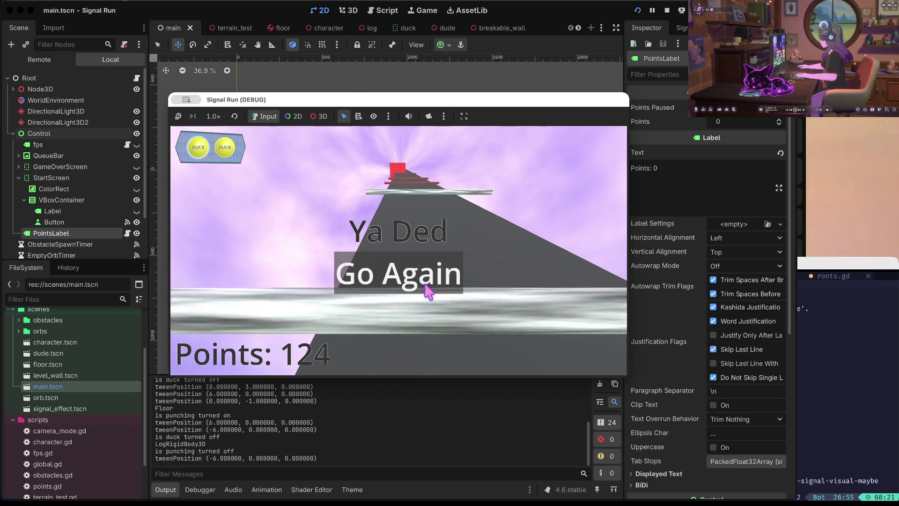
pyautogui.click(427, 291)
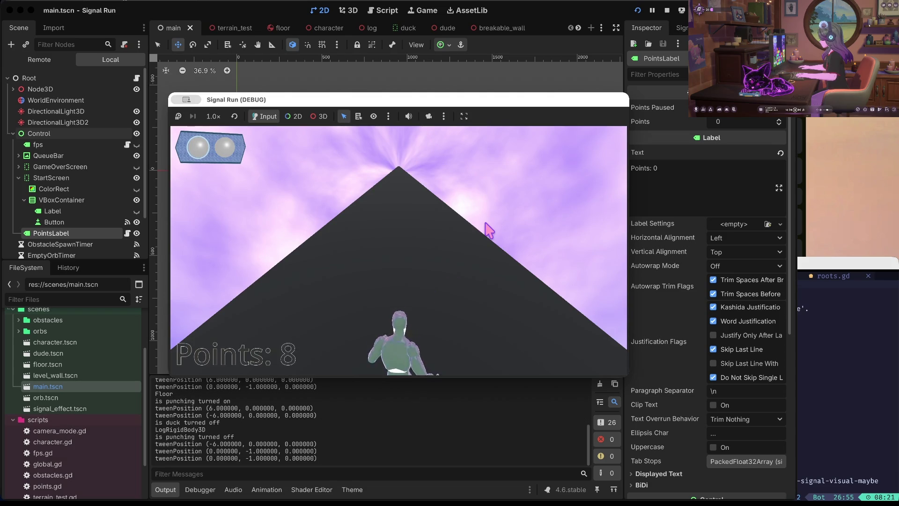
pyautogui.click(665, 11)
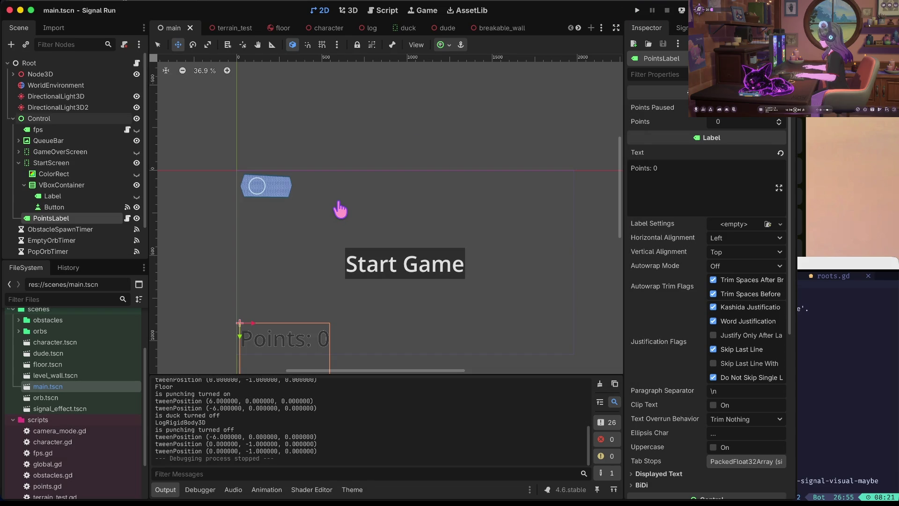
# Reopen dude.tscn and show the Mannequin's surface 0 material with Vertex Color expanded
pyautogui.scroll(2, 72, 399)
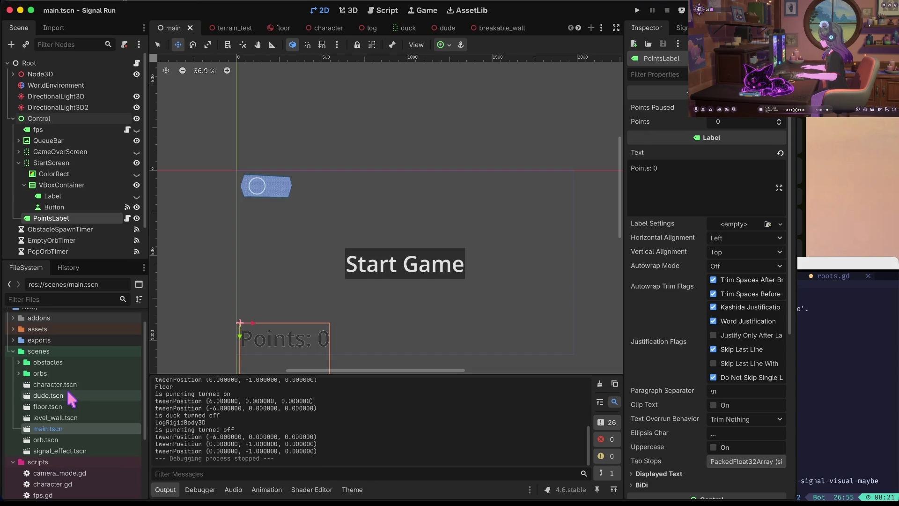
pyautogui.doubleClick(70, 396)
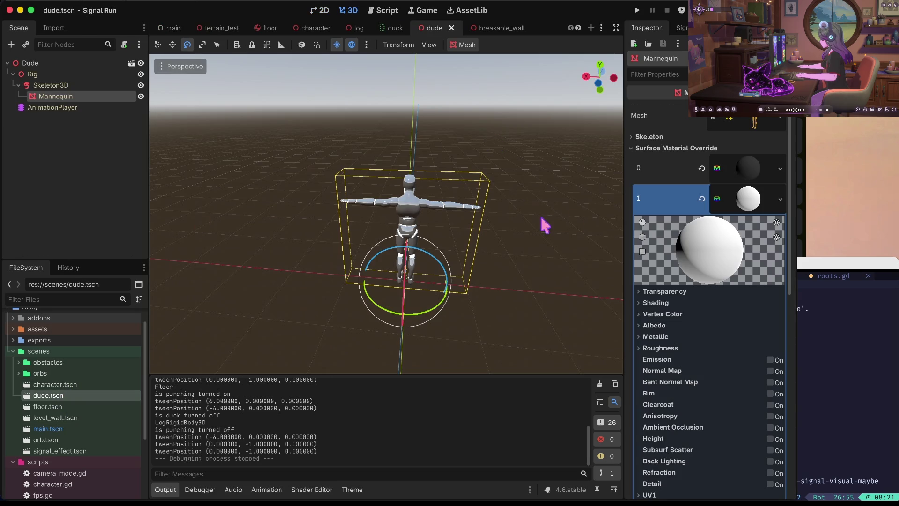
pyautogui.click(753, 160)
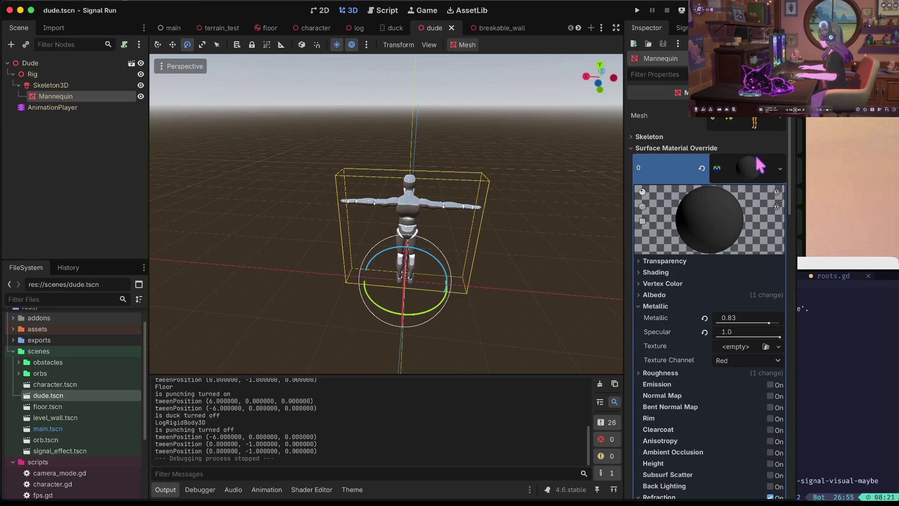
pyautogui.click(675, 283)
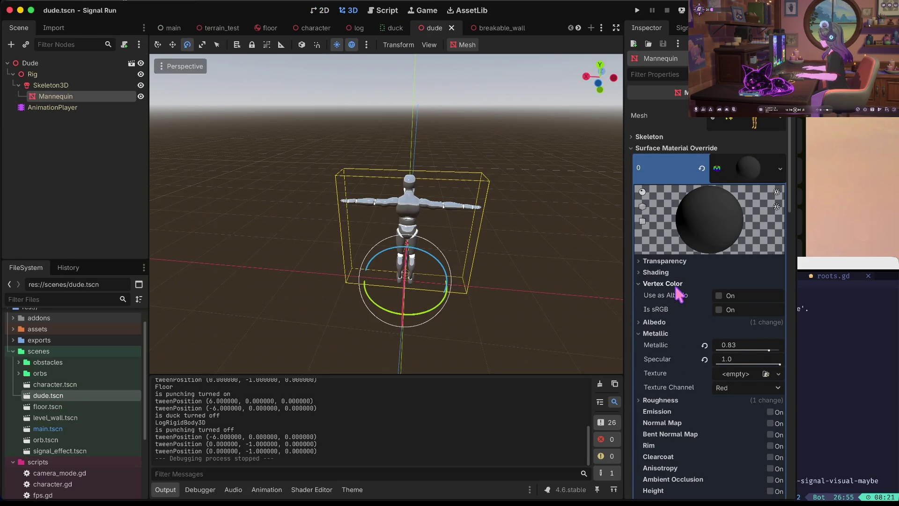
# Set the Mannequin's albedo colour to pure white, ffffff
pyautogui.click(677, 284)
pyautogui.click(681, 295)
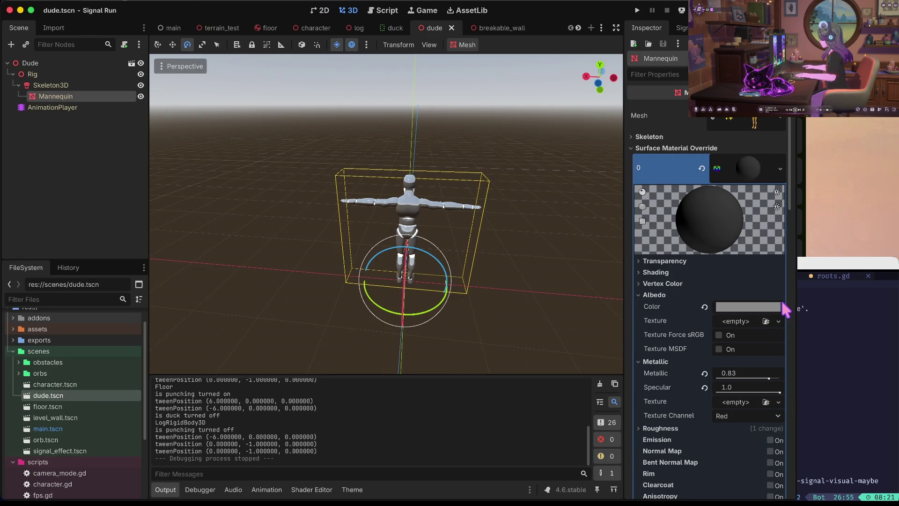
pyautogui.click(757, 309)
pyautogui.write('ffffff')
pyautogui.press('Return')
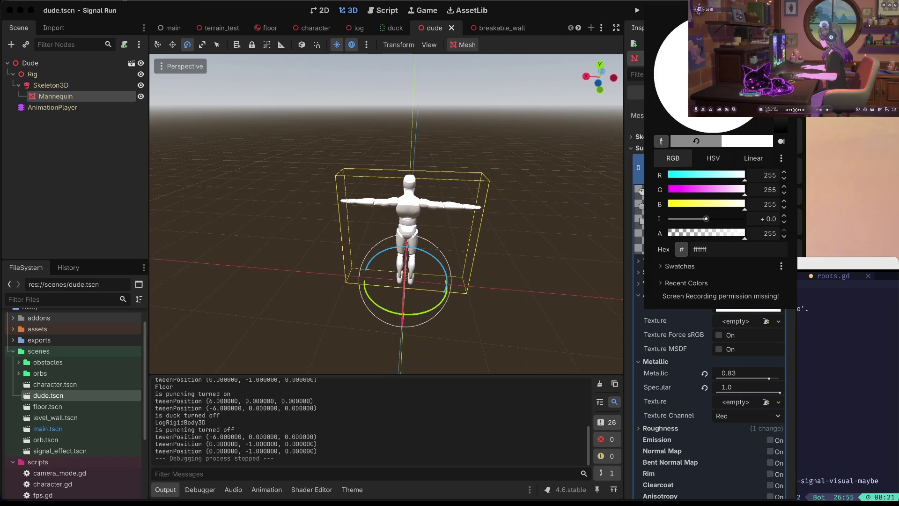
# Playtest Signal Run to game over at 265 points, then stop it
pyautogui.click(561, 277)
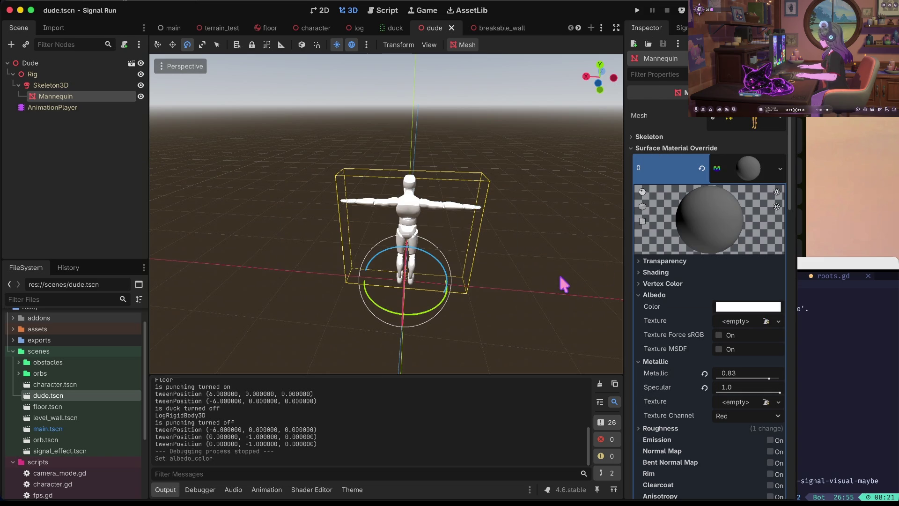
pyautogui.press('super+b')
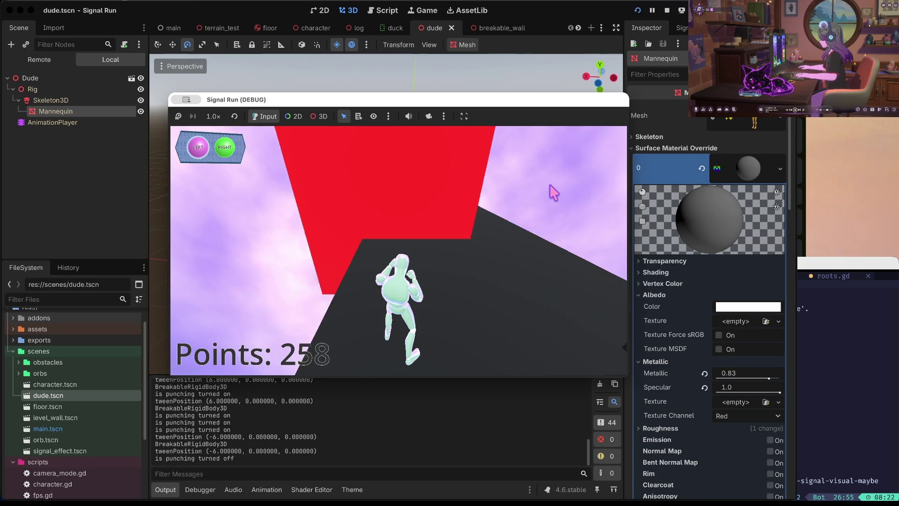
pyautogui.click(667, 10)
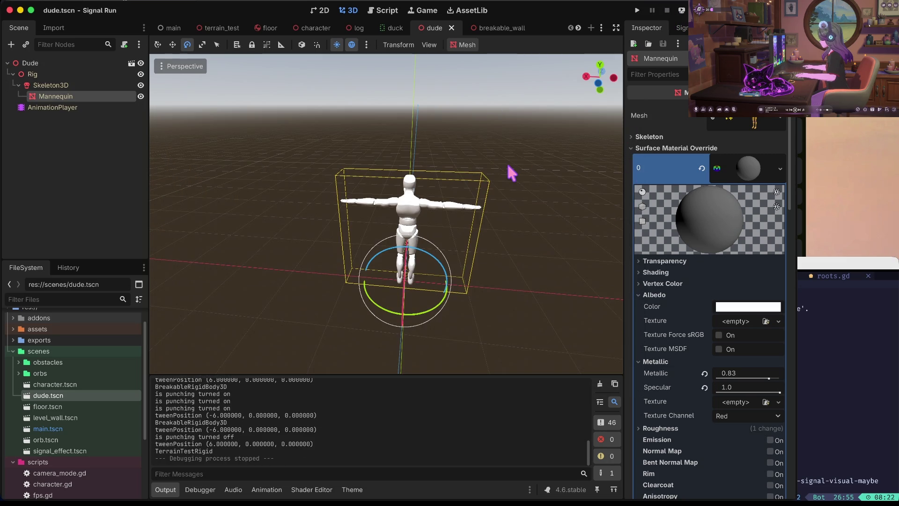
# Try a Texture2DRD albedo texture, clear it, then assign a new NoiseTexture2D instead
pyautogui.click(737, 324)
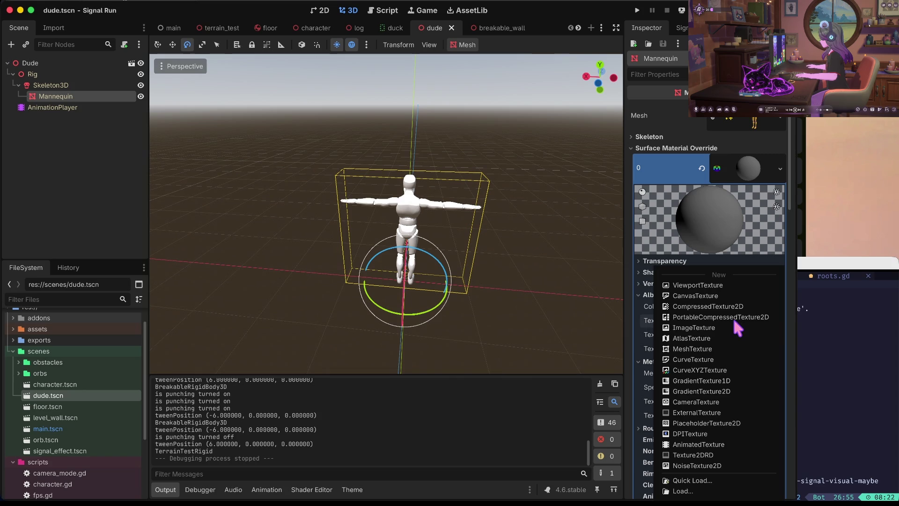
pyautogui.click(699, 455)
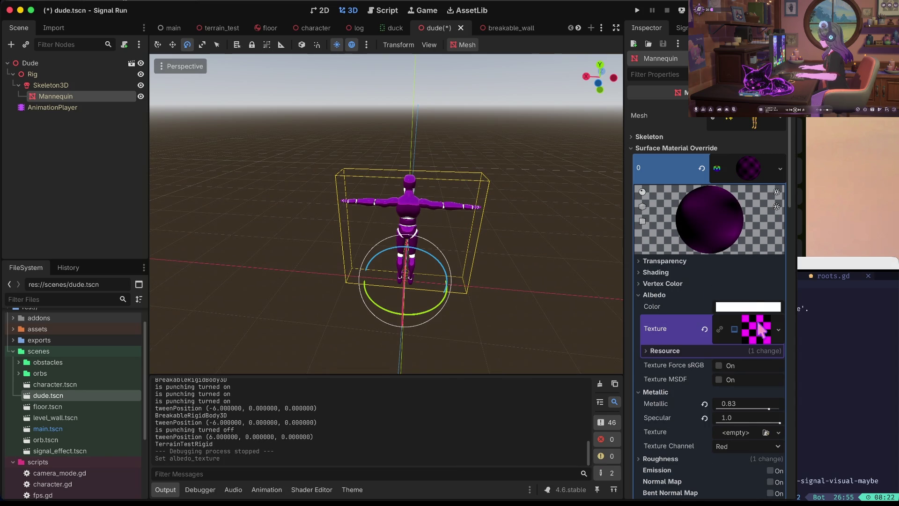
pyautogui.scroll(-5, 755, 328)
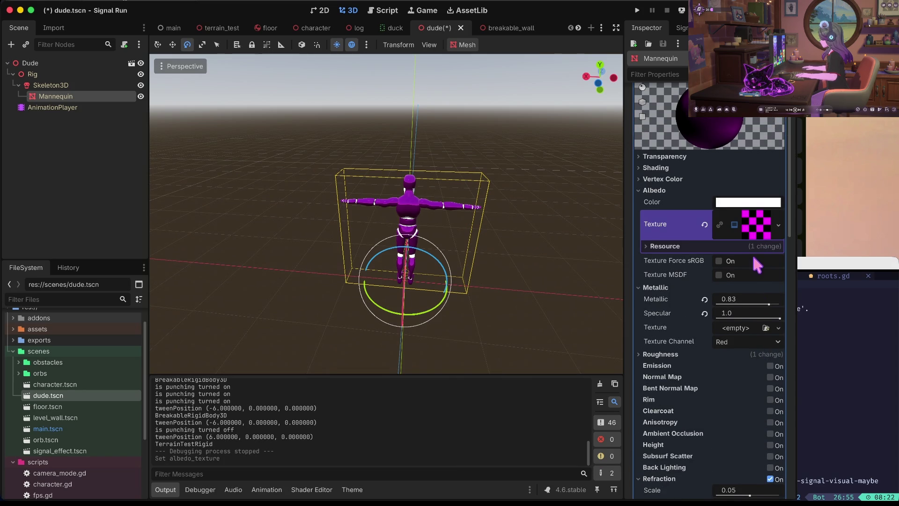
pyautogui.click(705, 225)
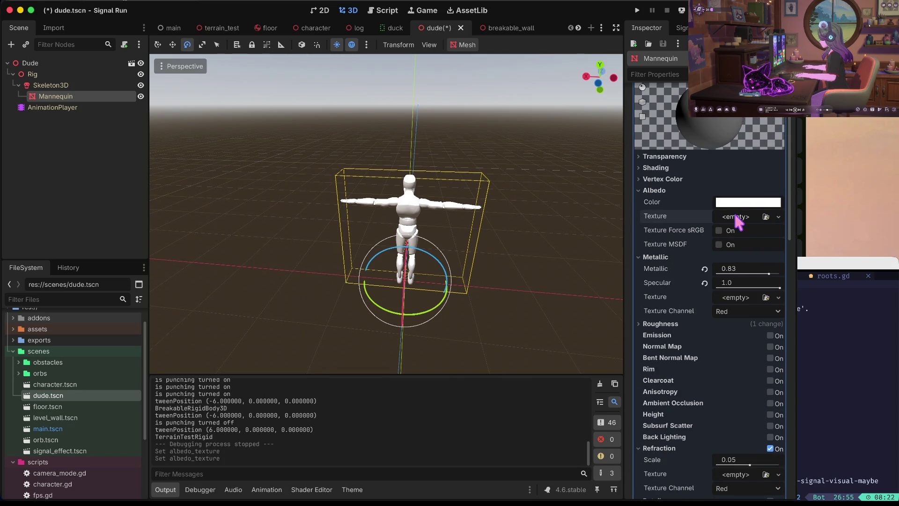
pyautogui.click(737, 219)
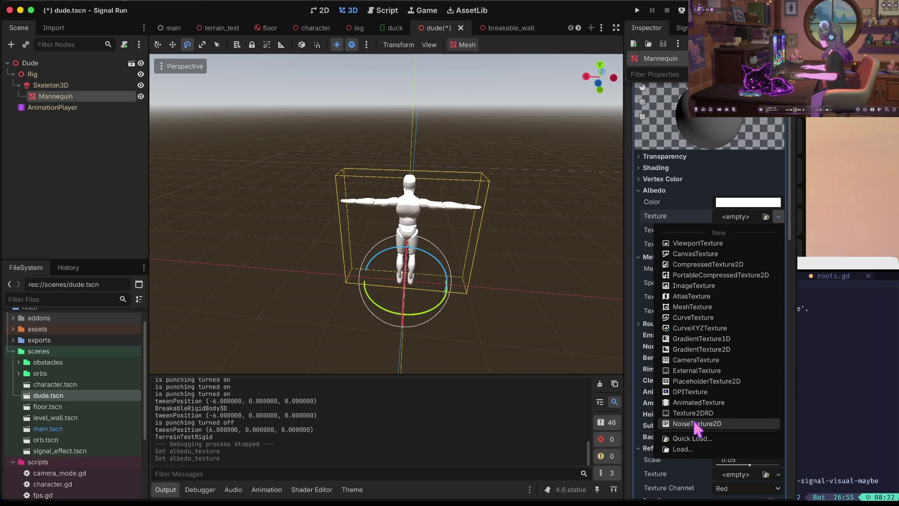
pyautogui.click(698, 427)
pyautogui.click(751, 213)
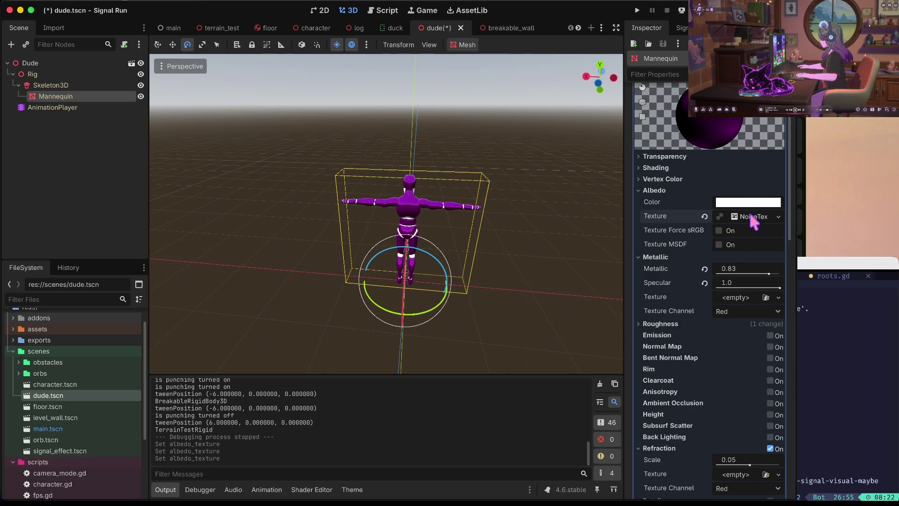
pyautogui.click(749, 212)
pyautogui.click(741, 276)
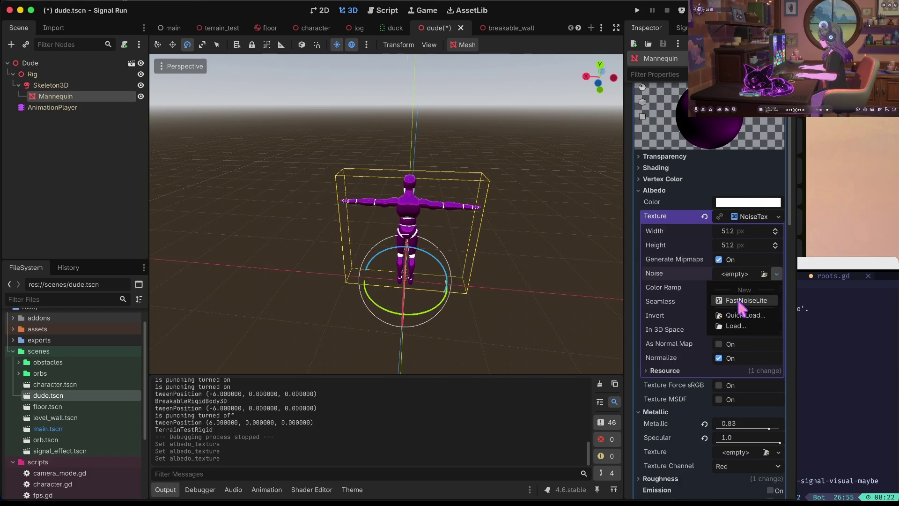
# Give the albedo NoiseTexture2D a new FastNoiseLite noise
pyautogui.click(744, 304)
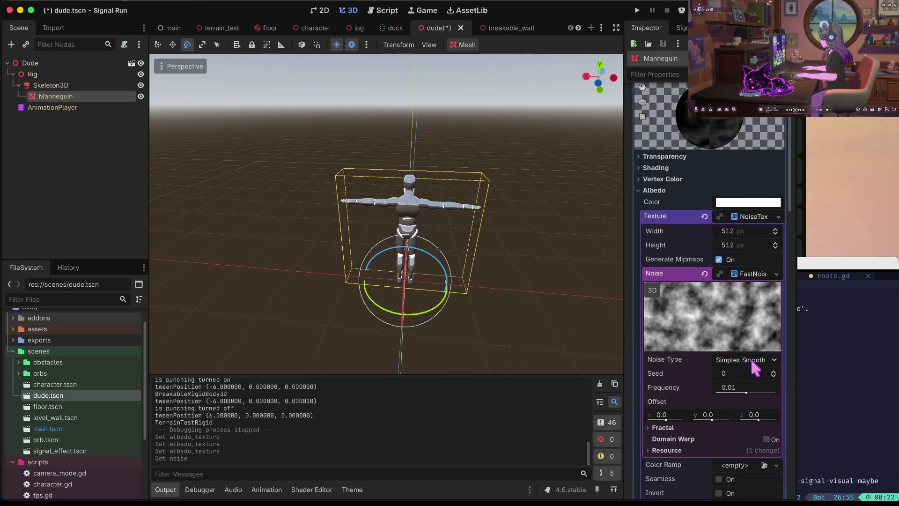
pyautogui.scroll(-5, 752, 362)
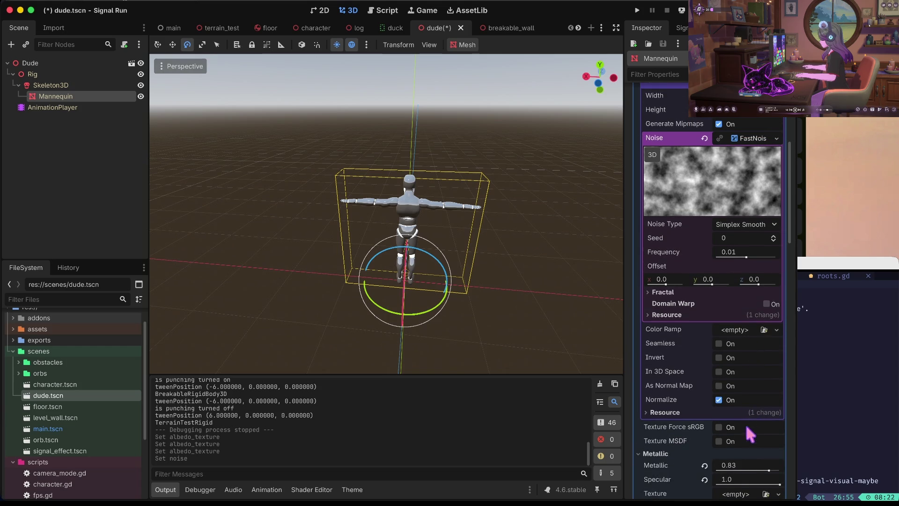
pyautogui.scroll(-5, 735, 460)
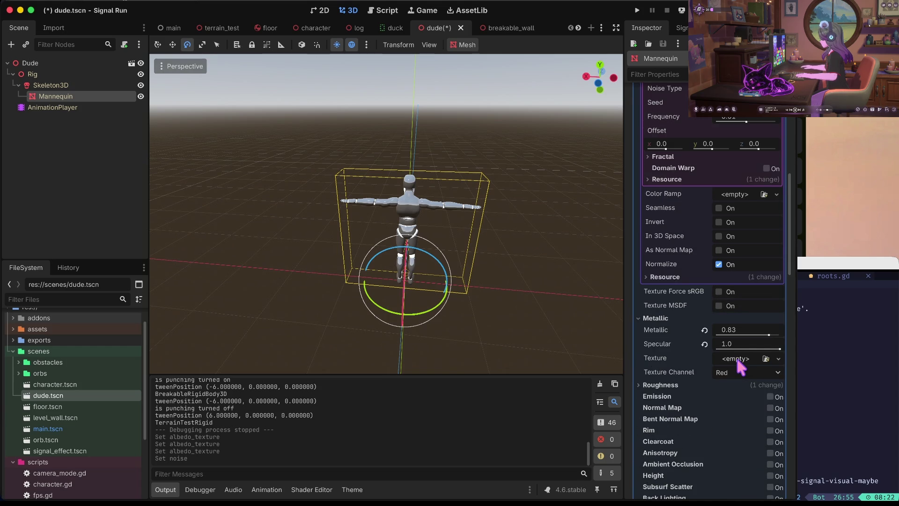
pyautogui.scroll(4, 678, 308)
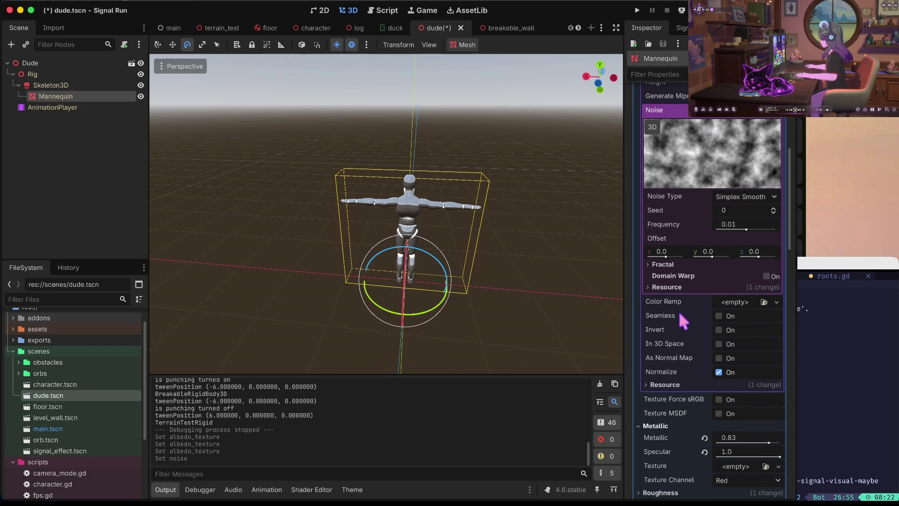
pyautogui.scroll(3, 743, 223)
pyautogui.click(745, 209)
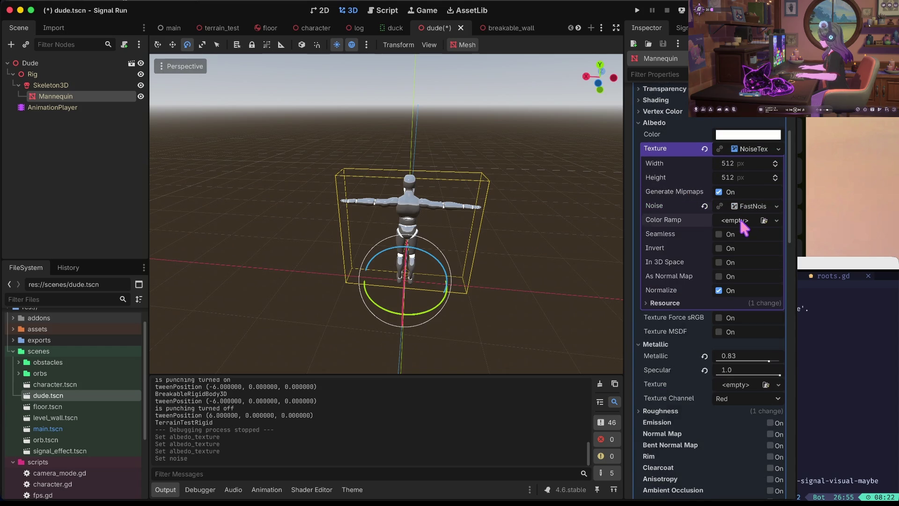
# Add a Gradient colour ramp and make its dark stop a transparent grey
pyautogui.click(741, 220)
pyautogui.click(746, 248)
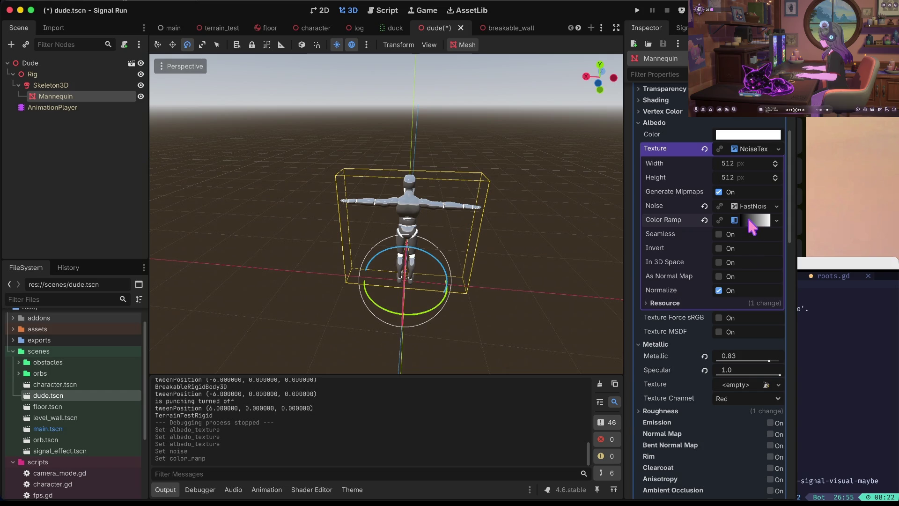
pyautogui.click(754, 220)
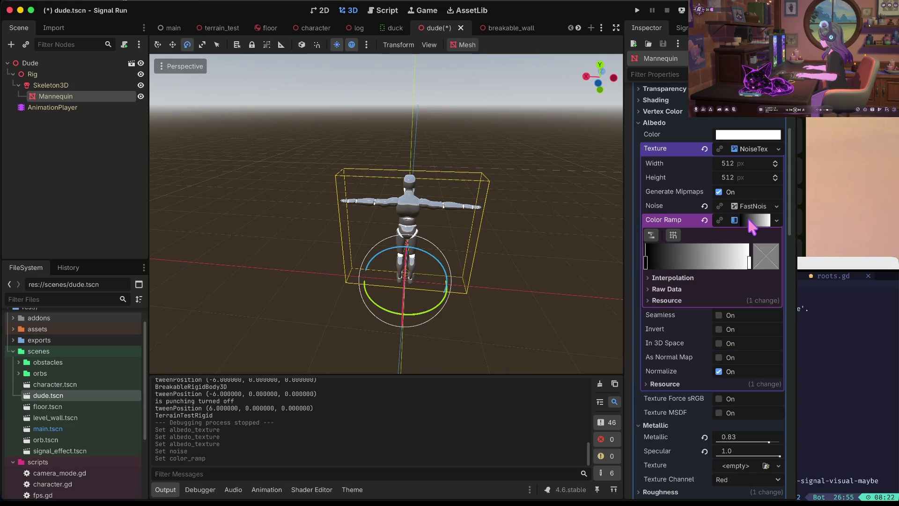
pyautogui.doubleClick(646, 261)
pyautogui.moveTo(777, 122)
pyautogui.mouseDown()
pyautogui.moveTo(778, 19)
pyautogui.moveTo(777, 124)
pyautogui.moveTo(778, 58)
pyautogui.moveTo(777, 72)
pyautogui.mouseUp()
pyautogui.moveTo(712, 229)
pyautogui.mouseDown()
pyautogui.moveTo(646, 236)
pyautogui.moveTo(768, 225)
pyautogui.mouseUp()
pyautogui.click(694, 330)
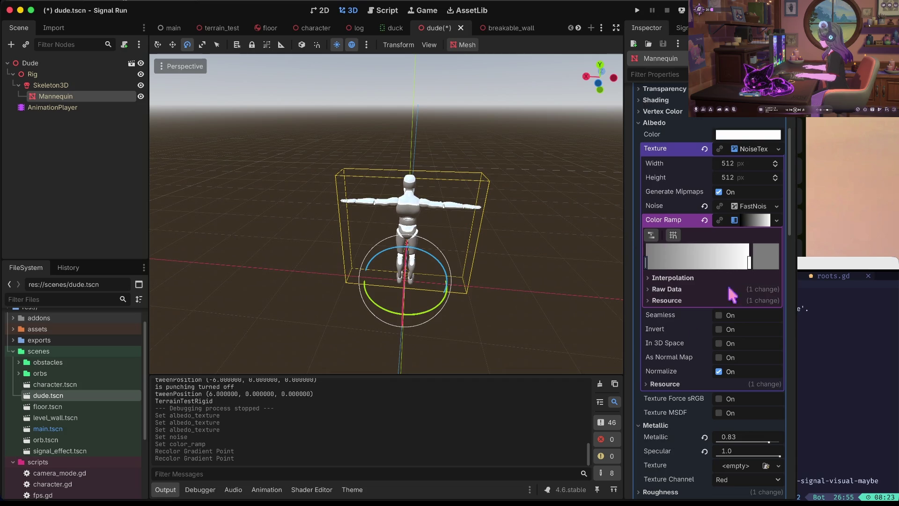
pyautogui.click(754, 150)
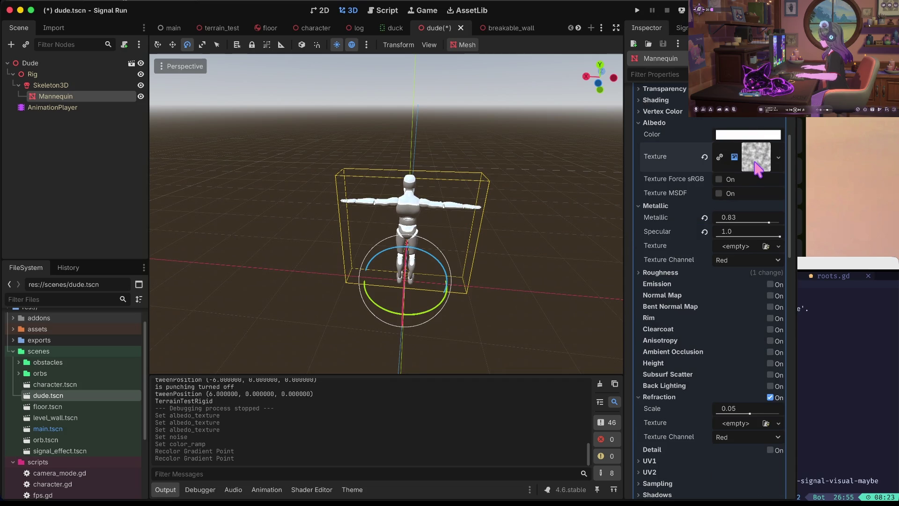
pyautogui.click(755, 161)
pyautogui.press('f')
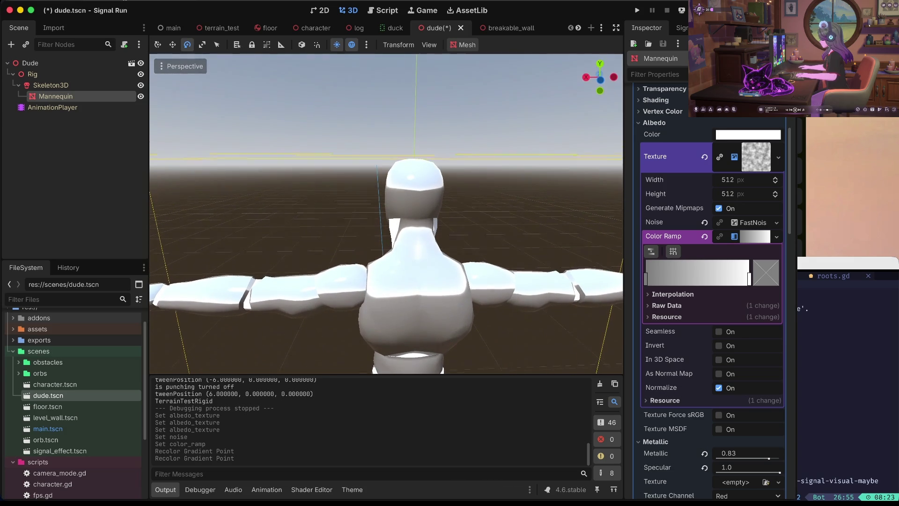
# Expand the FastNoiseLite settings and nudge the frequency slightly above 0.01
pyautogui.click(758, 161)
pyautogui.click(756, 160)
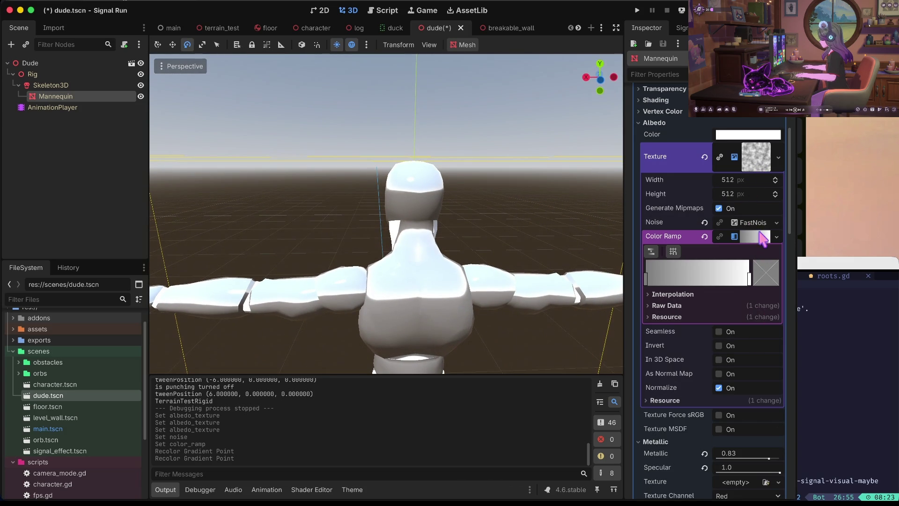
pyautogui.click(757, 224)
pyautogui.click(757, 225)
pyautogui.click(757, 224)
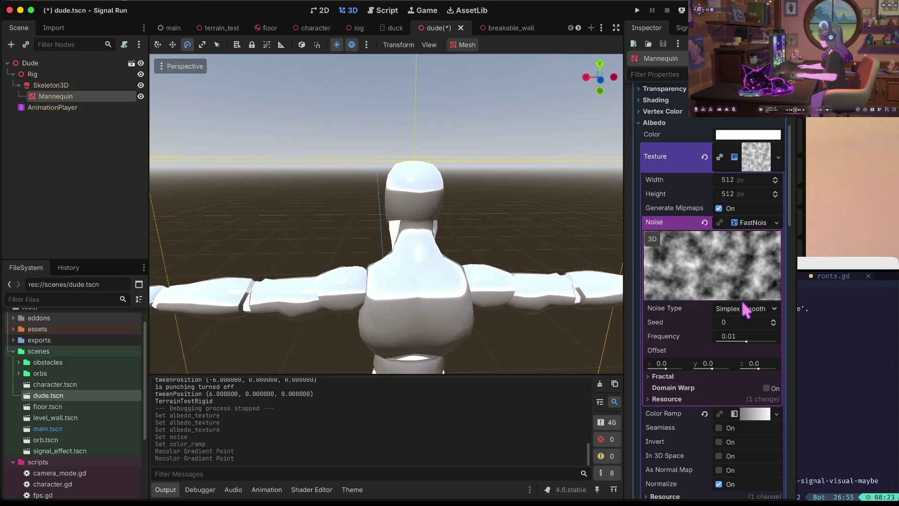
pyautogui.moveTo(748, 341)
pyautogui.mouseDown()
pyautogui.moveTo(770, 342)
pyautogui.moveTo(751, 342)
pyautogui.mouseUp()
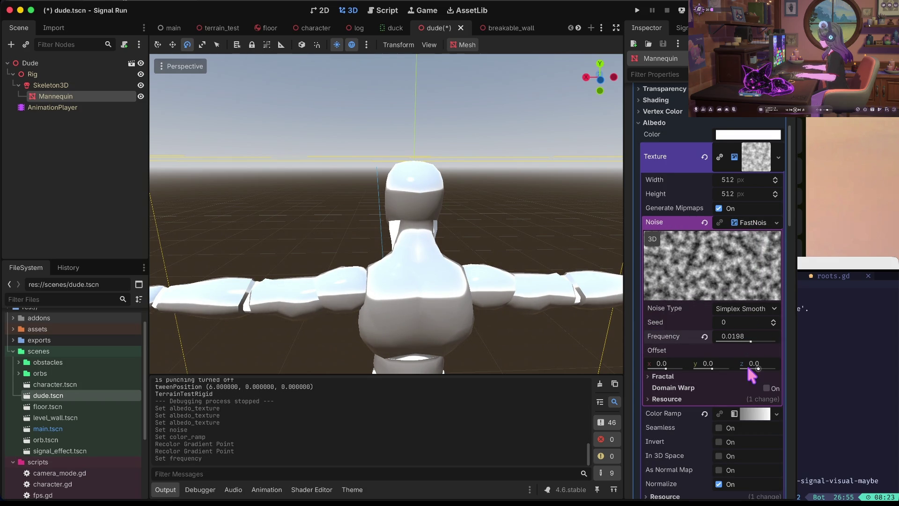
pyautogui.scroll(-3, 759, 234)
# Switch the noise type to Cellular at frequency 0.2428 and expand Fractal settings
pyautogui.click(749, 252)
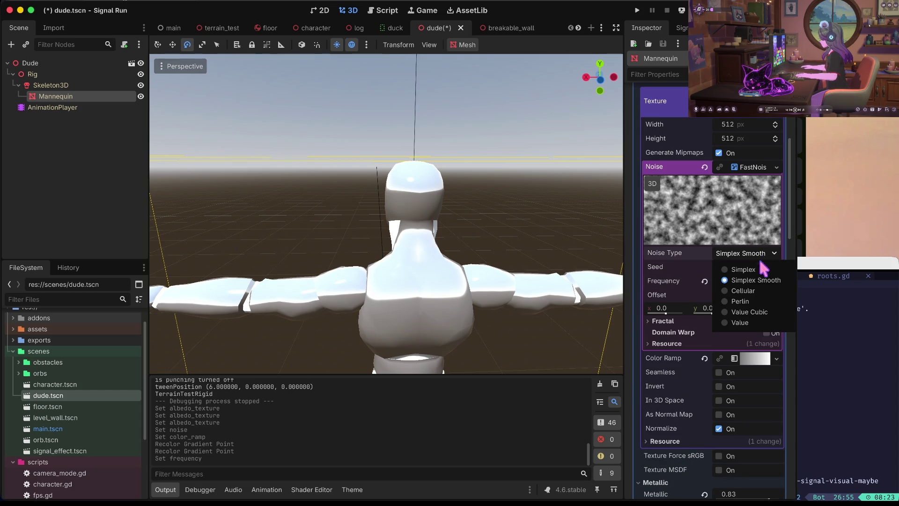
pyautogui.click(755, 290)
pyautogui.click(747, 280)
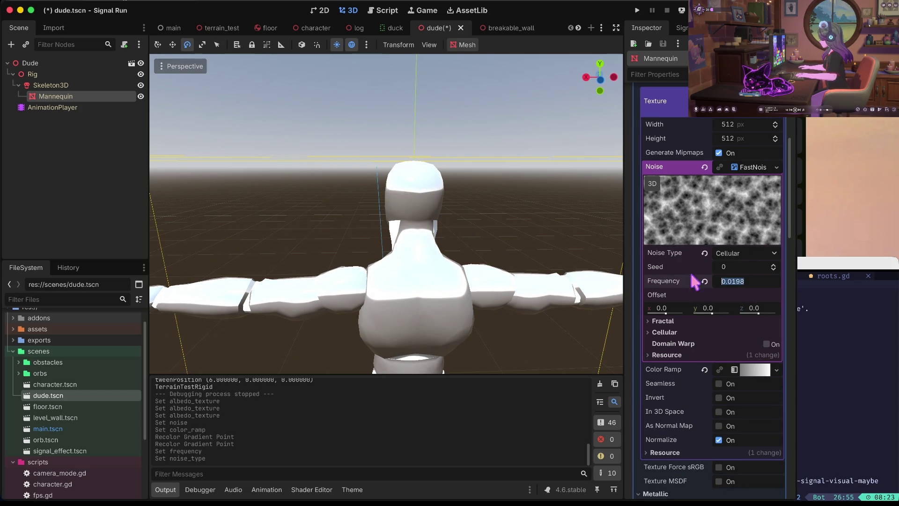
pyautogui.click(705, 282)
pyautogui.moveTo(746, 287)
pyautogui.mouseDown()
pyautogui.moveTo(739, 288)
pyautogui.moveTo(767, 275)
pyautogui.mouseUp()
pyautogui.click(688, 321)
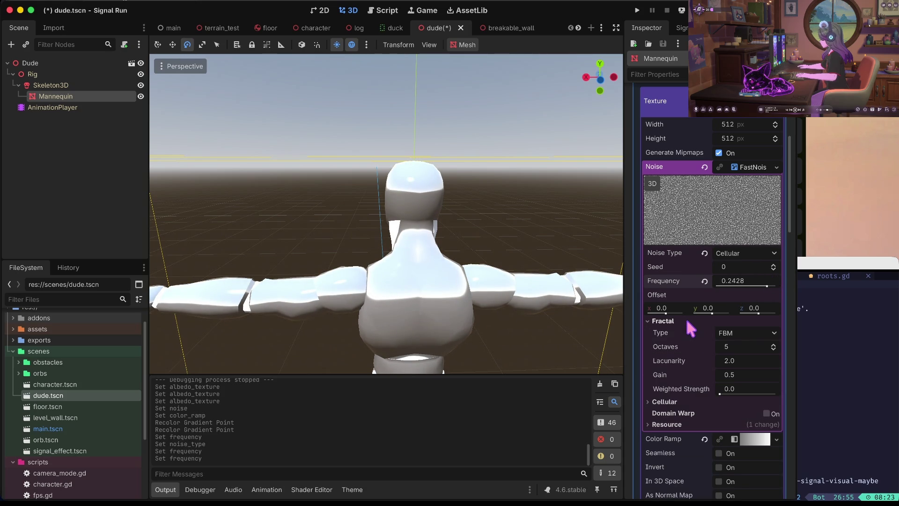
pyautogui.scroll(10, 724, 147)
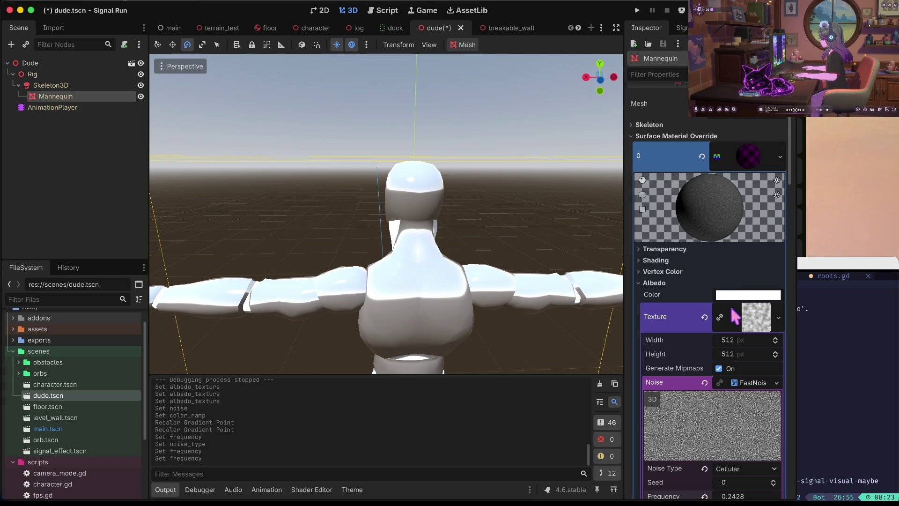
# Tint the mannequin's albedo pink, remove the noise albedo texture, and save the dude scene
pyautogui.click(735, 295)
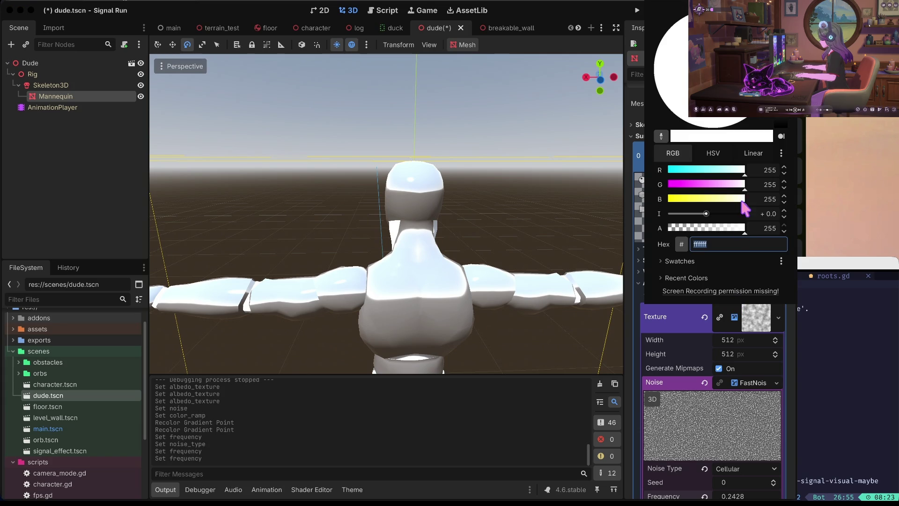
pyautogui.click(712, 186)
pyautogui.click(593, 225)
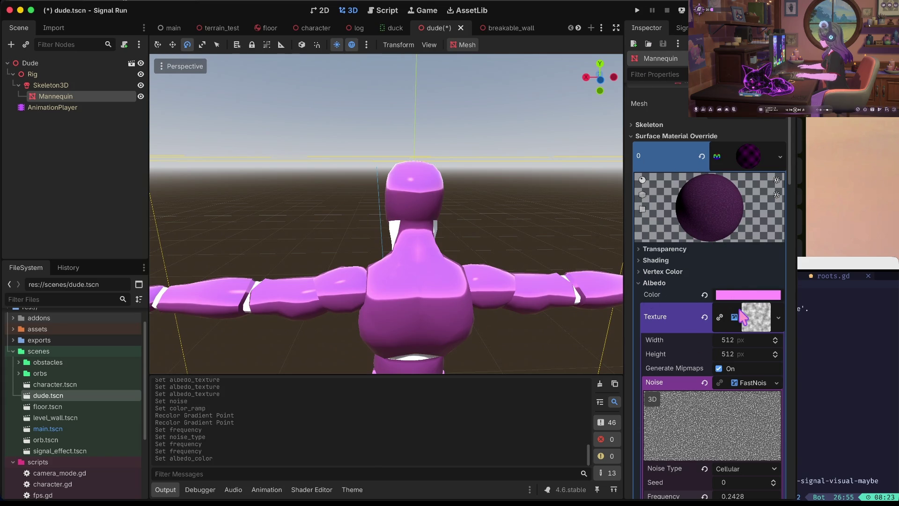
pyautogui.click(705, 317)
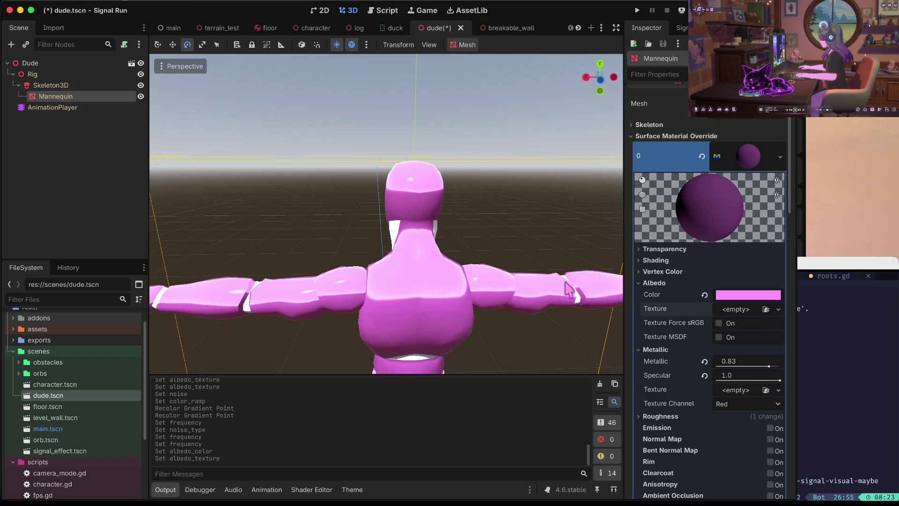
pyautogui.hotkey('ctrl', 's')
# Playtest the pink runner, jumping, ducking, changing lanes and punching walls, to game over at 221 points, then stop
pyautogui.press('F5')
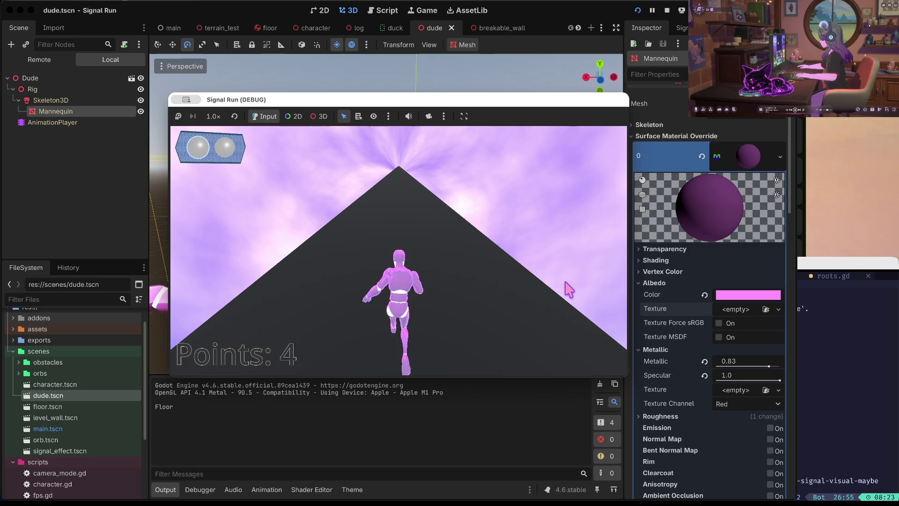
pyautogui.press('space')
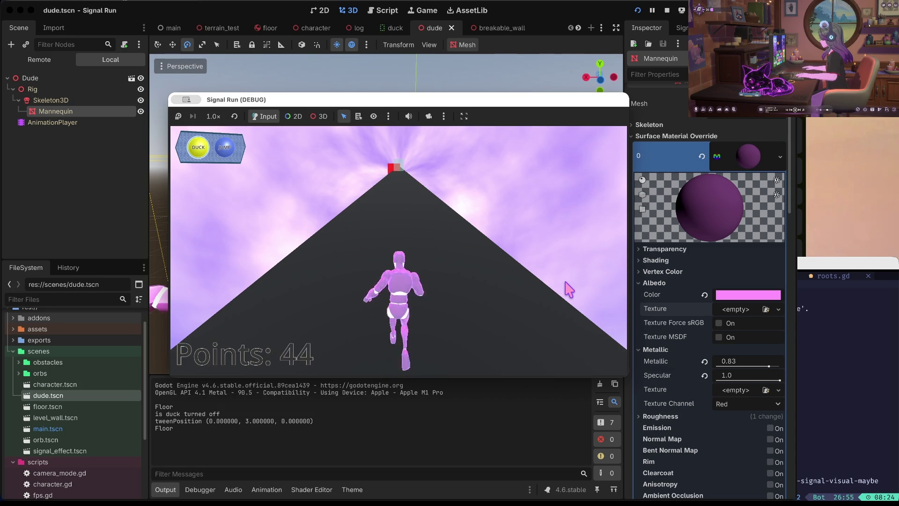
pyautogui.press('Down')
pyautogui.press('space')
pyautogui.press('Right')
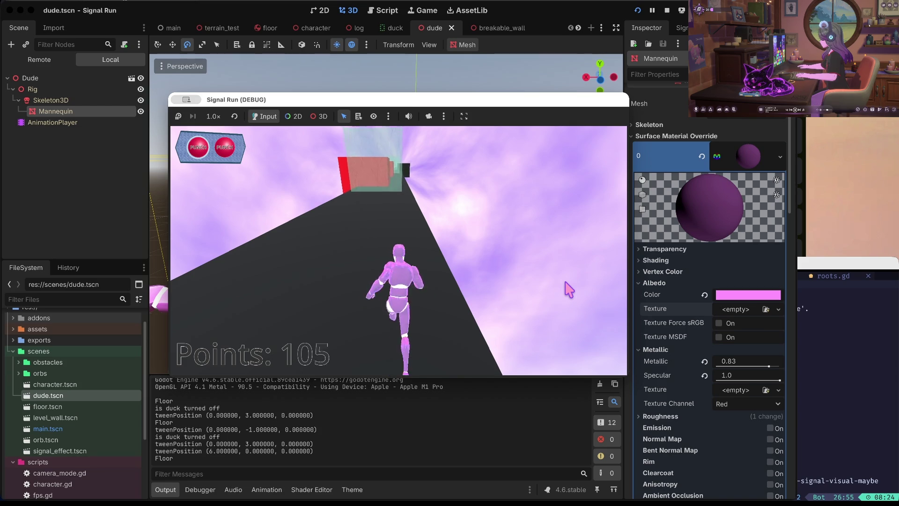
pyautogui.press('Up')
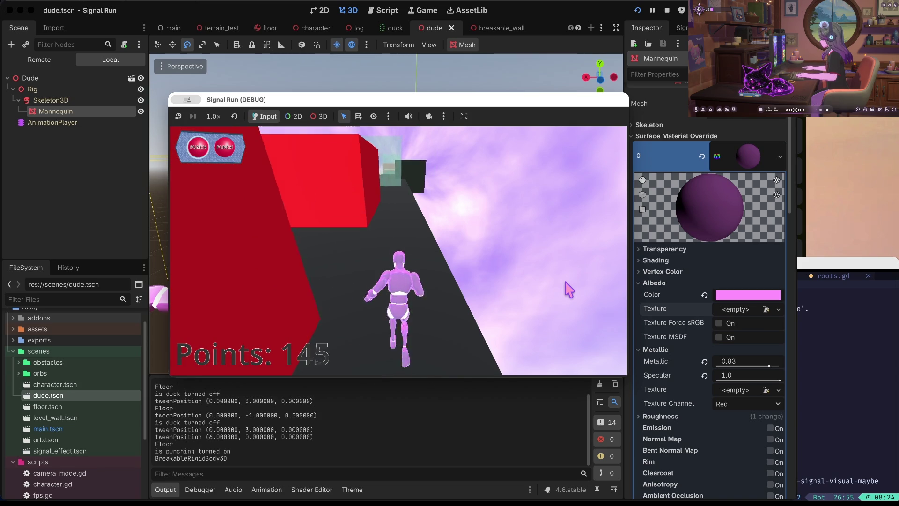
pyautogui.press('Up')
pyautogui.press('Up')
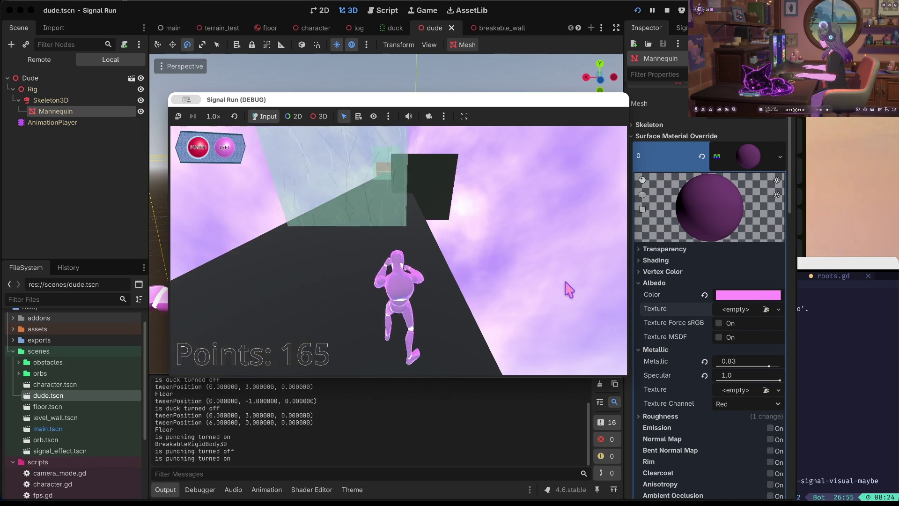
pyautogui.press('Left')
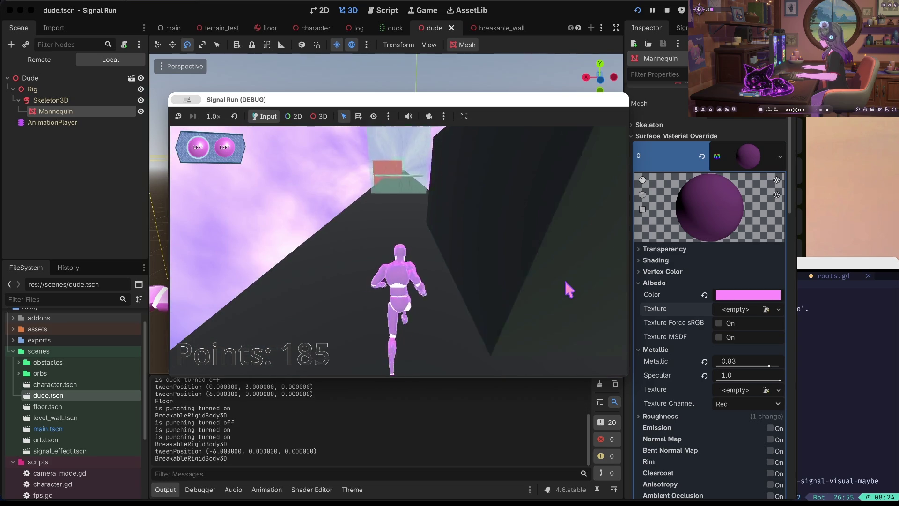
pyautogui.press('Left')
pyautogui.press('Up')
pyautogui.press('Up')
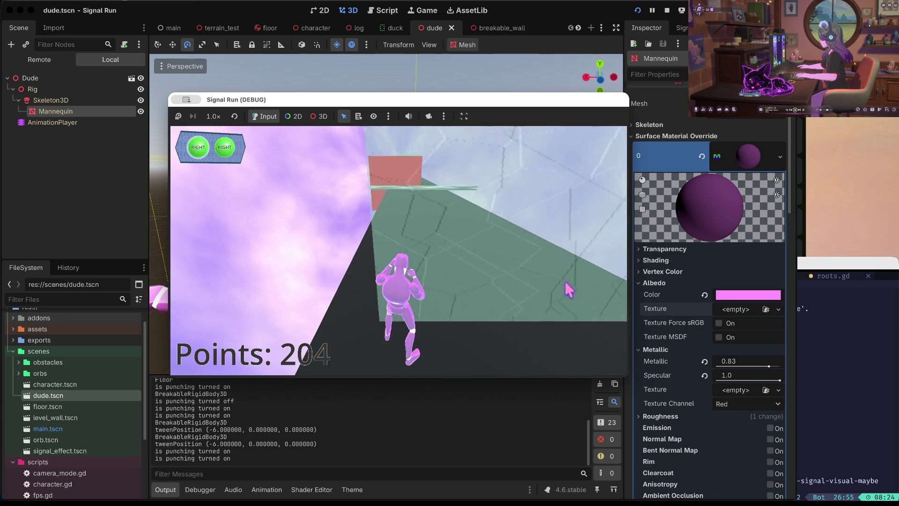
pyautogui.press('Right')
pyautogui.press('Up')
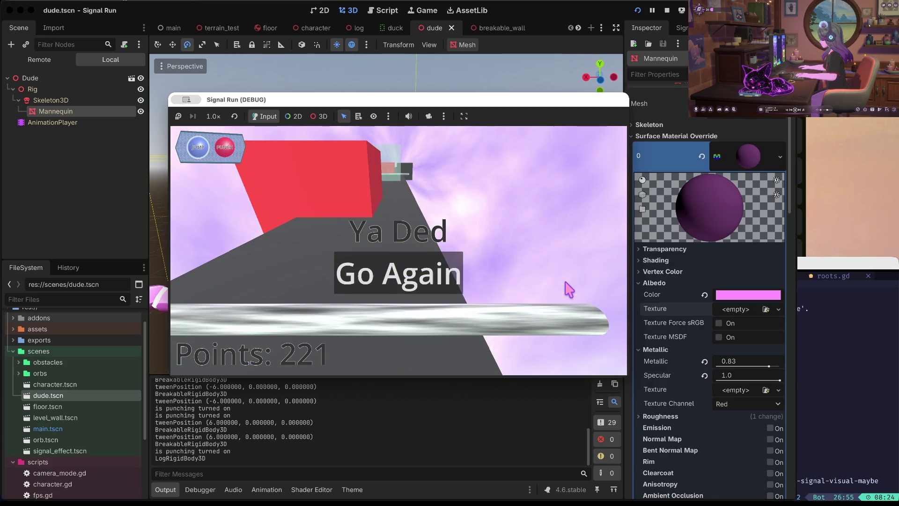
pyautogui.click(667, 9)
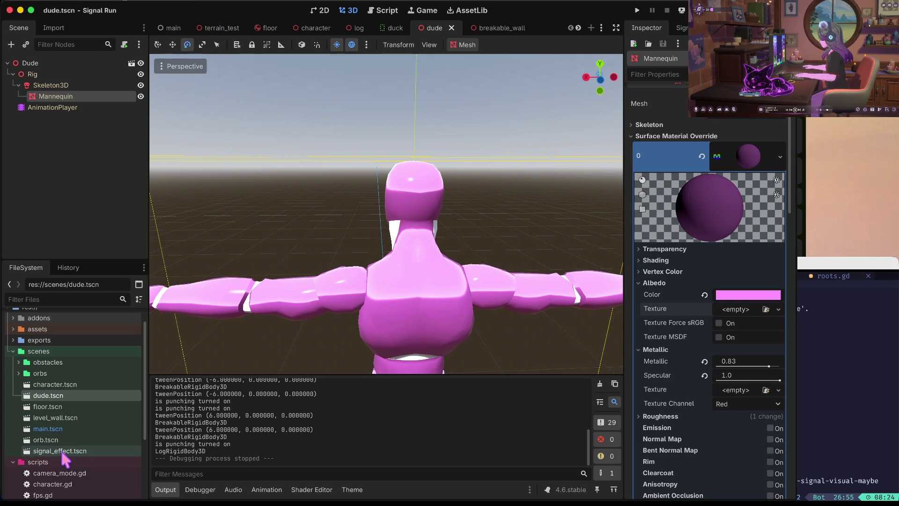
# Make the albedo pale pink ffc3fe with alpha near zero, then save and run the game
pyautogui.scroll(-3, 63, 458)
pyautogui.scroll(-5, 375, 229)
pyautogui.scroll(5, 391, 217)
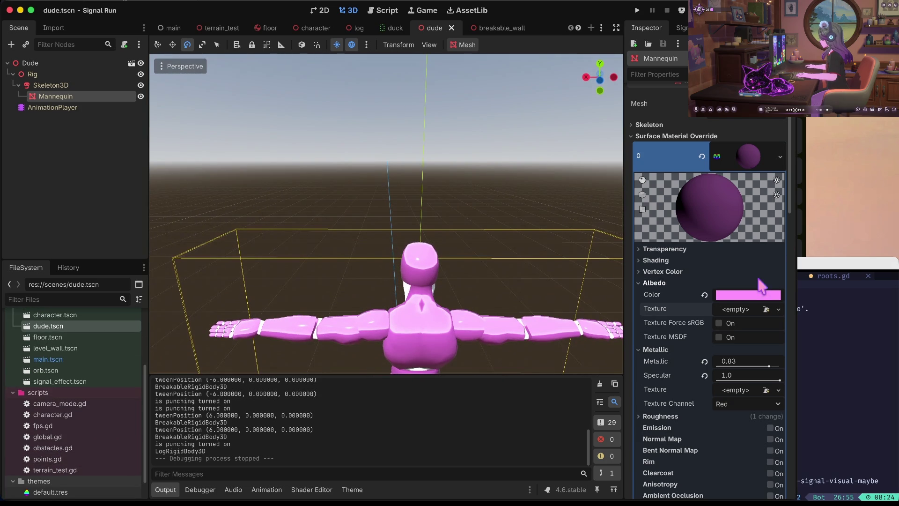
pyautogui.click(761, 295)
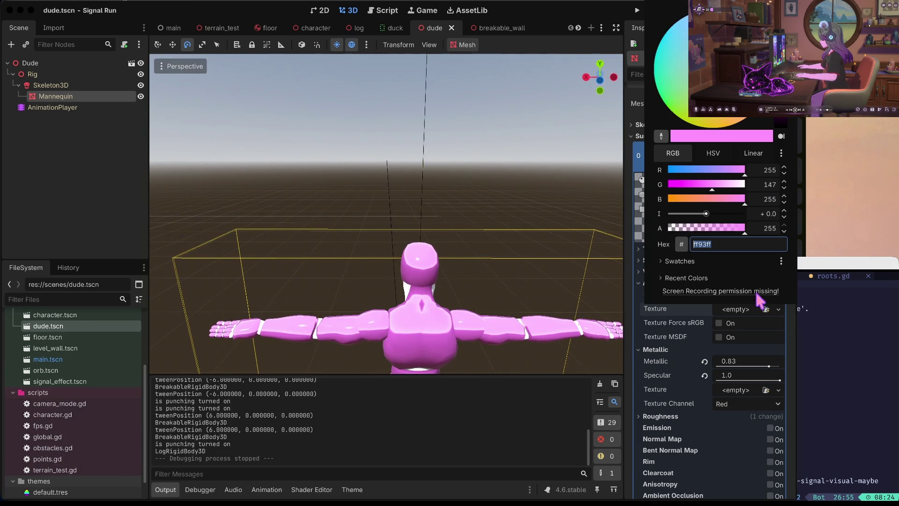
pyautogui.write('ffc3fe')
pyautogui.press('Return')
pyautogui.moveTo(724, 228); pyautogui.dragTo(668, 231)
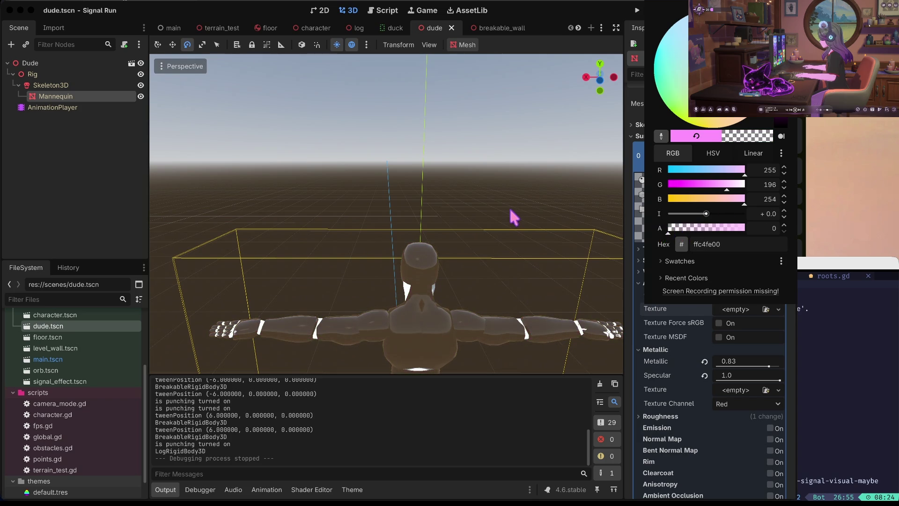
pyautogui.press('super+b')
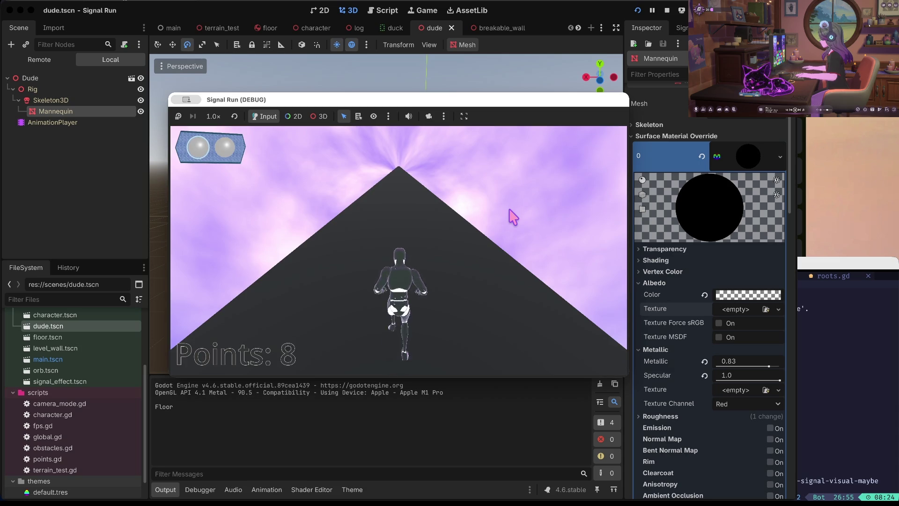
# Play the see-through runner, jumping, ducking and switching lanes until it crashes
pyautogui.press('space')
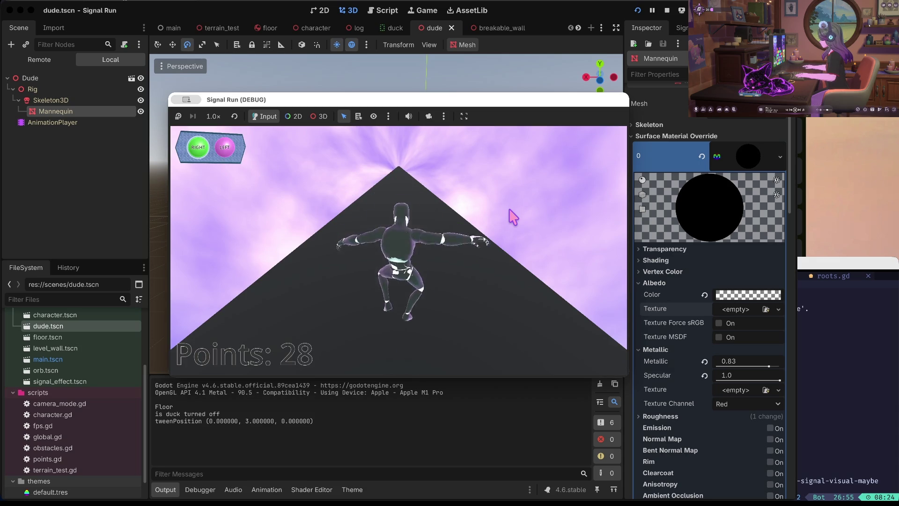
pyautogui.press('Right')
pyautogui.press('Left')
pyautogui.press('space')
pyautogui.press('Down')
pyautogui.press('space')
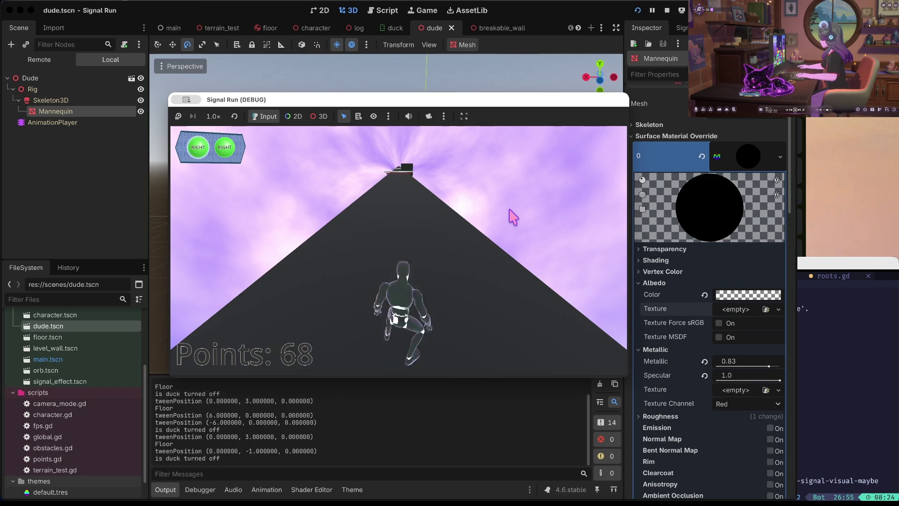
pyautogui.press('Right')
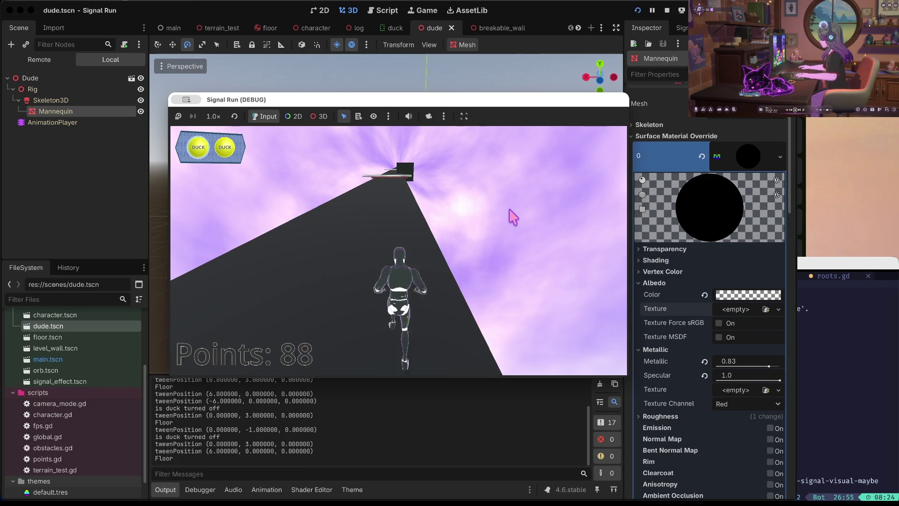
pyautogui.press('Down')
pyautogui.press('Down')
pyautogui.press('Down')
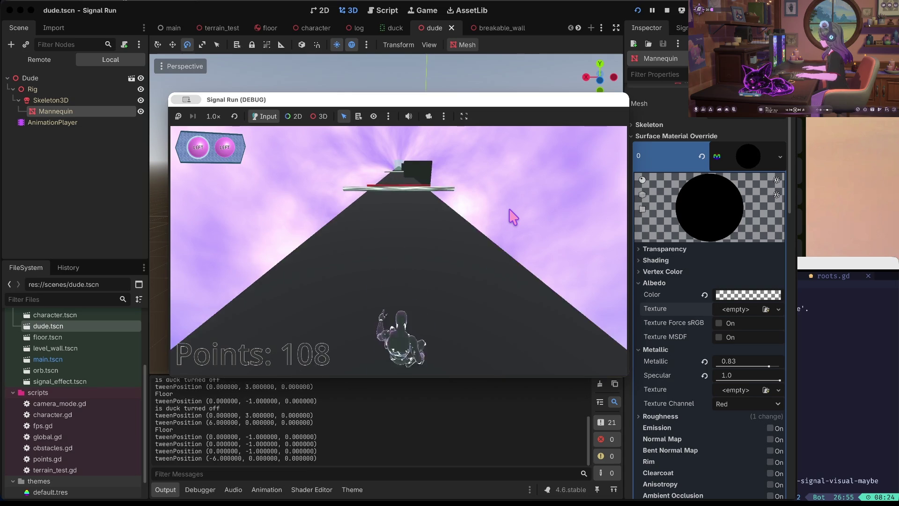
pyautogui.press('Left')
pyautogui.press('Left')
pyautogui.press('Down')
pyautogui.press('Down')
pyautogui.press('Down')
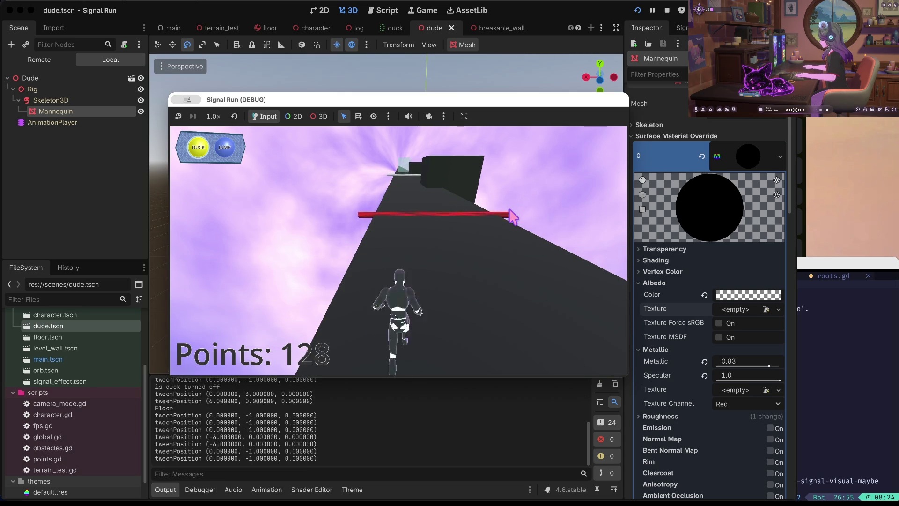
pyautogui.press('space')
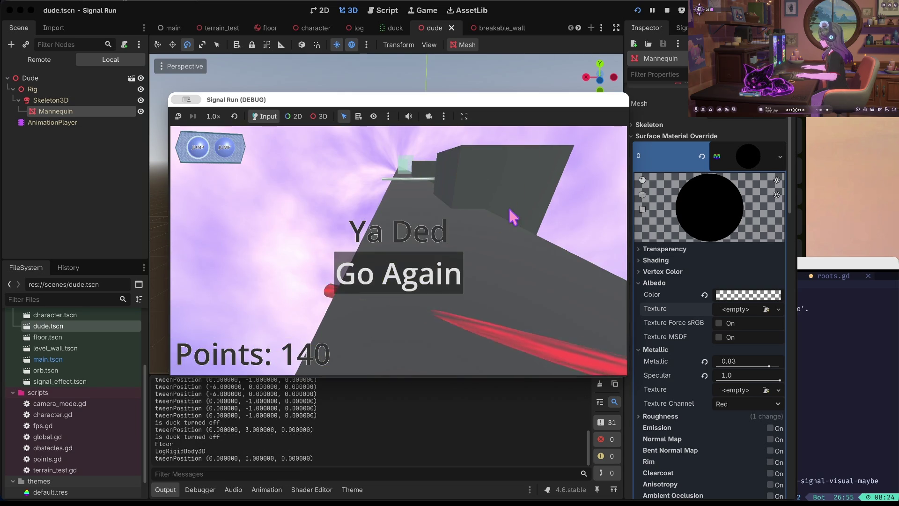
# Restart the run, play to game over at 189 points, stop, and view the mannequin from above
pyautogui.press('space')
pyautogui.press('space')
pyautogui.press('space')
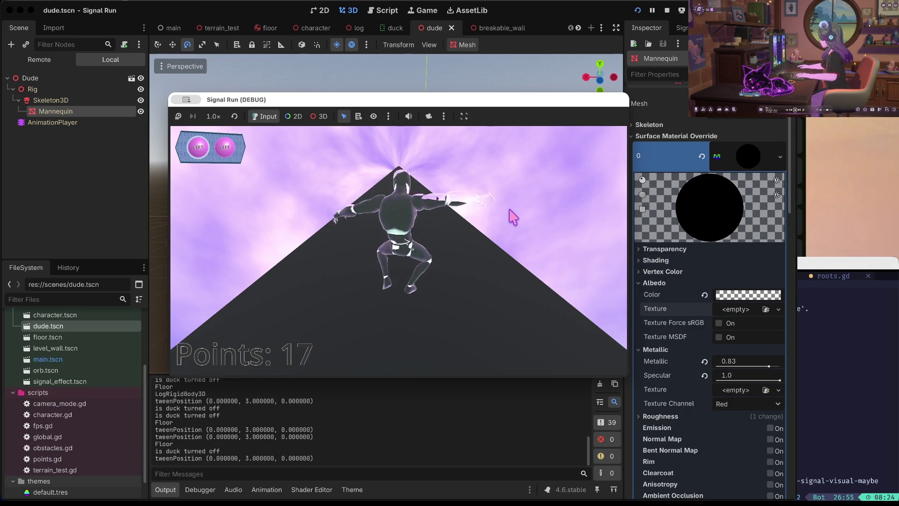
pyautogui.press('Right')
pyautogui.press('Left')
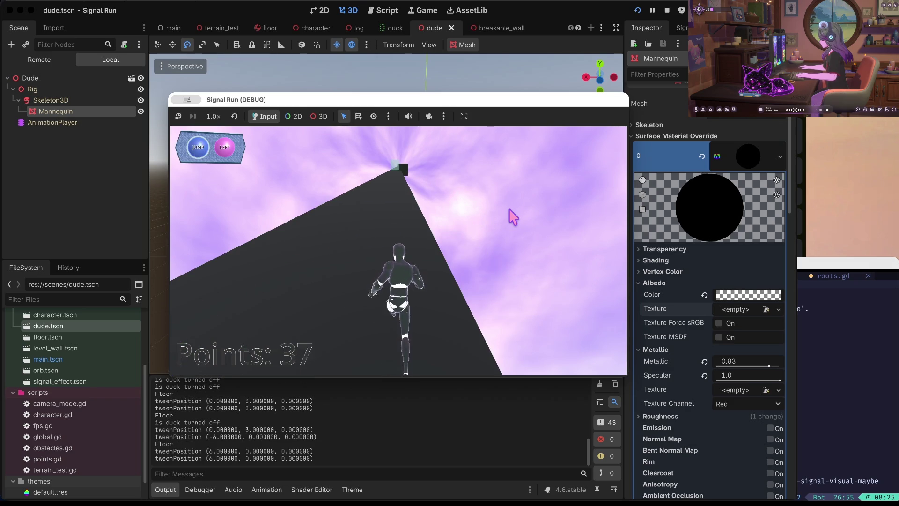
pyautogui.press('space')
pyautogui.press('Left')
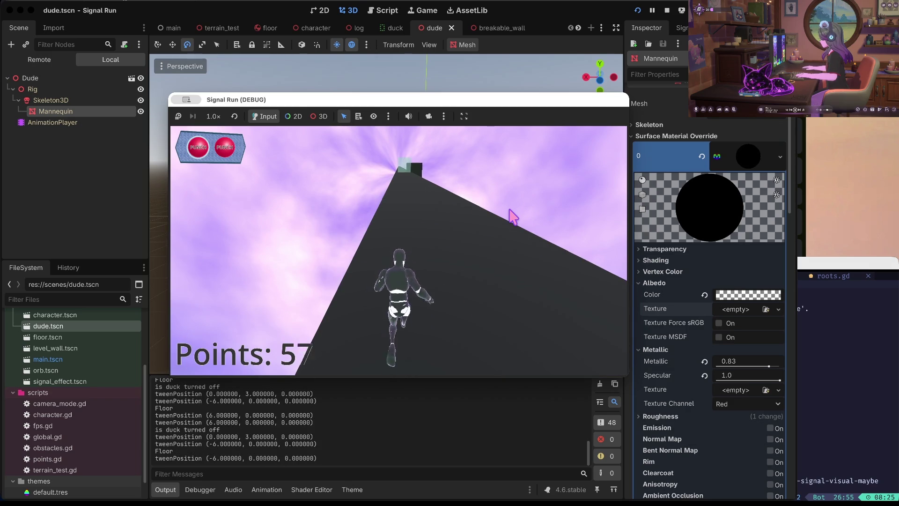
pyautogui.press('Up')
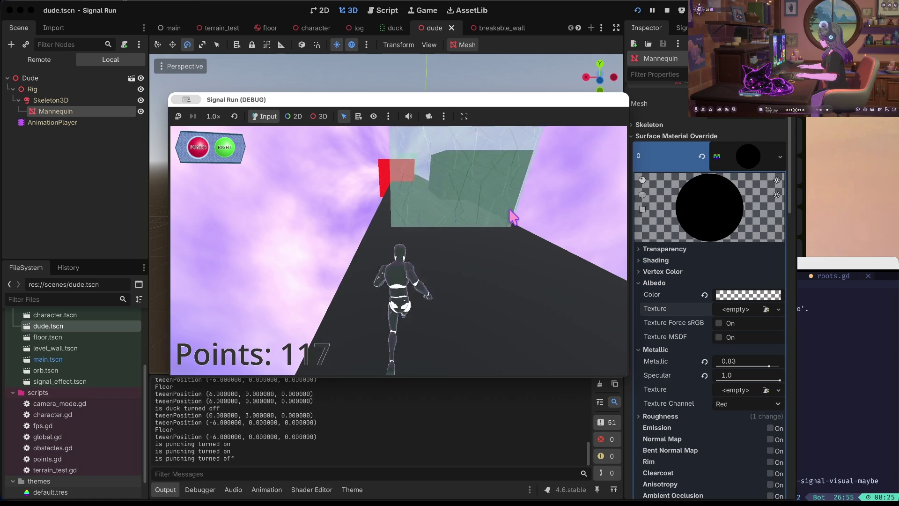
pyautogui.press('Up')
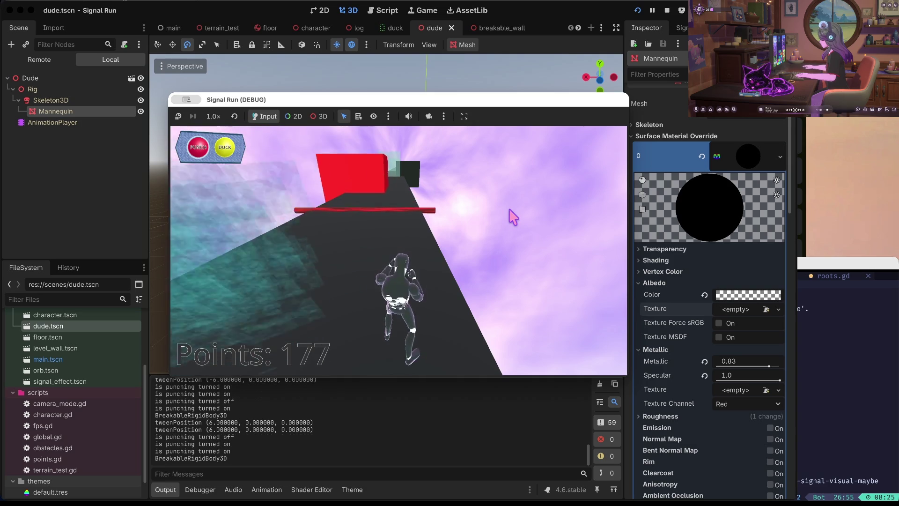
pyautogui.press('Down')
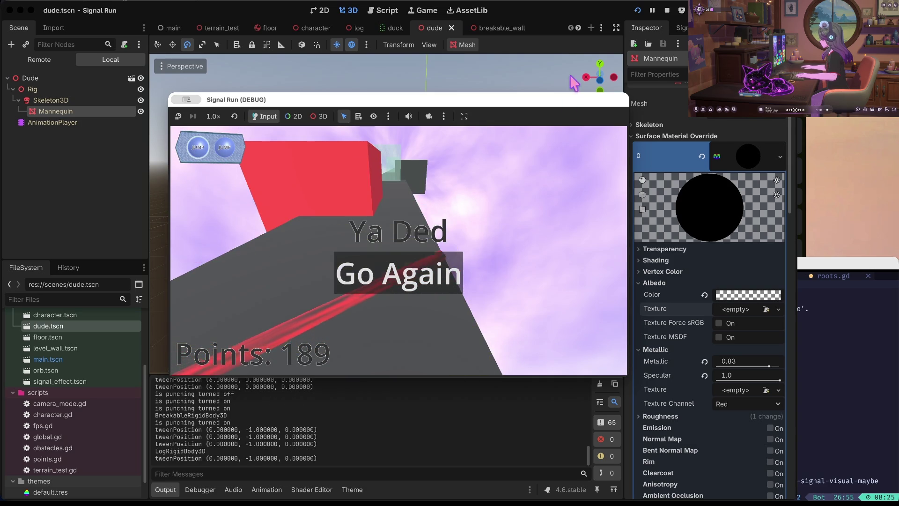
pyautogui.click(668, 9)
pyautogui.moveTo(511, 232)
pyautogui.mouseDown()
pyautogui.moveTo(513, 299)
pyautogui.moveTo(513, 236)
pyautogui.mouseUp()
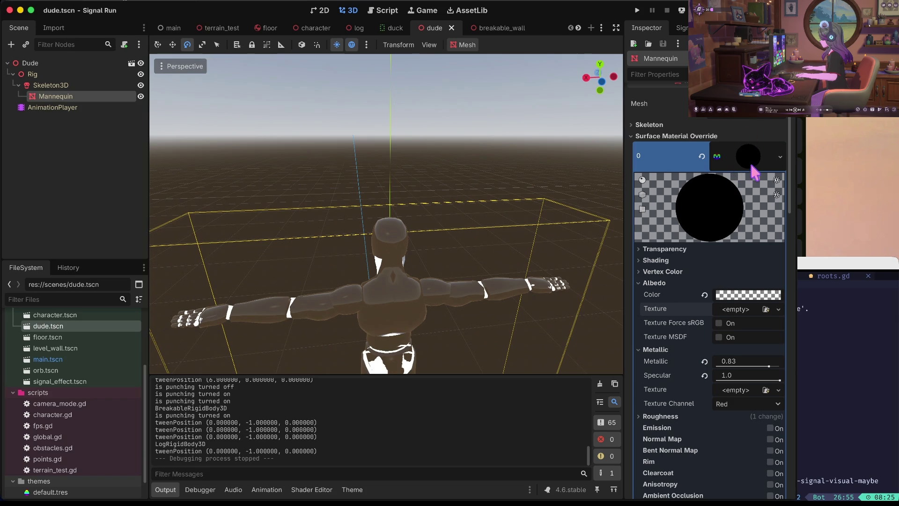
# Undo the transparent colour and rework the albedo RGB sliders toward a pale lilac
pyautogui.hotkey('ctrl', 'z')
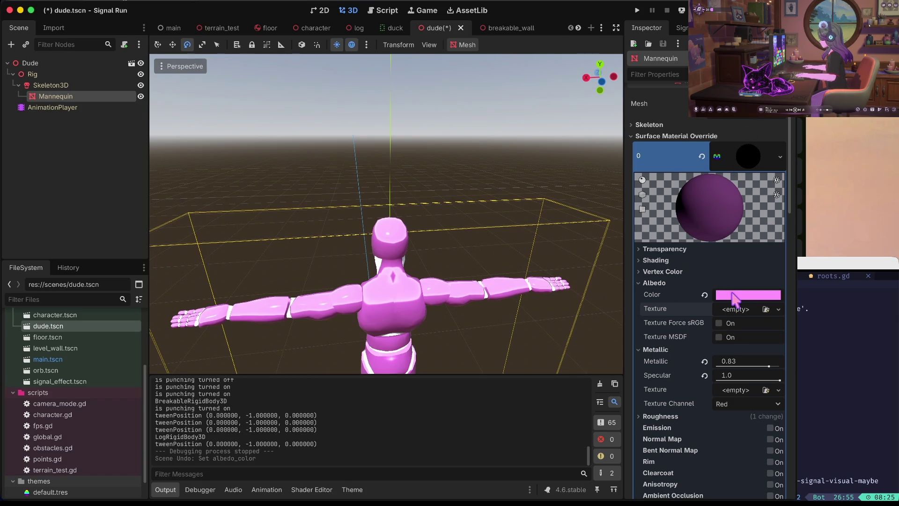
pyautogui.click(734, 298)
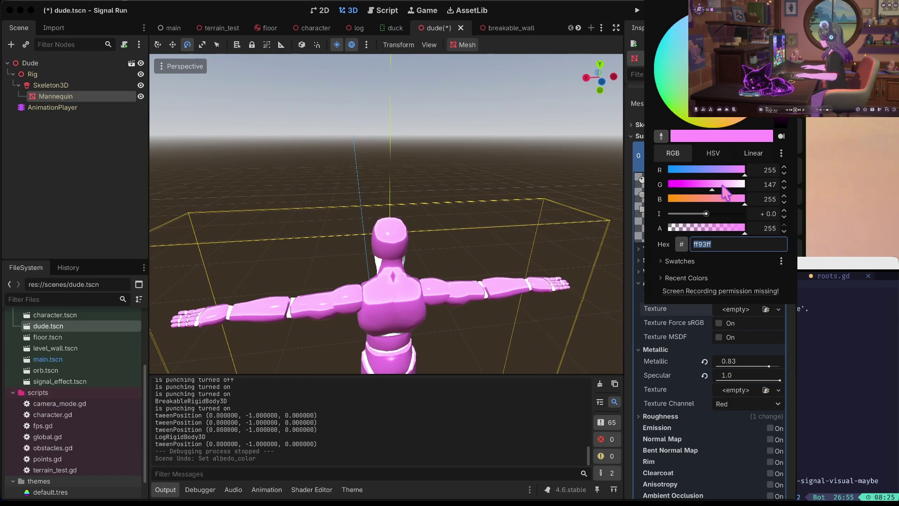
pyautogui.hotkey('ctrl', 'v')
pyautogui.press('Return')
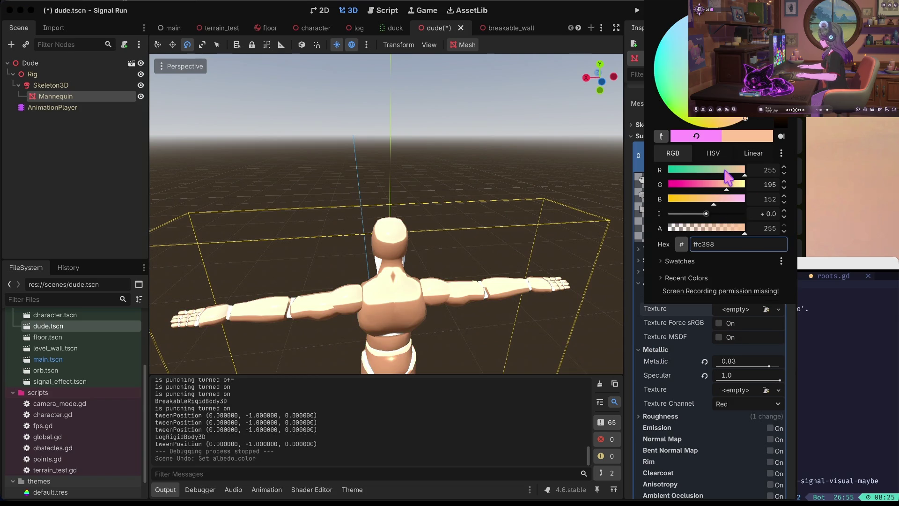
pyautogui.click(725, 171)
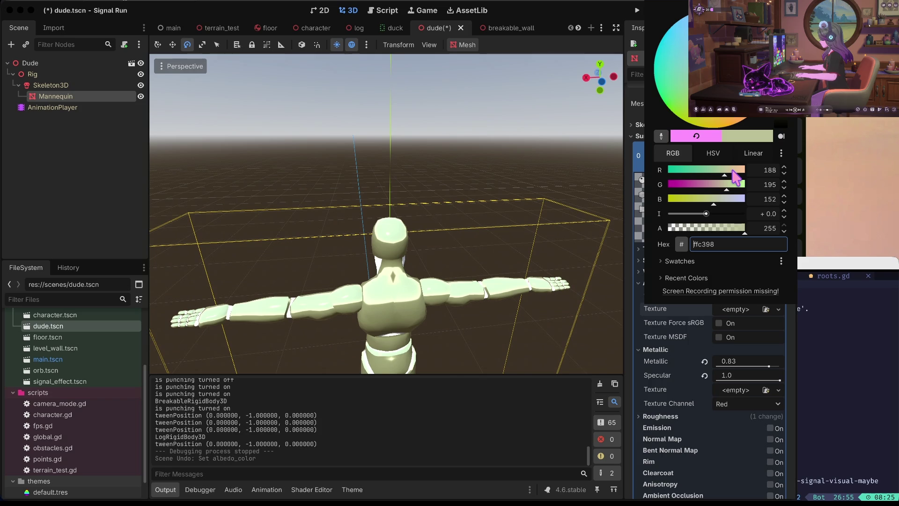
pyautogui.moveTo(739, 174); pyautogui.dragTo(752, 172)
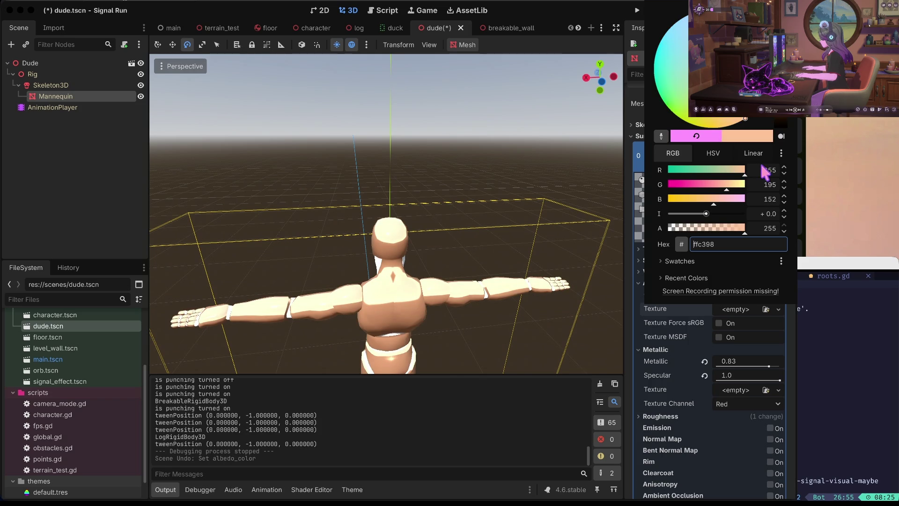
pyautogui.moveTo(706, 194)
pyautogui.mouseDown()
pyautogui.moveTo(684, 197)
pyautogui.moveTo(743, 184)
pyautogui.moveTo(699, 185)
pyautogui.moveTo(733, 185)
pyautogui.moveTo(683, 171)
pyautogui.moveTo(736, 172)
pyautogui.moveTo(740, 186)
pyautogui.moveTo(682, 186)
pyautogui.moveTo(716, 186)
pyautogui.moveTo(676, 172)
pyautogui.moveTo(721, 175)
pyautogui.mouseUp()
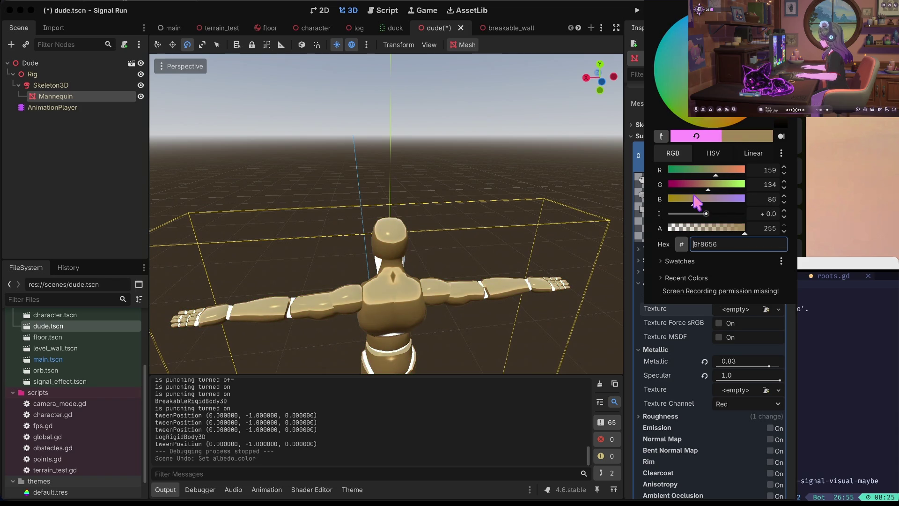
pyautogui.moveTo(730, 56)
pyautogui.mouseDown()
pyautogui.moveTo(735, 70)
pyautogui.moveTo(737, 42)
pyautogui.mouseUp()
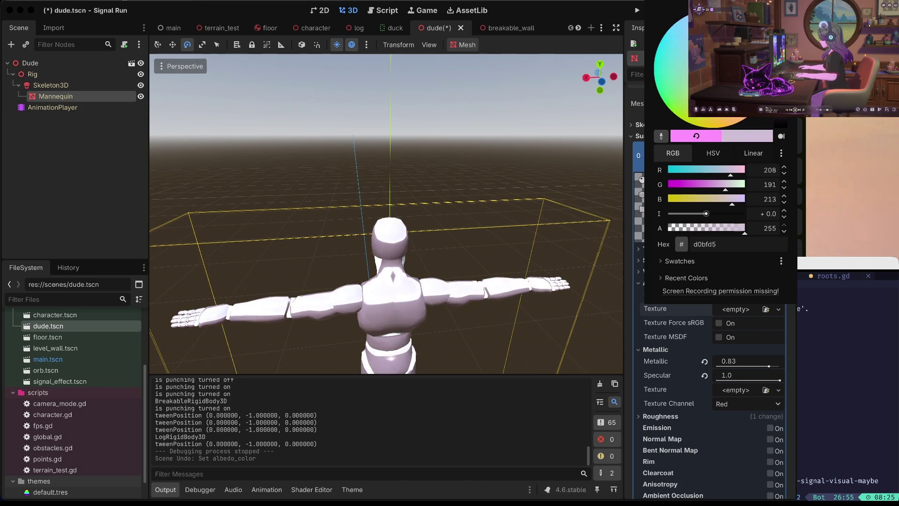
pyautogui.click(501, 202)
# Fine-tune the albedo to an opaque pale lilac, b7a0be
pyautogui.scroll(3, 501, 202)
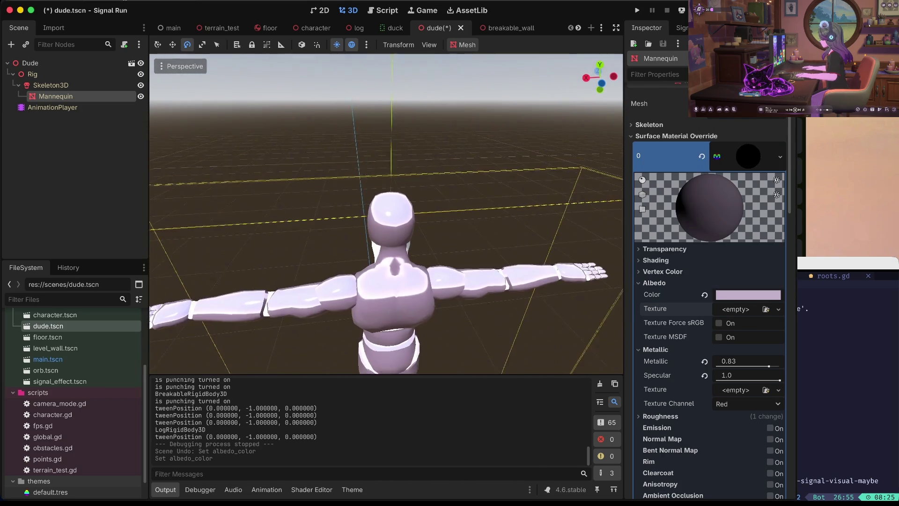
pyautogui.click(739, 295)
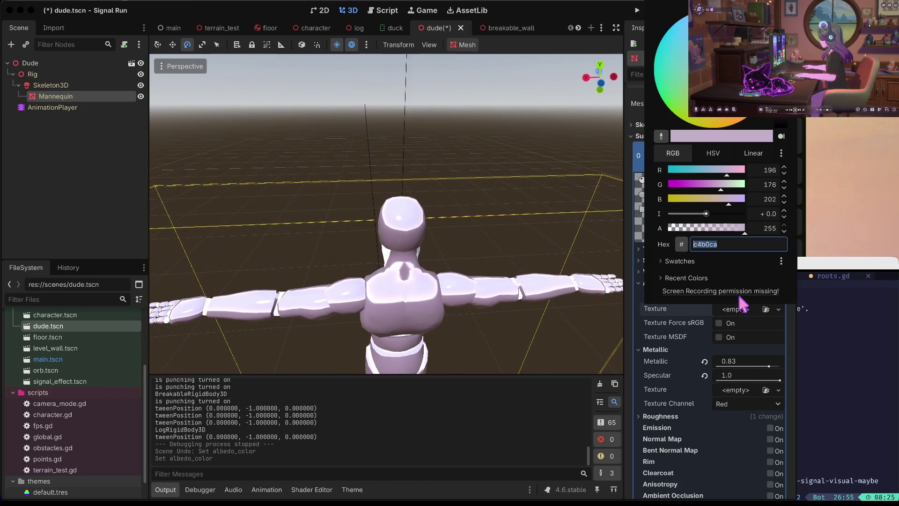
pyautogui.moveTo(731, 56)
pyautogui.mouseDown()
pyautogui.moveTo(728, 84)
pyautogui.moveTo(723, 28)
pyautogui.moveTo(712, 93)
pyautogui.moveTo(703, 70)
pyautogui.moveTo(689, 117)
pyautogui.moveTo(725, 69)
pyautogui.mouseUp()
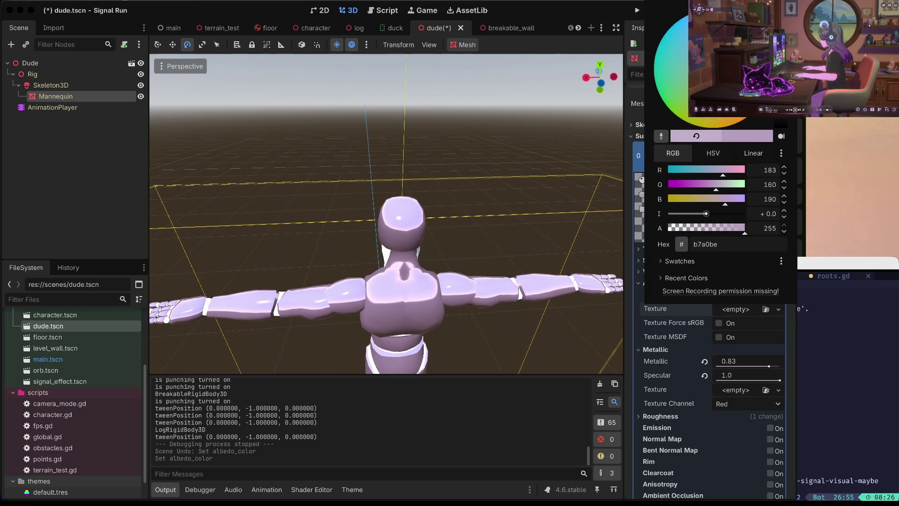
pyautogui.click(701, 381)
pyautogui.scroll(-2, 701, 382)
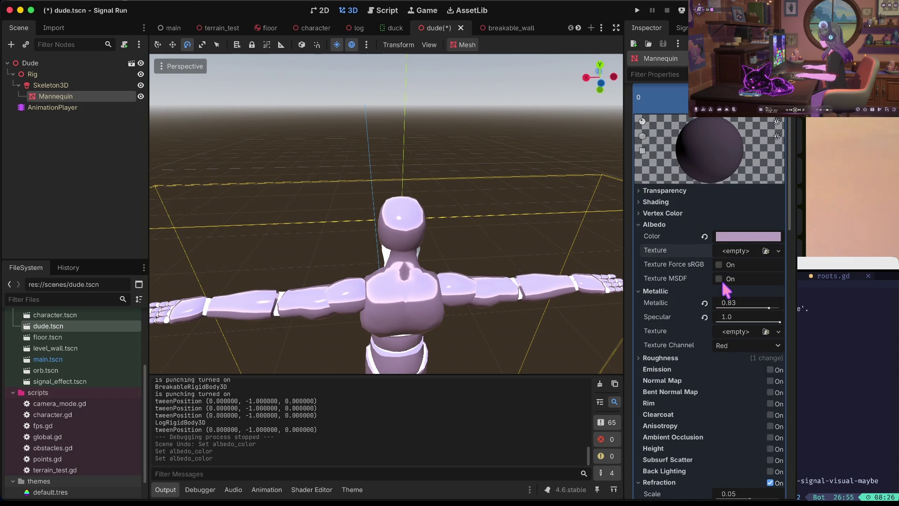
# Set the Mannequin material's Metallic to 0.64 and Roughness to 0.2, then save
pyautogui.scroll(-1, 726, 291)
pyautogui.moveTo(768, 294)
pyautogui.mouseDown()
pyautogui.moveTo(716, 294)
pyautogui.moveTo(791, 289)
pyautogui.moveTo(755, 290)
pyautogui.mouseUp()
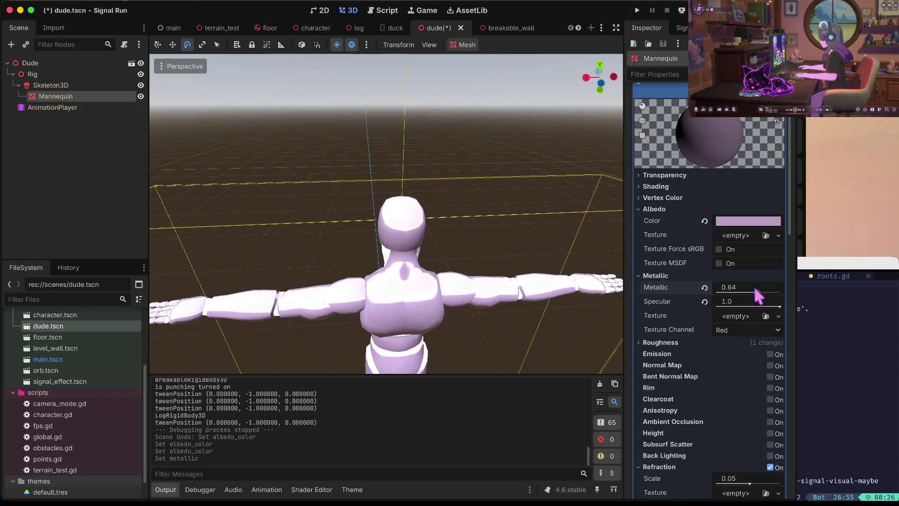
pyautogui.click(777, 305)
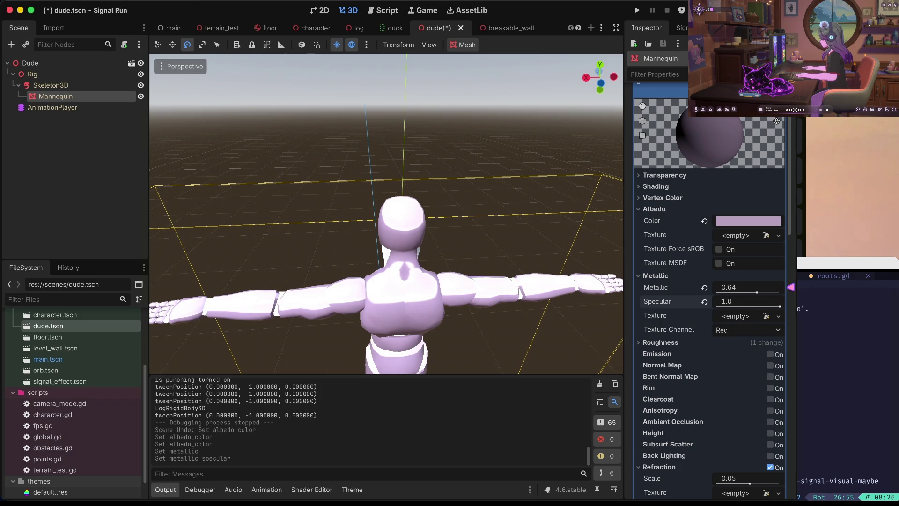
pyautogui.click(690, 343)
pyautogui.moveTo(718, 358)
pyautogui.mouseDown()
pyautogui.moveTo(733, 366)
pyautogui.moveTo(777, 346)
pyautogui.moveTo(742, 350)
pyautogui.mouseUp()
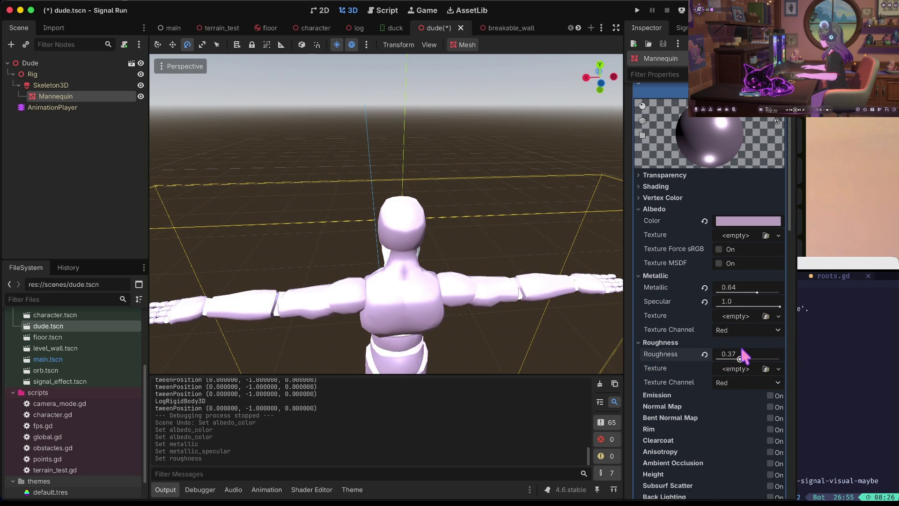
pyautogui.press('Tab')
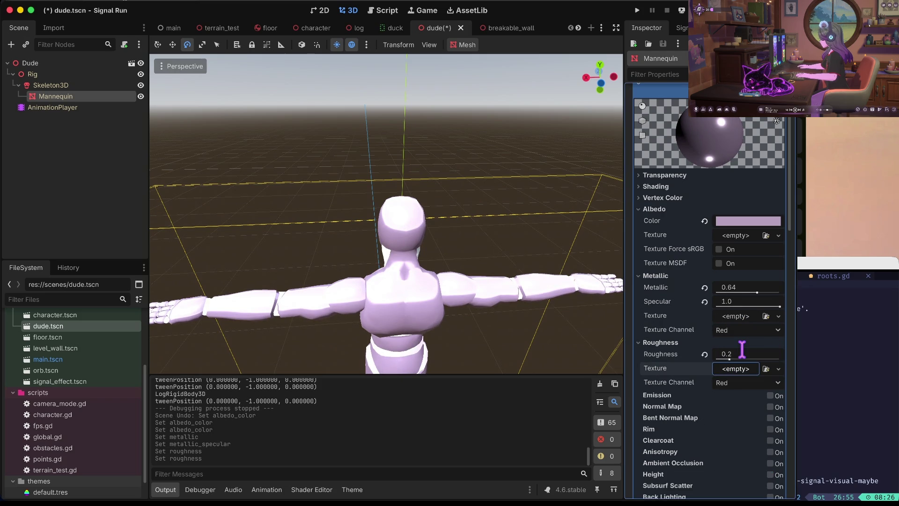
pyautogui.hotkey('ctrl', 's')
# Enable rim lighting and turn clearcoat off with its amount and roughness at 0, then save
pyautogui.scroll(-4, 742, 349)
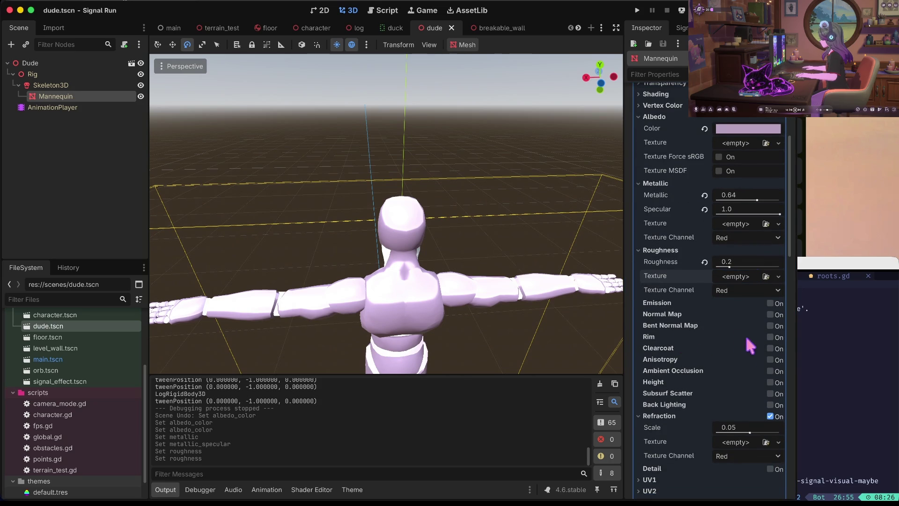
pyautogui.click(770, 337)
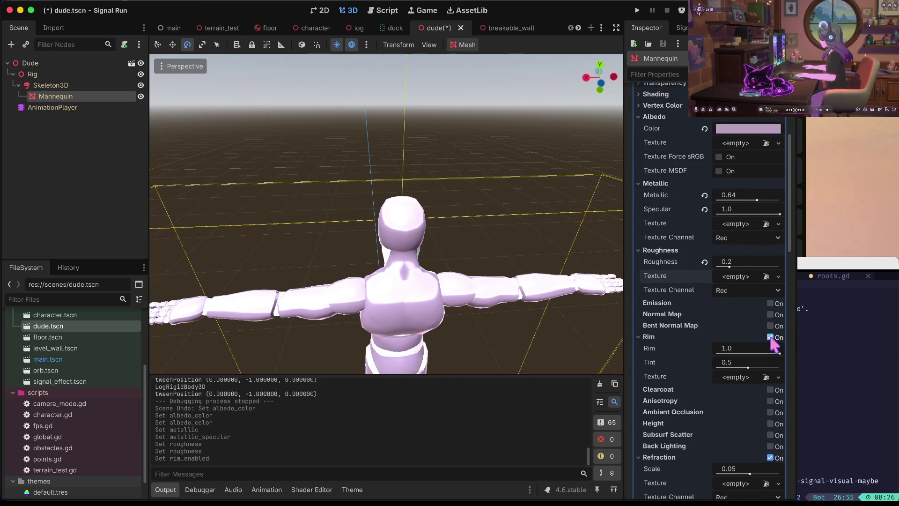
pyautogui.click(770, 337)
pyautogui.click(770, 338)
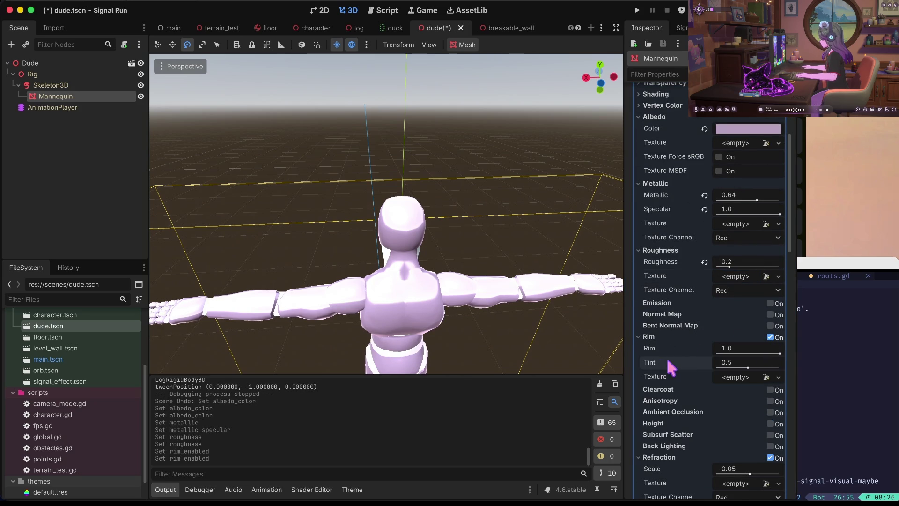
pyautogui.click(655, 339)
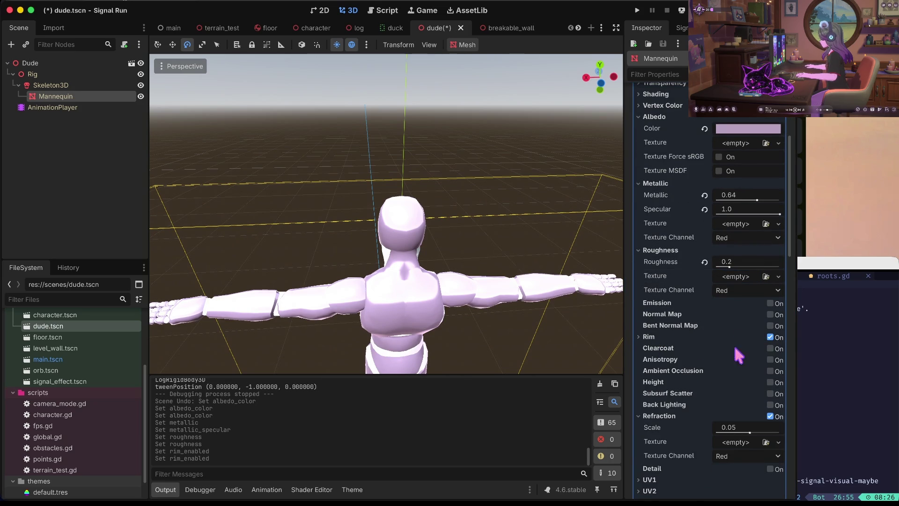
pyautogui.click(770, 349)
pyautogui.click(770, 349)
pyautogui.click(770, 349)
pyautogui.moveTo(747, 379); pyautogui.dragTo(691, 382)
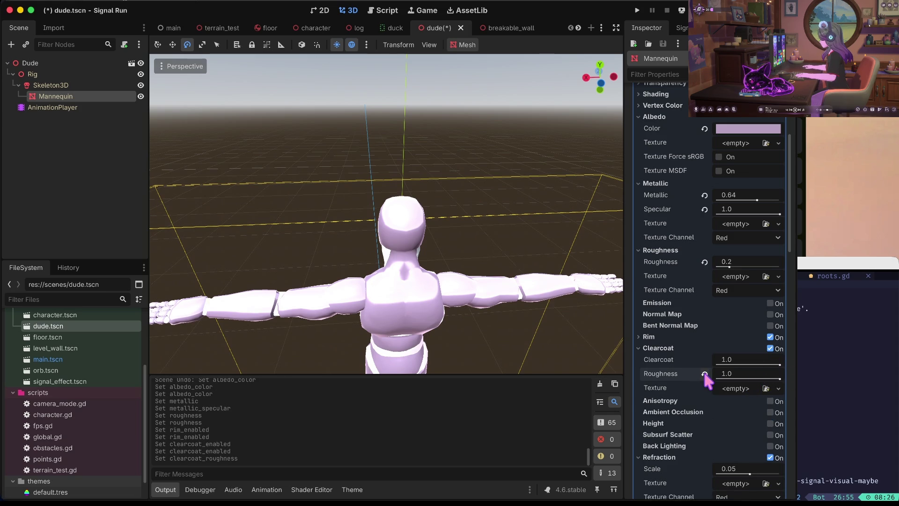
pyautogui.moveTo(778, 366); pyautogui.dragTo(707, 370)
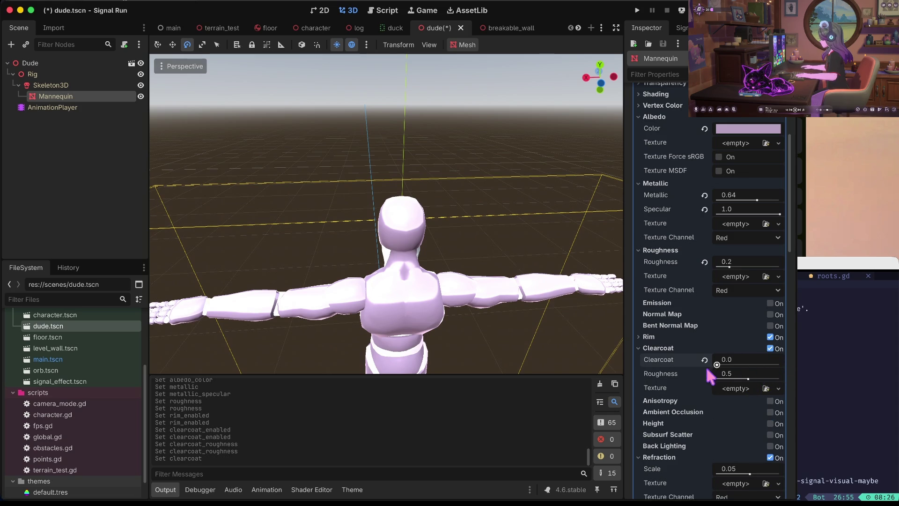
pyautogui.click(770, 348)
pyautogui.hotkey('ctrl', 's')
# Turn refraction off on the material and launch the game to playtest
pyautogui.click(676, 414)
pyautogui.click(675, 411)
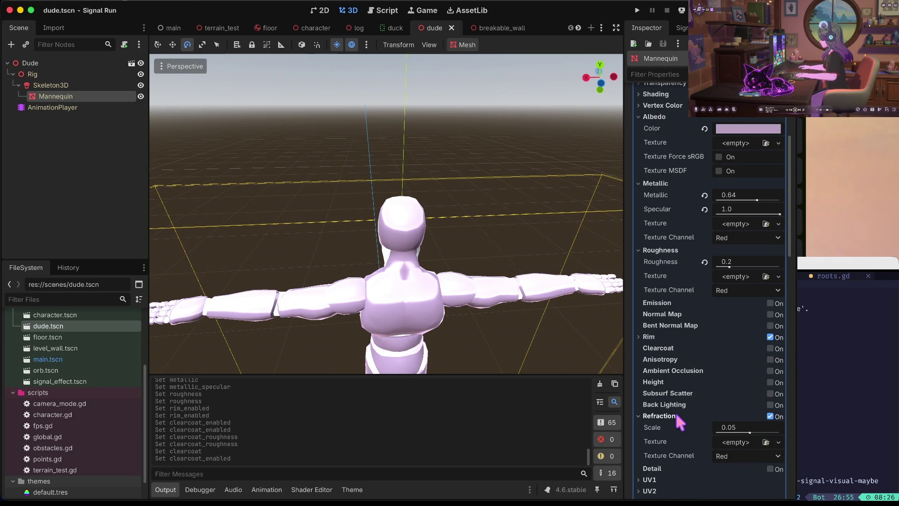
pyautogui.click(770, 416)
pyautogui.click(770, 417)
pyautogui.click(770, 416)
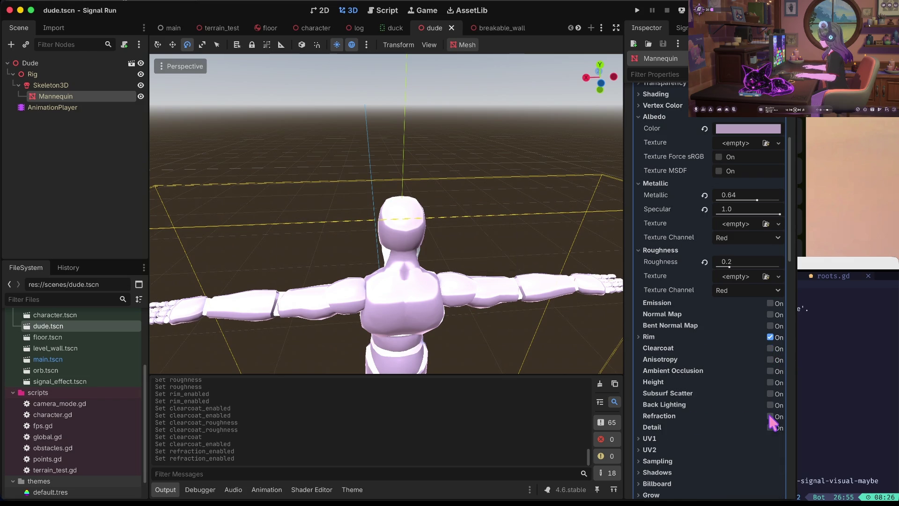
pyautogui.press('super+b')
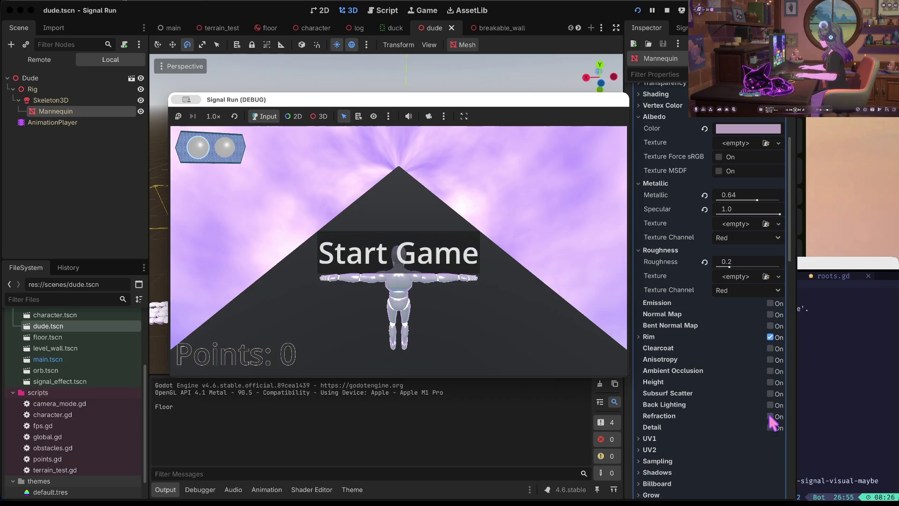
# Start a run, make the lilac runner jump and duck, then stop the game
pyautogui.press('Return')
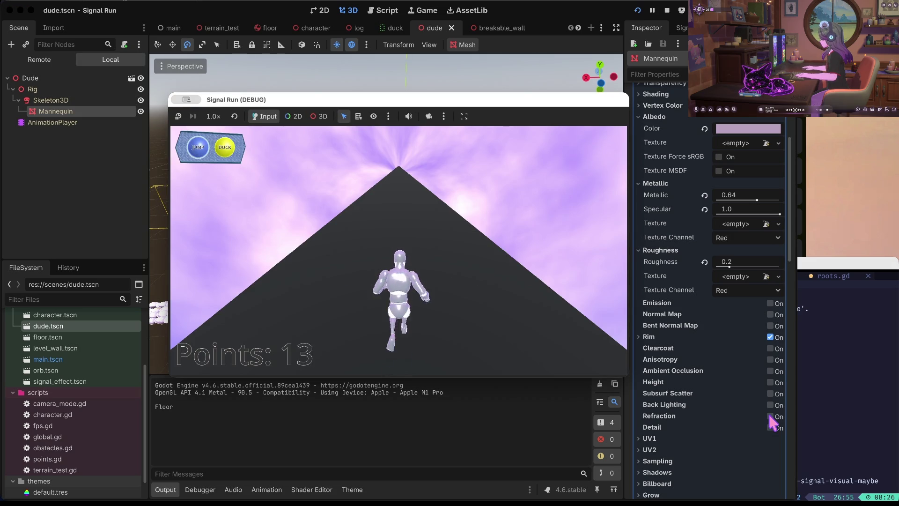
pyautogui.press('space')
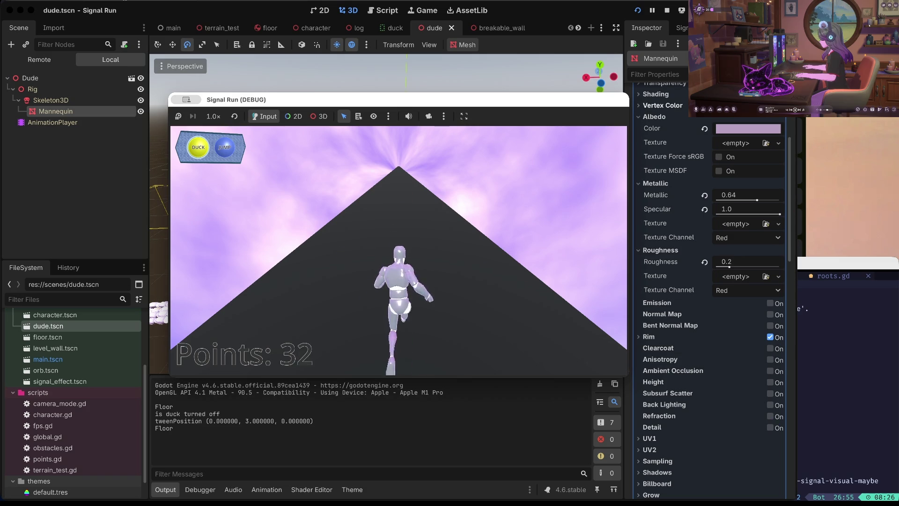
pyautogui.press('Down')
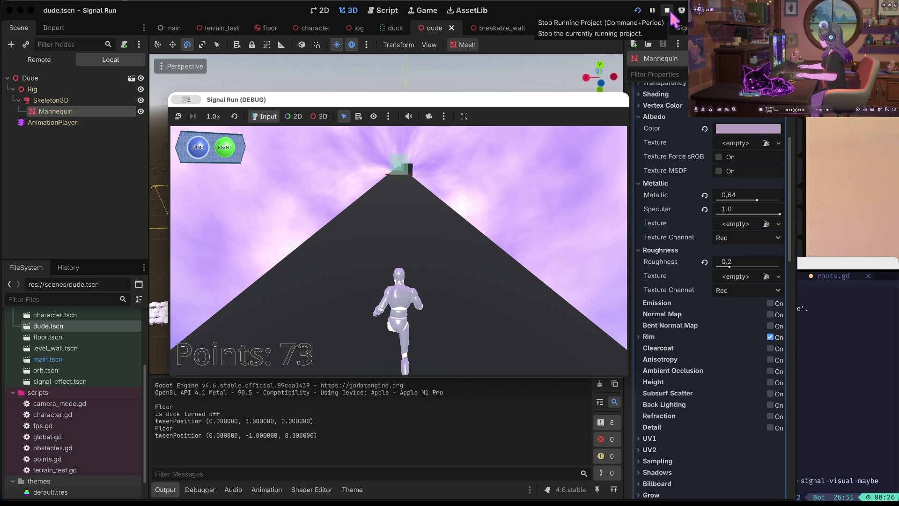
pyautogui.click(667, 10)
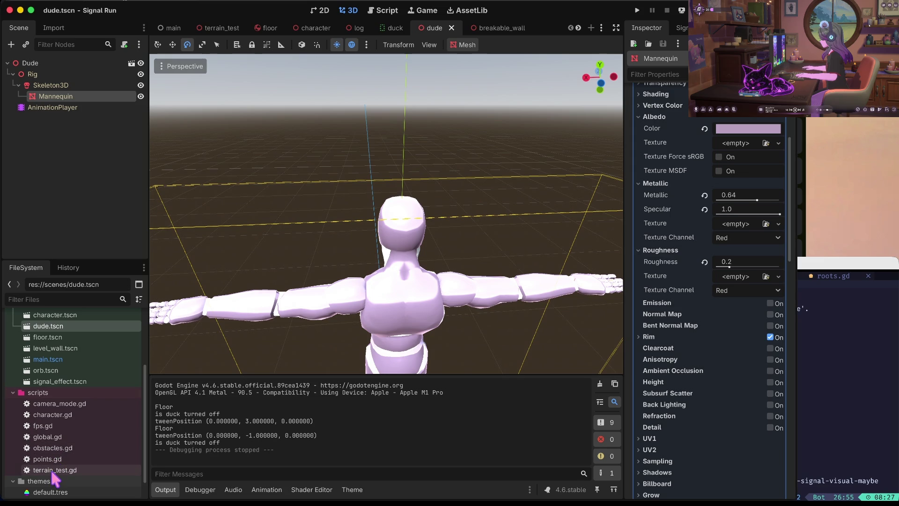
# Open main.tscn and select the TextureRect under the QueueBar node
pyautogui.scroll(5, 54, 444)
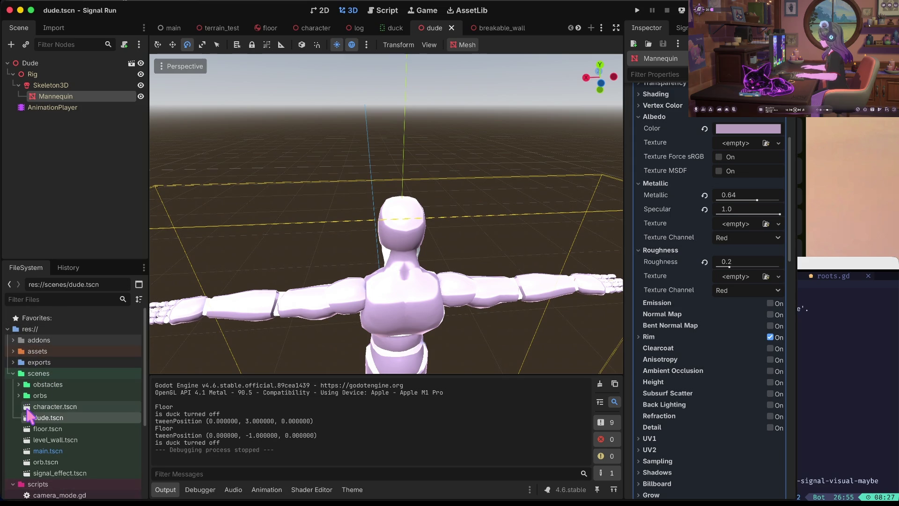
pyautogui.click(48, 451)
pyautogui.doubleClick(48, 451)
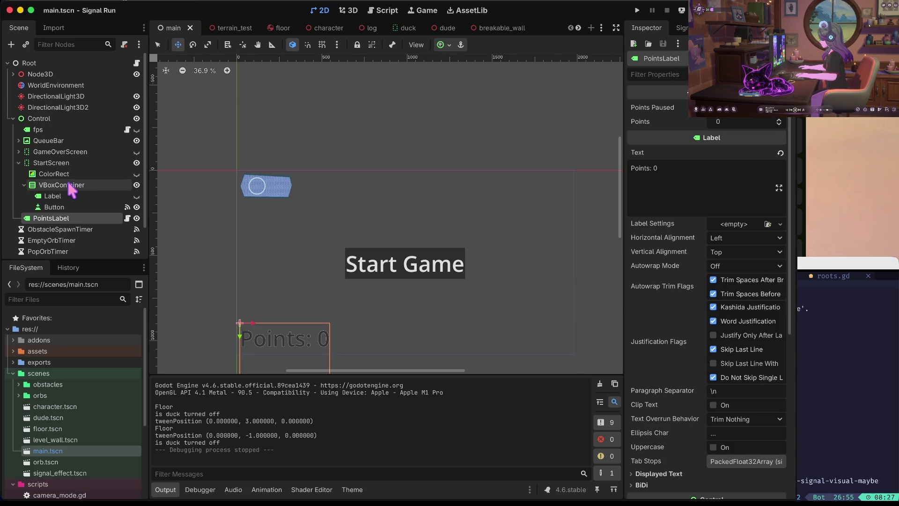
pyautogui.click(61, 184)
pyautogui.click(32, 141)
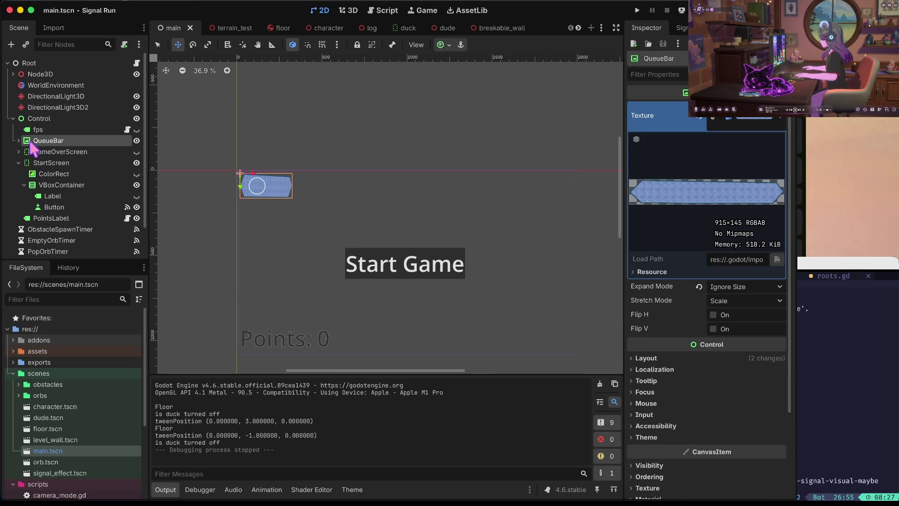
pyautogui.click(18, 141)
pyautogui.click(82, 164)
# Hide the QueueBar's TextureRect backdrop and launch a playtest
pyautogui.click(137, 163)
pyautogui.click(136, 163)
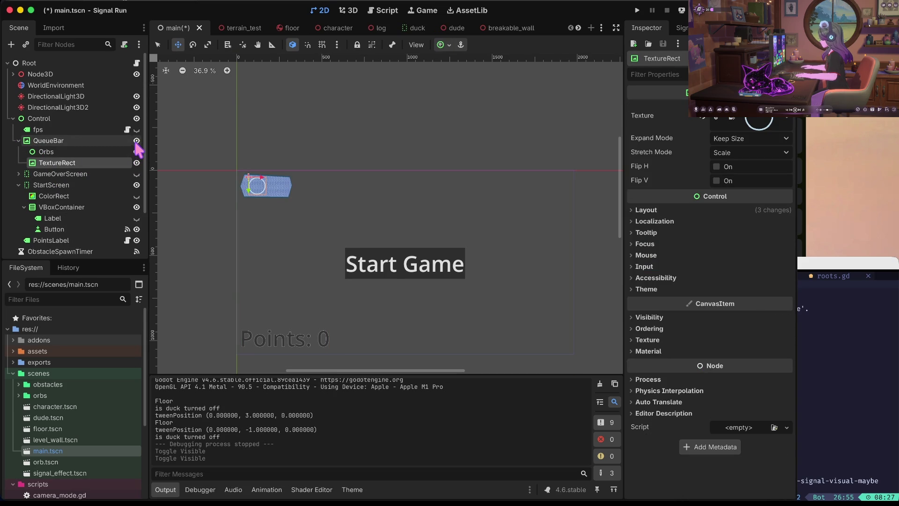
pyautogui.click(137, 162)
pyautogui.click(137, 162)
pyautogui.click(71, 128)
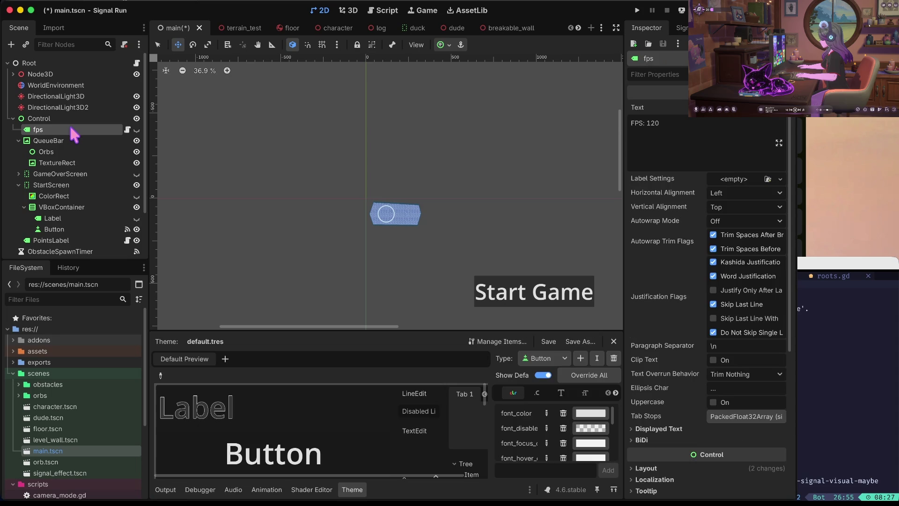
pyautogui.click(70, 138)
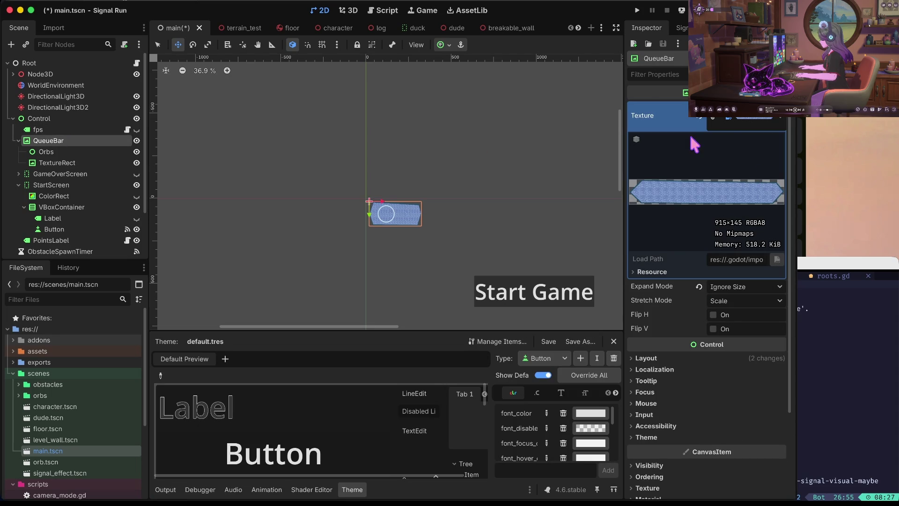
pyautogui.hotkey('ctrl', 'z')
pyautogui.hotkey('ctrl', 'z')
pyautogui.hotkey('ctrl', 'z')
pyautogui.press('super+b')
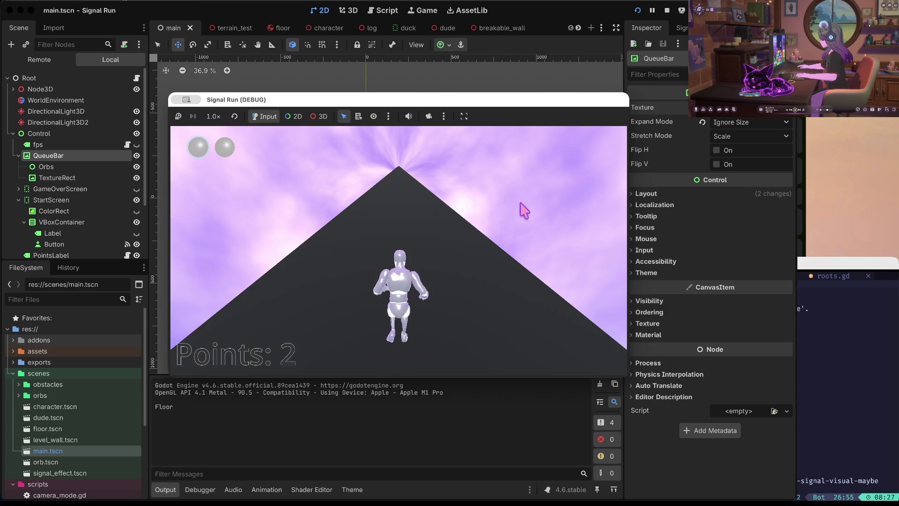
# Play through the obstacles by switching lanes, ducking, jumping and punching, then stop the game
pyautogui.press('Right')
pyautogui.press('Left')
pyautogui.press('Right')
pyautogui.press('Left')
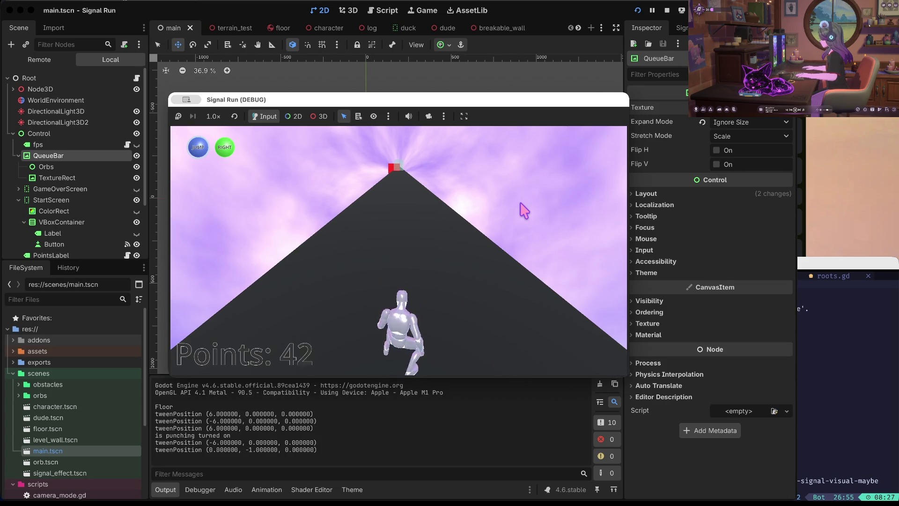
pyautogui.press('Down')
pyautogui.press('Up')
pyautogui.press('space')
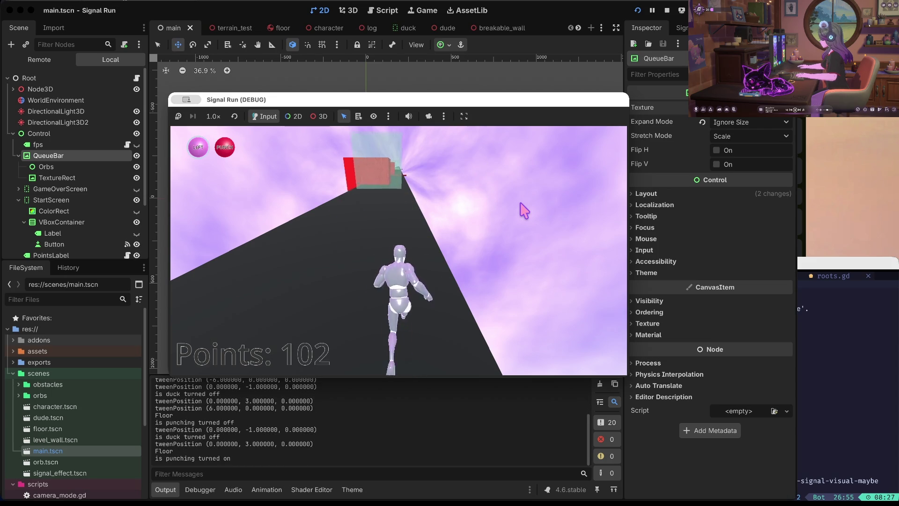
pyautogui.press('Right')
pyautogui.press('space')
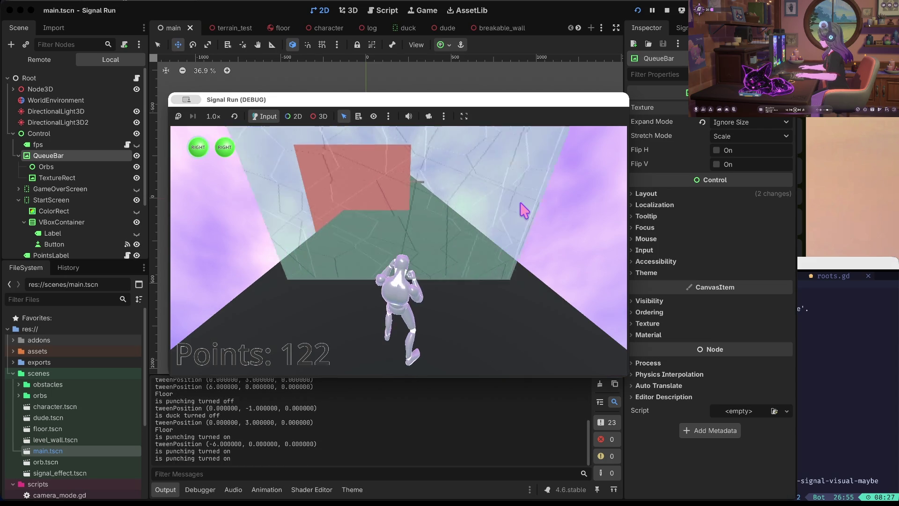
pyautogui.press('space')
pyautogui.press('space')
pyautogui.press('Left')
pyautogui.click(667, 10)
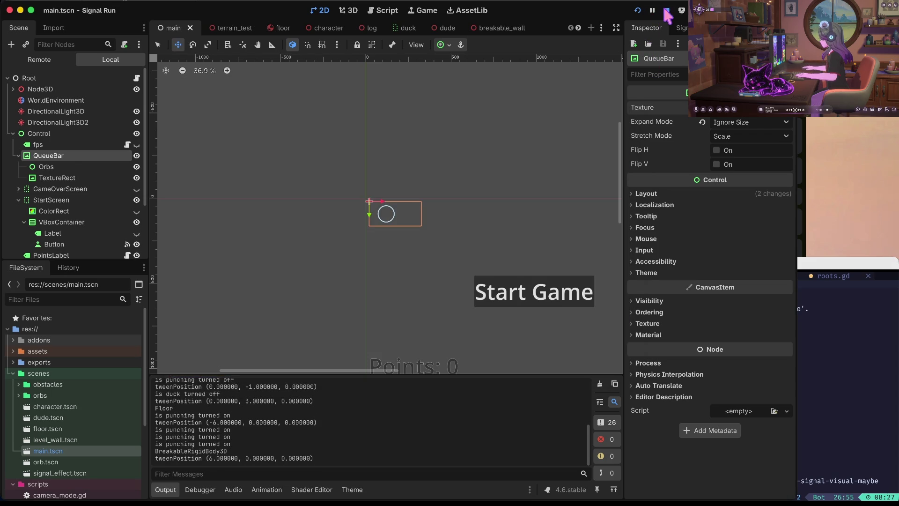
# Save main.tscn, move the orb queue bar down-right above Start Game, and launch the game
pyautogui.hotkey('ctrl', 's')
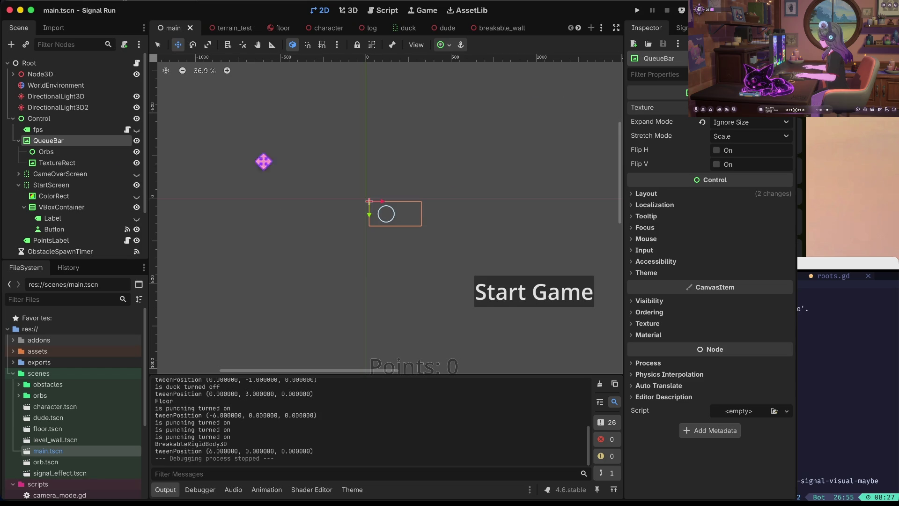
pyautogui.rightClick(437, 230)
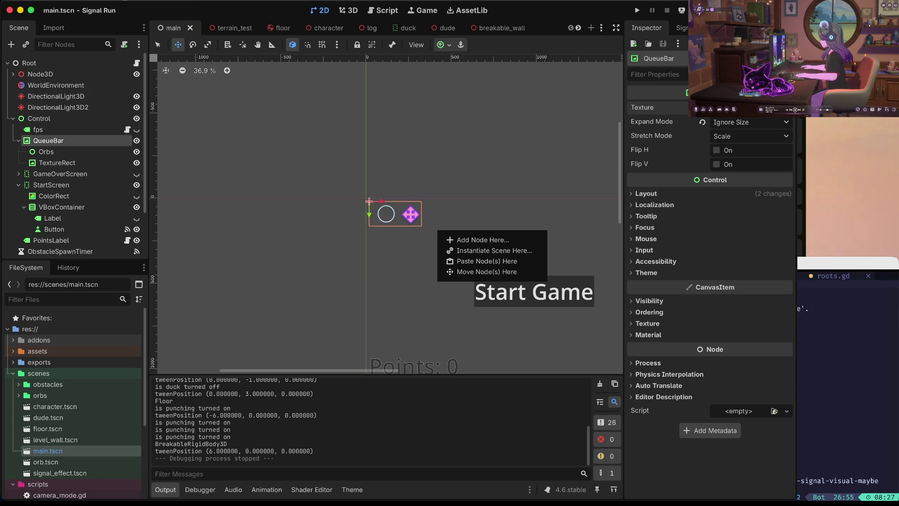
pyautogui.click(418, 202)
pyautogui.moveTo(427, 214); pyautogui.dragTo(540, 245)
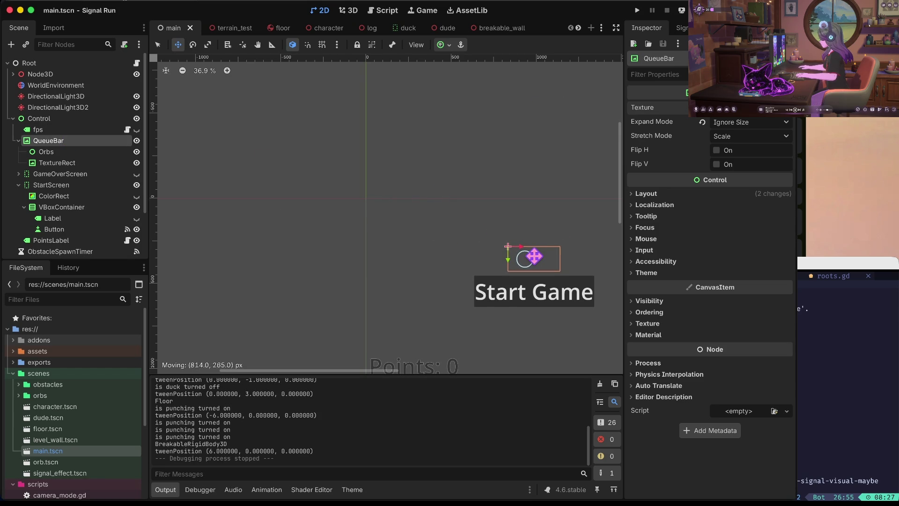
pyautogui.press('super+b')
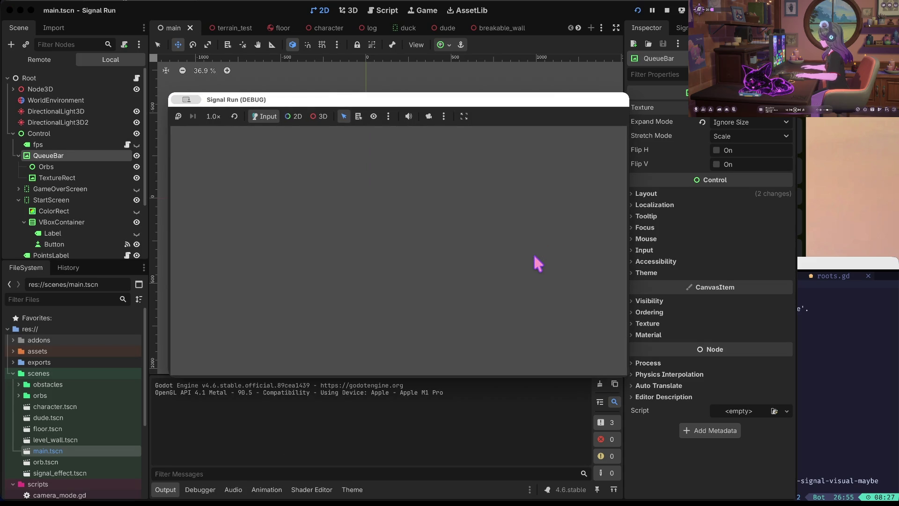
# Play a run following the orb queue's lane, jump, duck and punch cues to game over at 161 points, then stop
pyautogui.press('space')
pyautogui.press('Right')
pyautogui.press('Left')
pyautogui.press('Right')
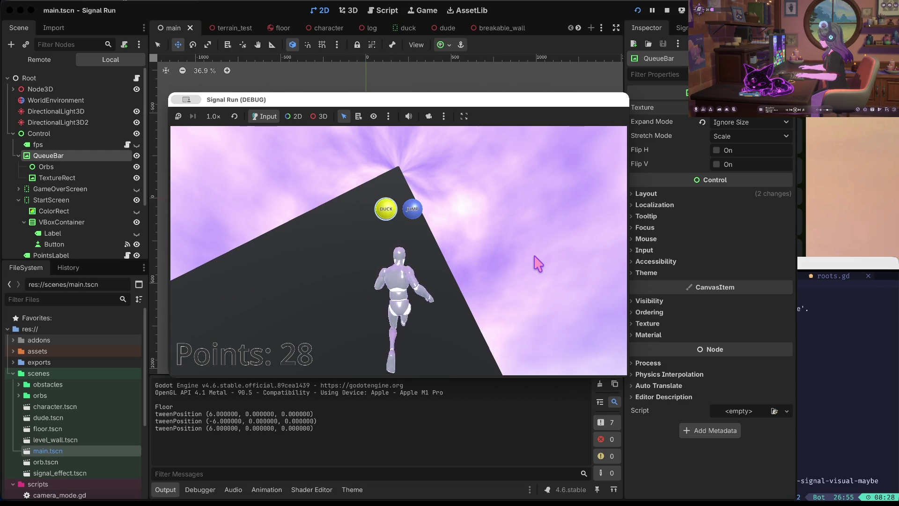
pyautogui.press('Up')
pyautogui.press('Up')
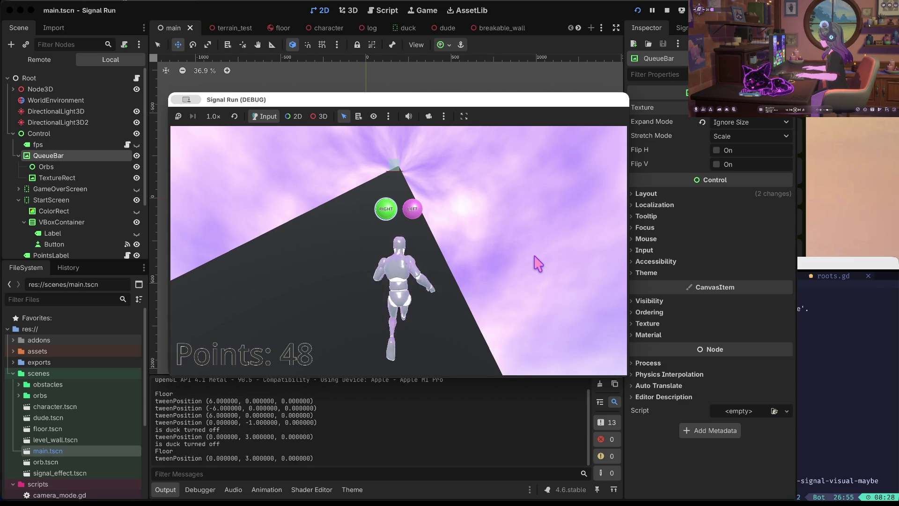
pyautogui.press('Left')
pyautogui.press('Right')
pyautogui.press('Left')
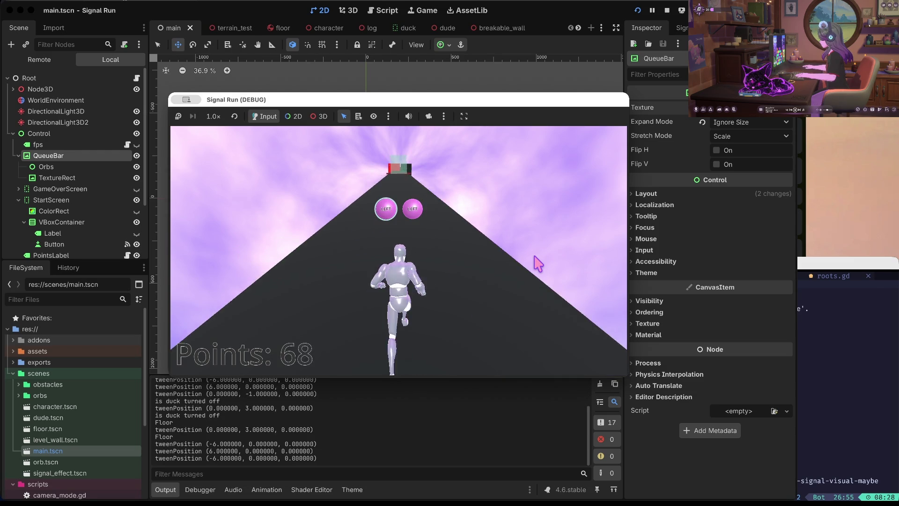
pyautogui.press('Left')
pyautogui.press('space')
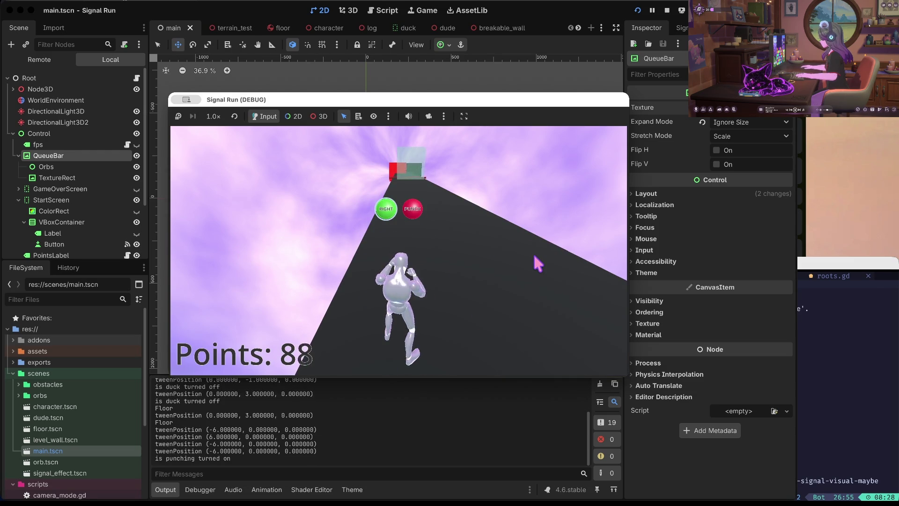
pyautogui.press('Right')
pyautogui.press('space')
pyautogui.press('Right')
pyautogui.press('space')
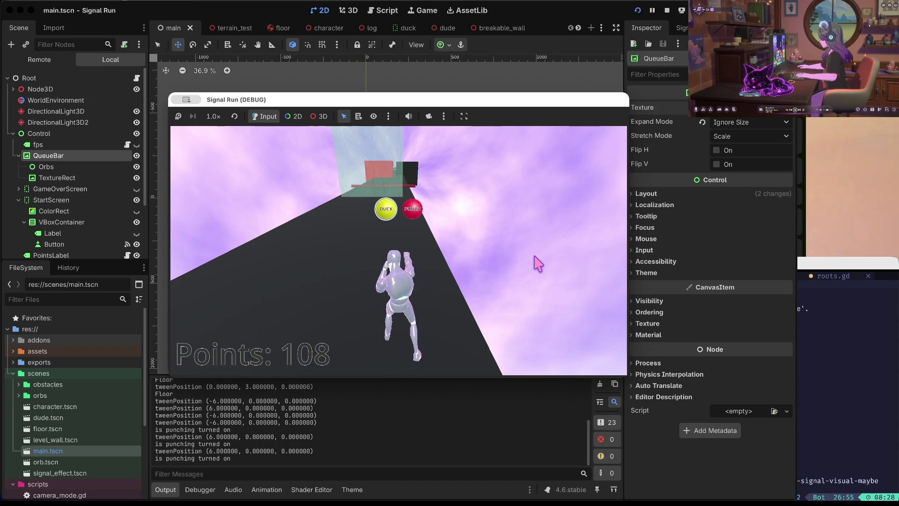
pyautogui.press('Down')
pyautogui.press('space')
pyautogui.press('Down')
pyautogui.press('Up')
pyautogui.press('space')
pyautogui.press('space')
pyautogui.press('Up')
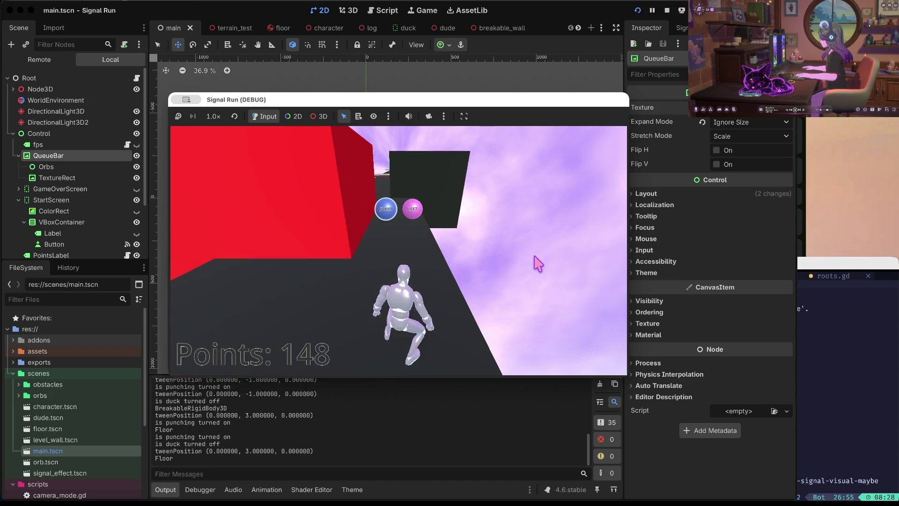
pyautogui.press('Up')
pyautogui.press('Left')
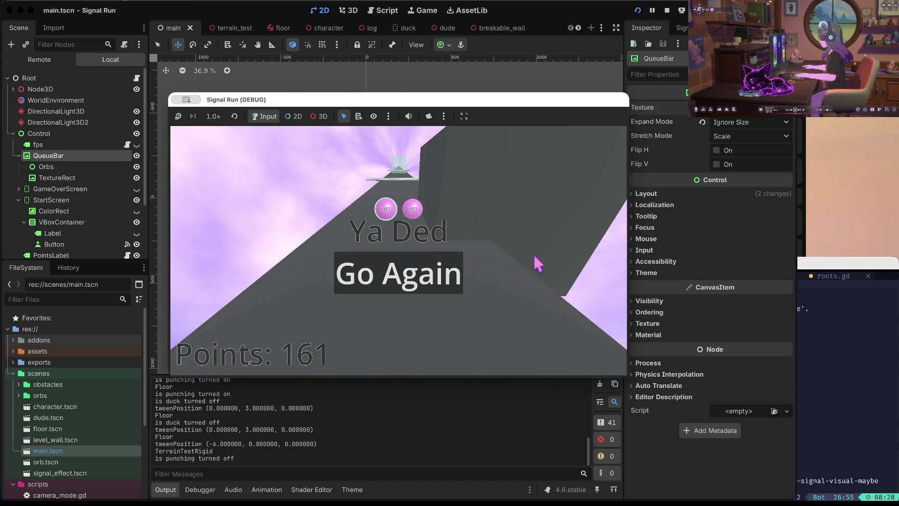
pyautogui.click(667, 10)
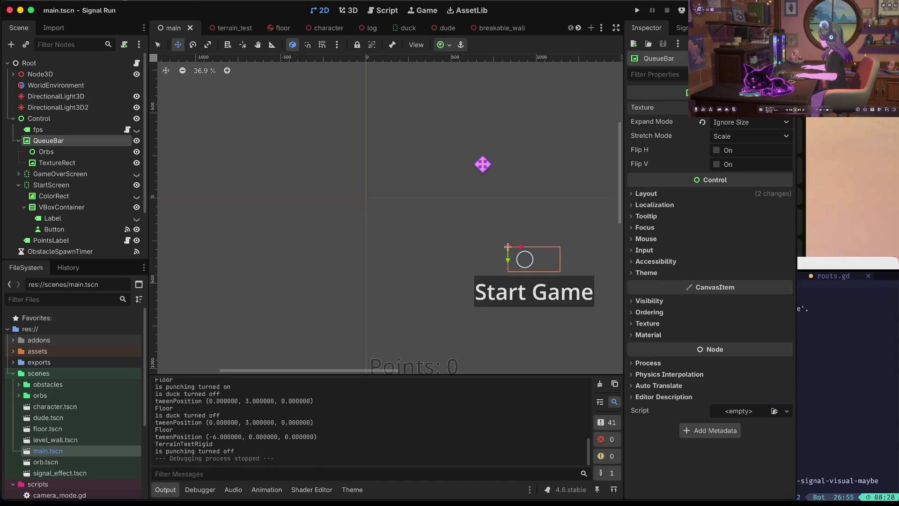
# Move the orb queue bar up-left to (122, 260), launch the game and mute its audio
pyautogui.moveTo(540, 261)
pyautogui.mouseDown()
pyautogui.moveTo(439, 236)
pyautogui.moveTo(418, 256)
pyautogui.mouseUp()
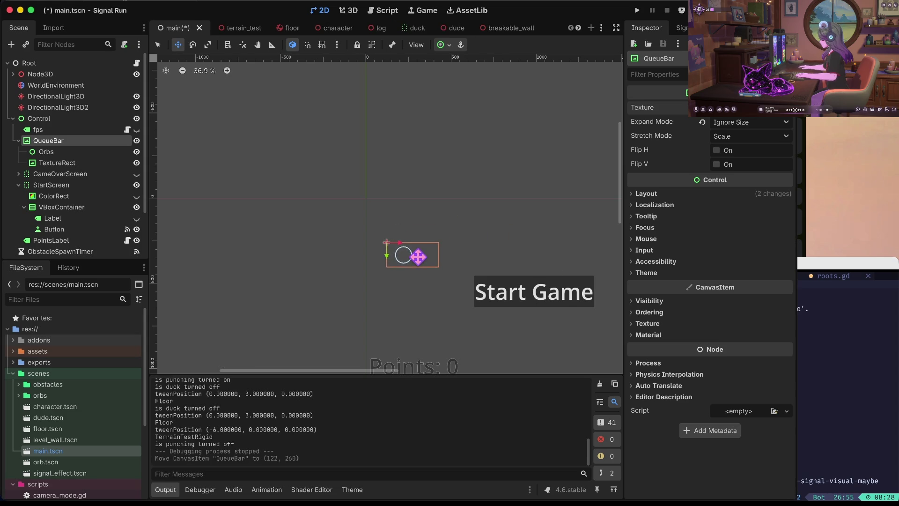
pyautogui.press('super+b')
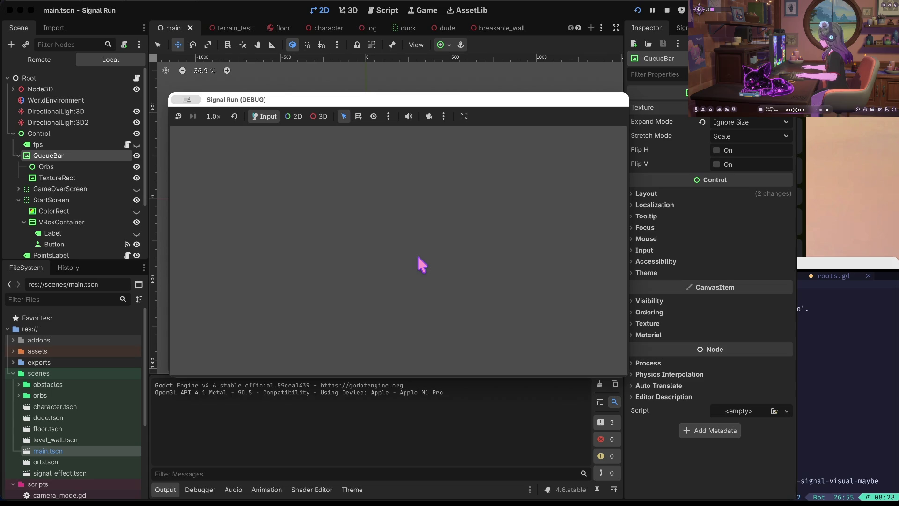
pyautogui.click(409, 117)
# Play a short muted run, then stop the playtest
pyautogui.press('Return')
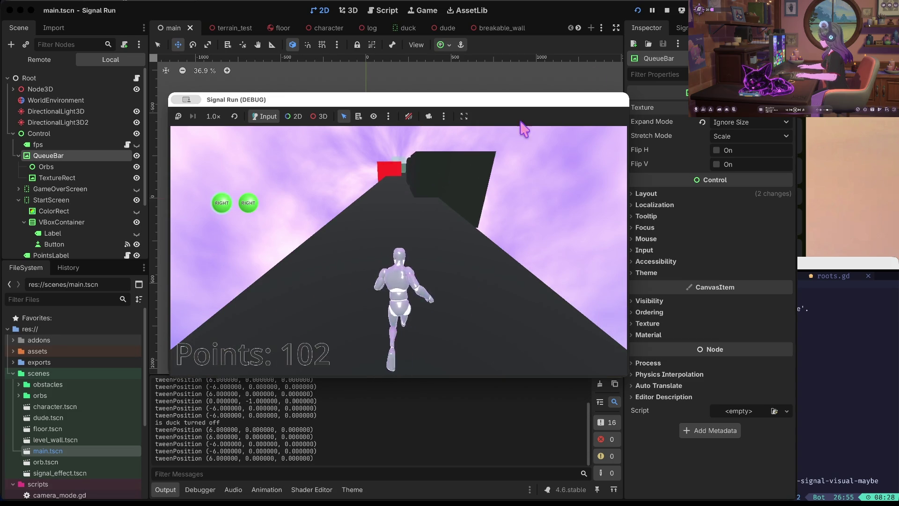
pyautogui.click(667, 10)
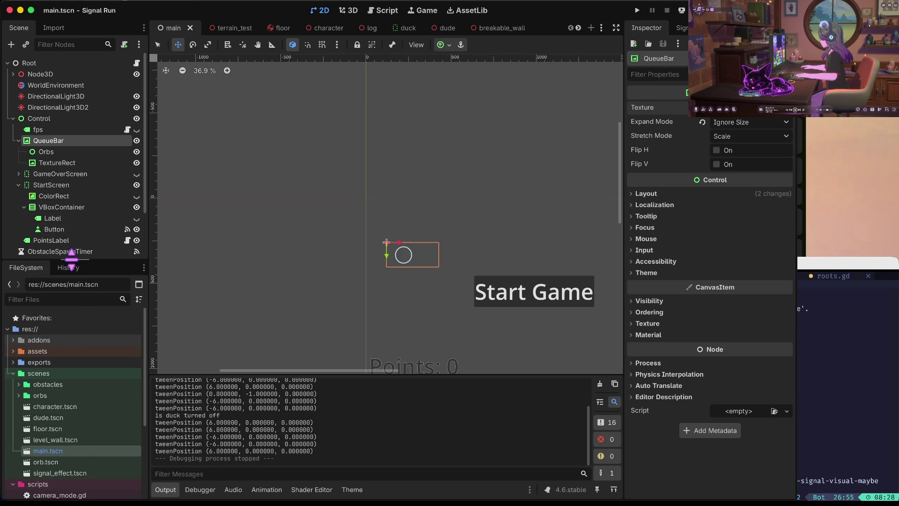
# Open dude.tscn and then its character.gd script
pyautogui.scroll(-3, 82, 436)
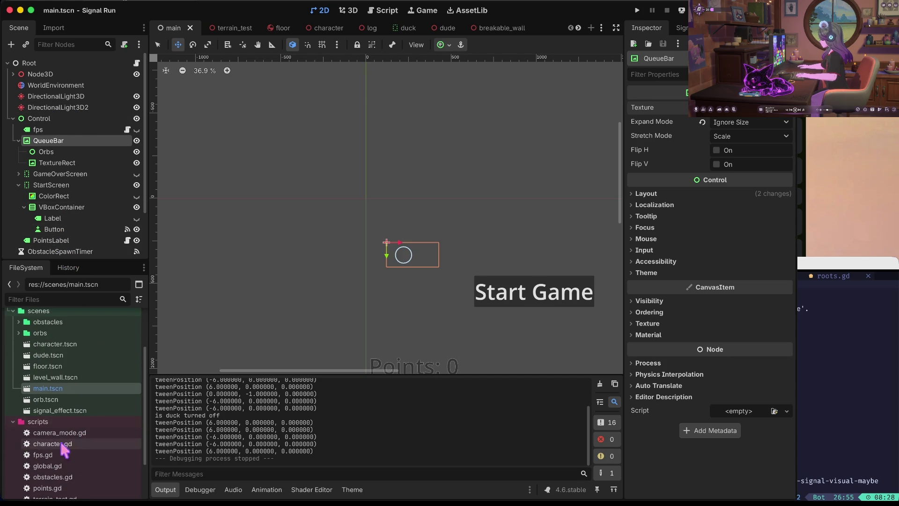
pyautogui.scroll(2, 44, 422)
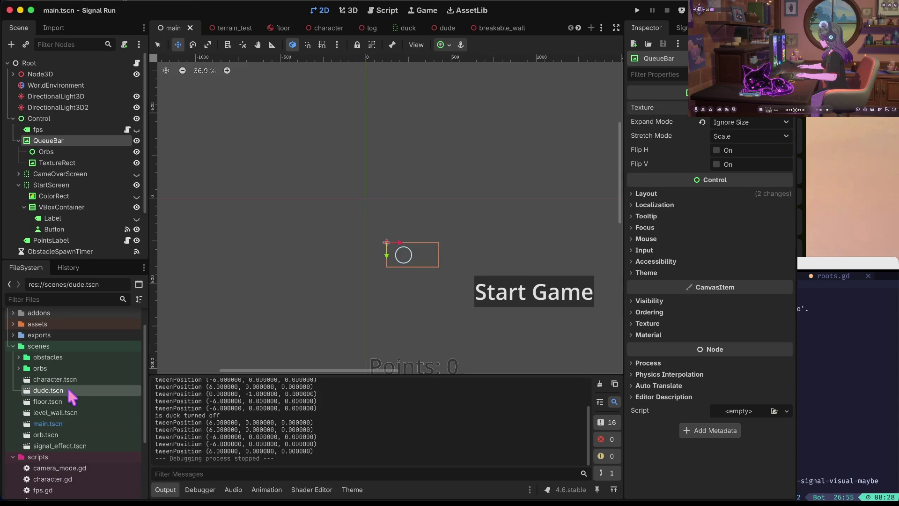
pyautogui.doubleClick(70, 391)
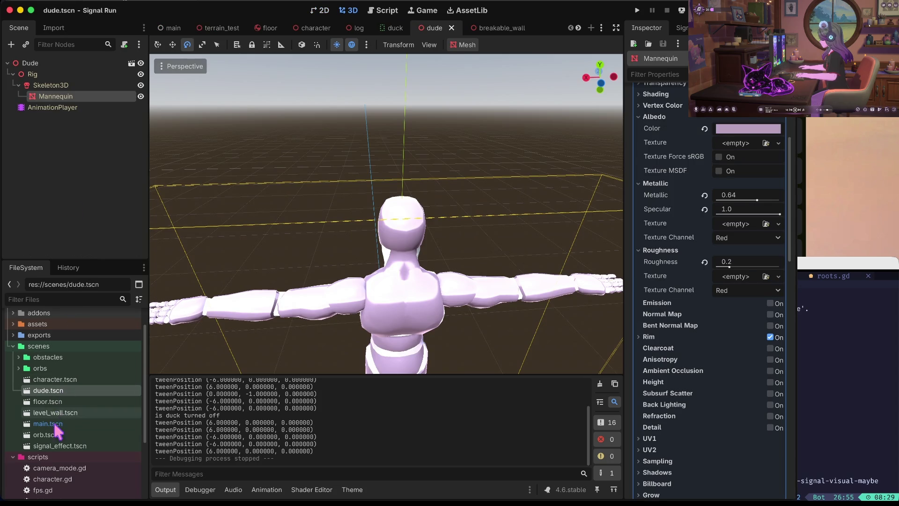
pyautogui.scroll(-3, 56, 423)
pyautogui.doubleClick(53, 434)
# Change animPlayer.speed_scale on line 28 from 1.25 to 1.5 and launch the game
pyautogui.click(451, 258)
pyautogui.scroll(-2, 451, 256)
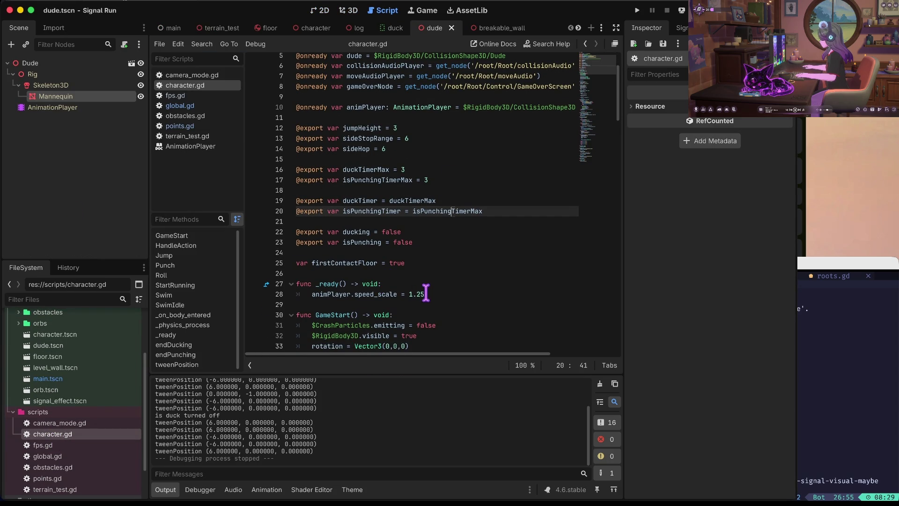
pyautogui.moveTo(424, 294); pyautogui.dragTo(505, 296)
pyautogui.click(506, 300)
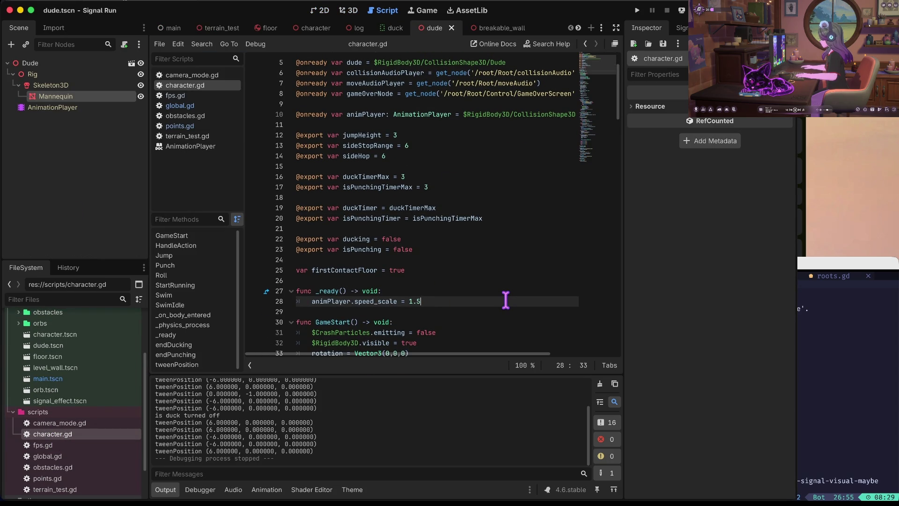
pyautogui.press('super+b')
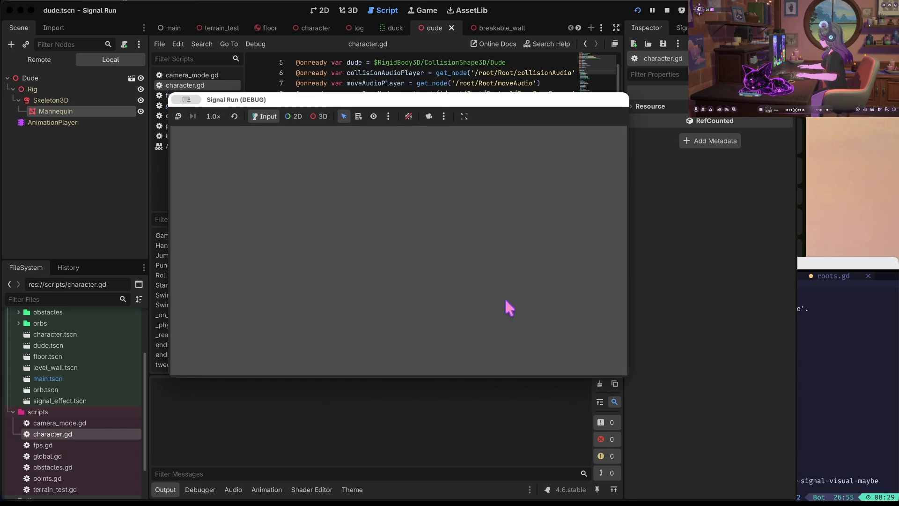
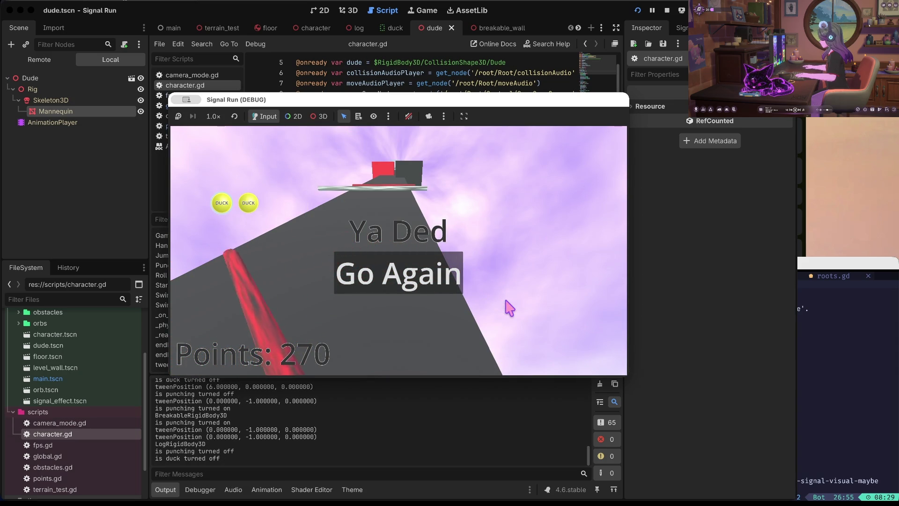
# Stop the game and rebind press_duck from J to D in the Input Map
pyautogui.press('space')
pyautogui.press('F8')
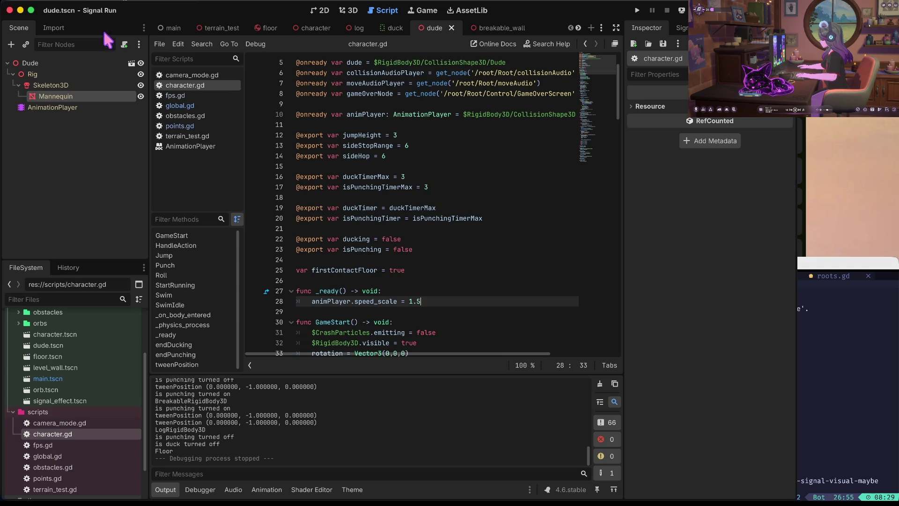
pyautogui.press('super+alt+comma')
pyautogui.click(190, 95)
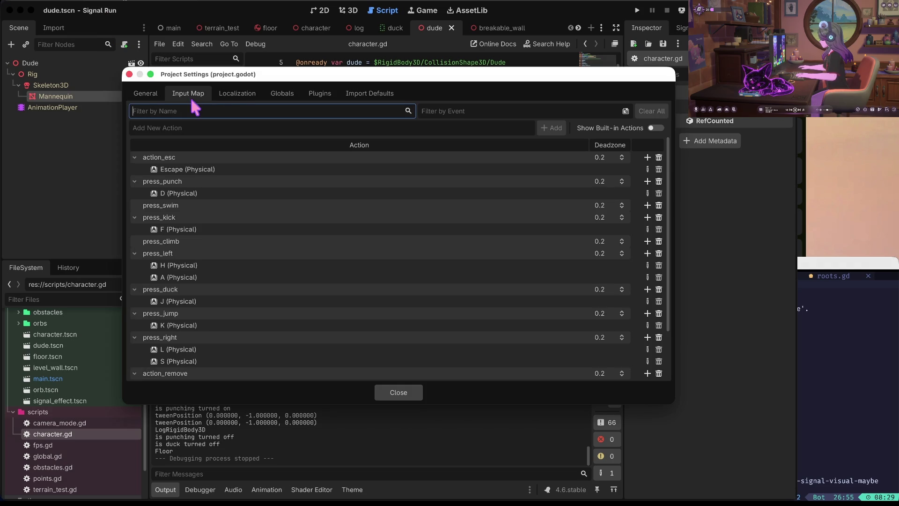
pyautogui.scroll(-3, 202, 316)
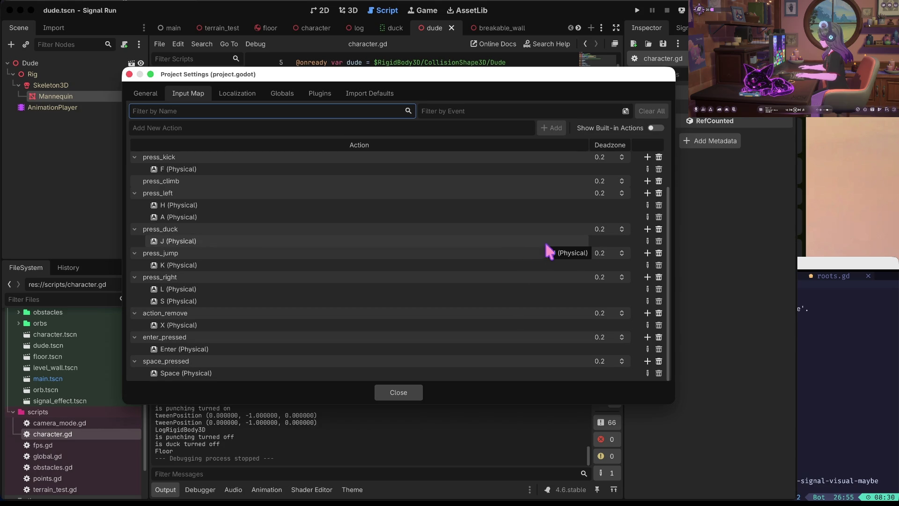
pyautogui.click(659, 241)
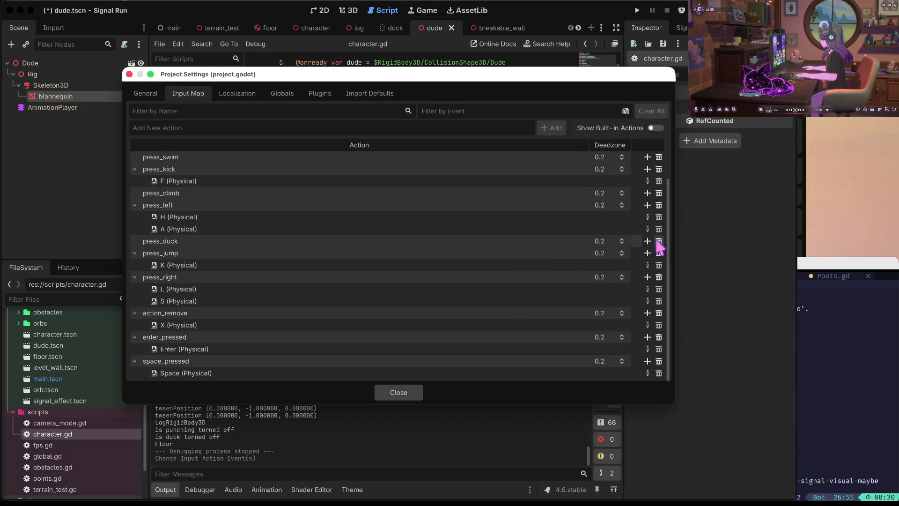
pyautogui.click(647, 240)
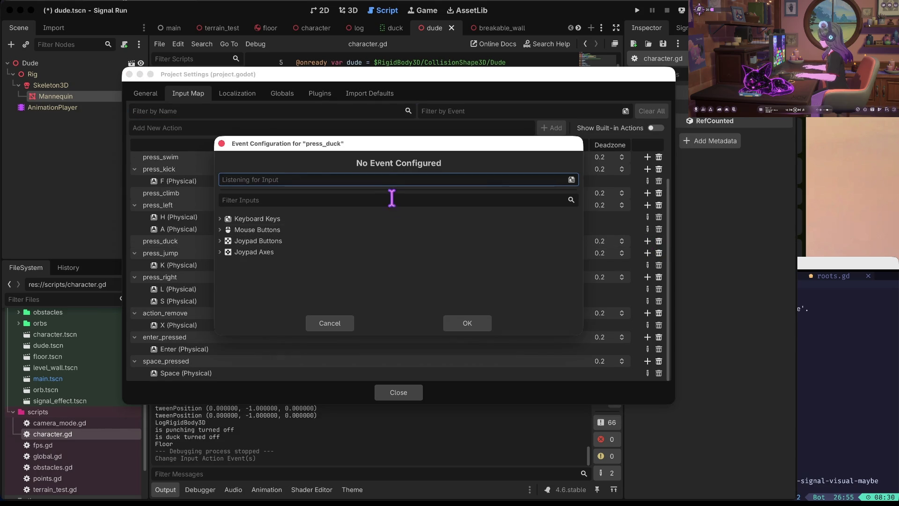
pyautogui.press('d')
pyautogui.click(476, 324)
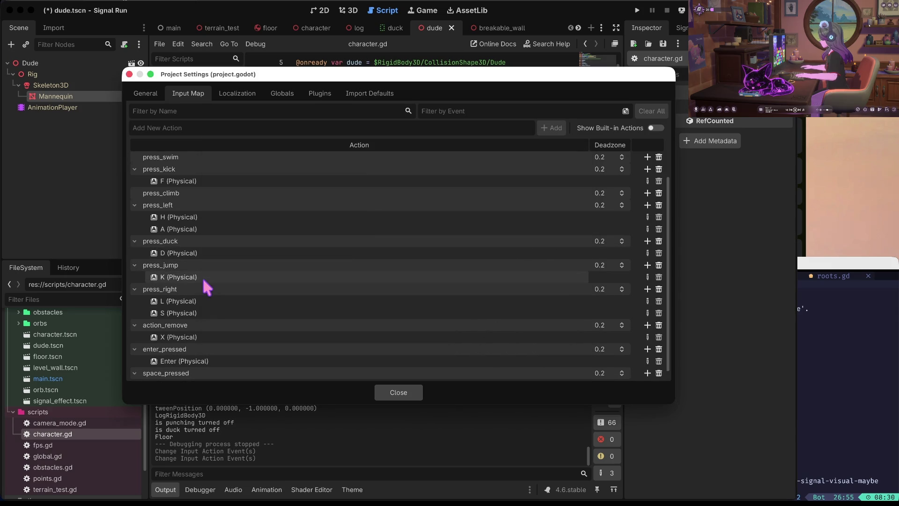
# Rebind press_jump from K to J, close Project Settings, and launch a test run
pyautogui.click(647, 277)
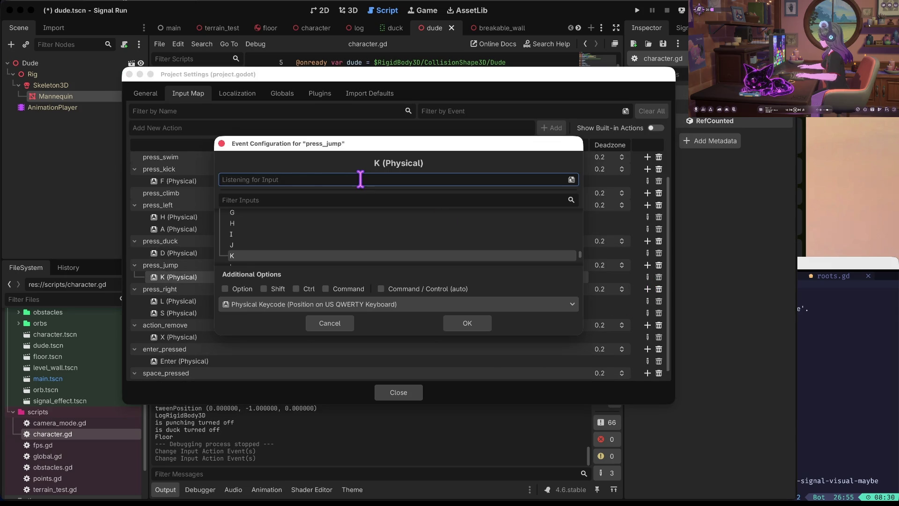
pyautogui.press('j')
pyautogui.click(468, 323)
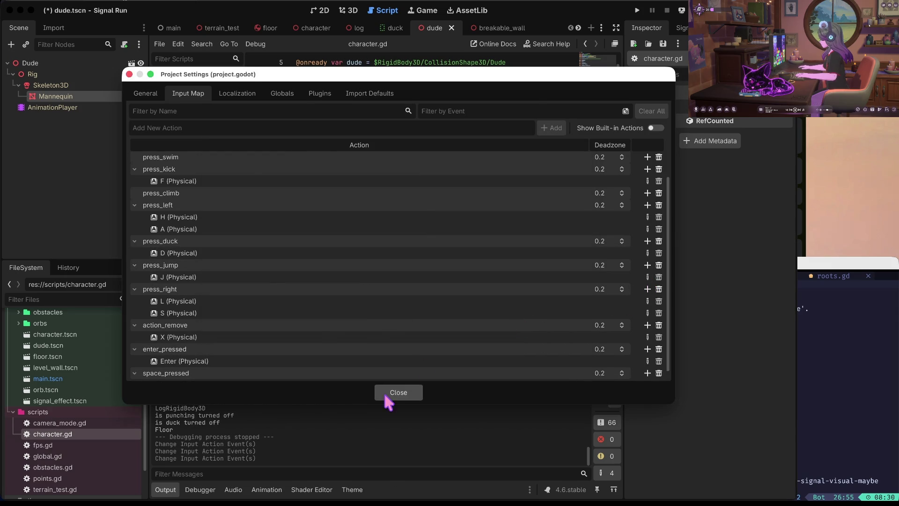
pyautogui.click(399, 392)
pyautogui.press('super+b')
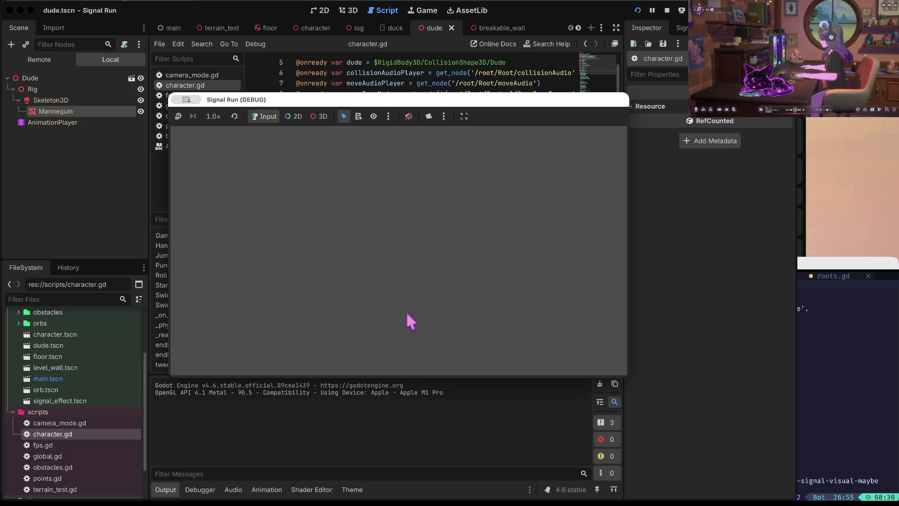
pyautogui.press('space')
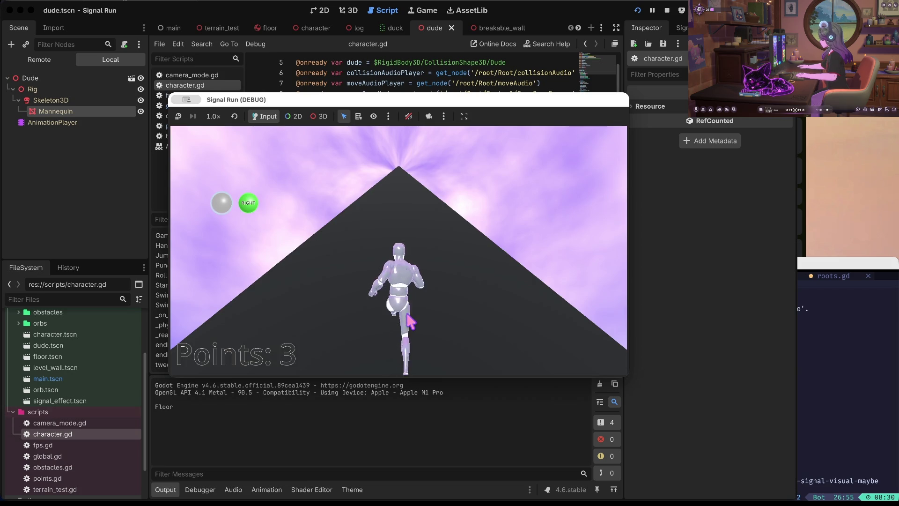
pyautogui.press('Right')
pyautogui.press('Left')
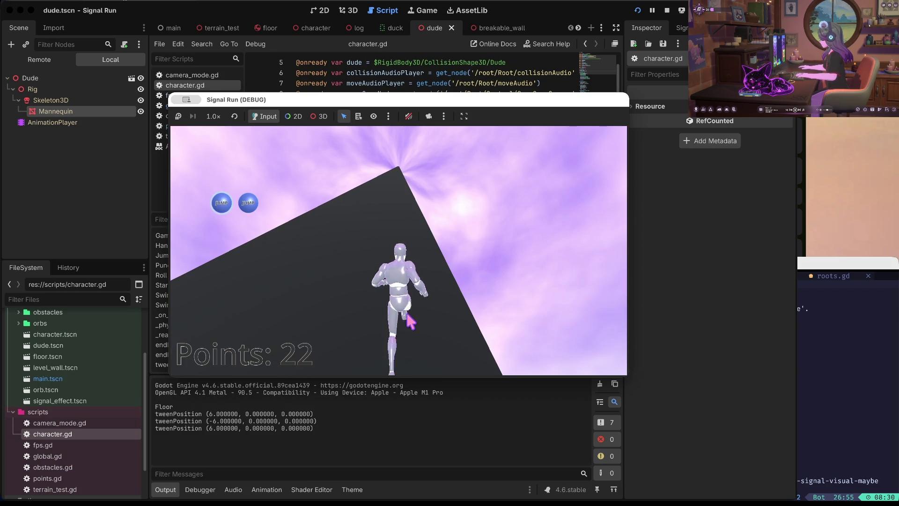
pyautogui.press('Up')
pyautogui.press('Down')
pyautogui.press('Down')
pyautogui.press('Down')
pyautogui.press('Down')
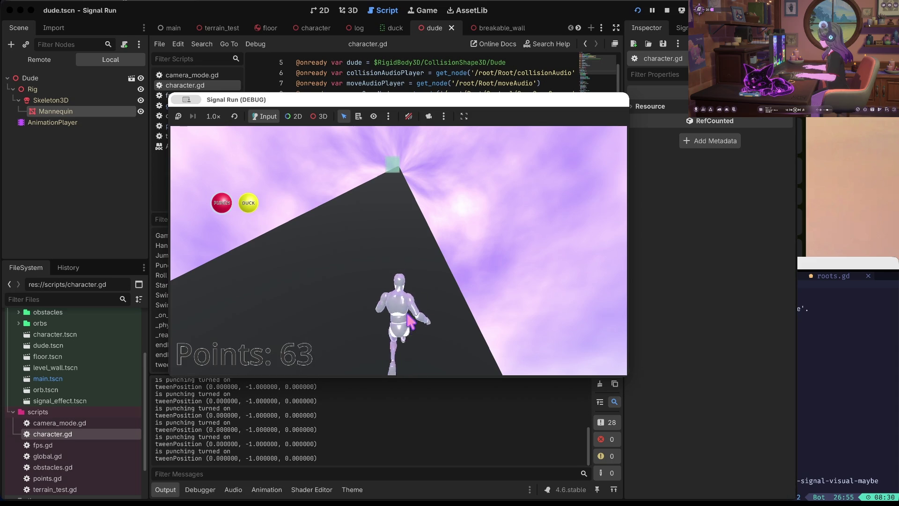
pyautogui.click(667, 11)
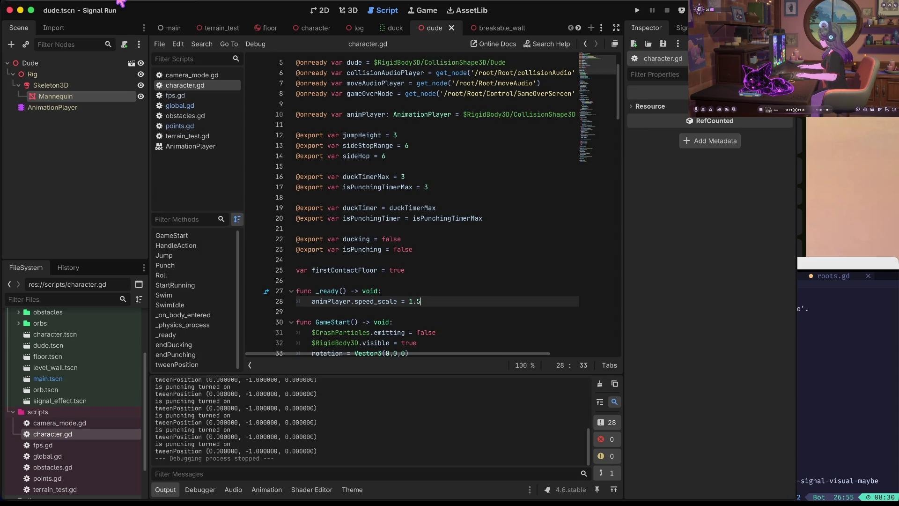
# Change press_punch's key from D to F in the Input Map and start another test run
pyautogui.click(98, 7)
pyautogui.click(271, 21)
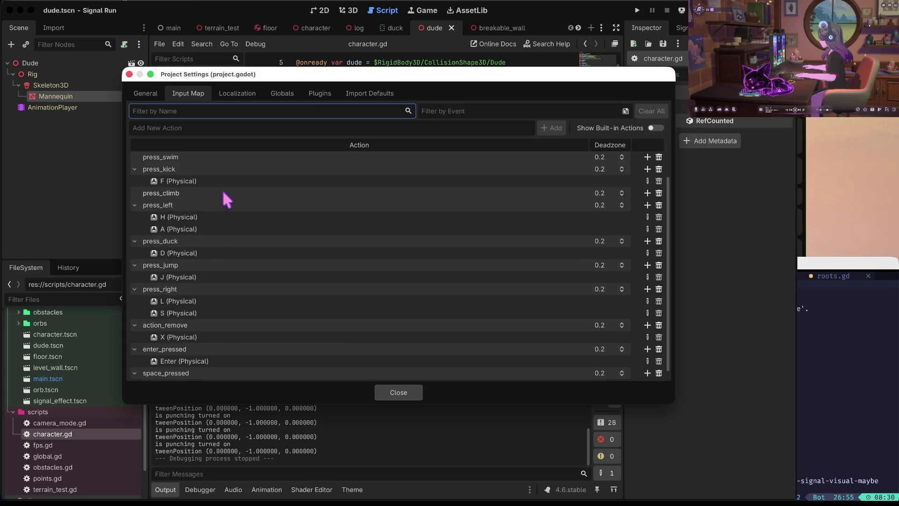
pyautogui.scroll(-1, 221, 192)
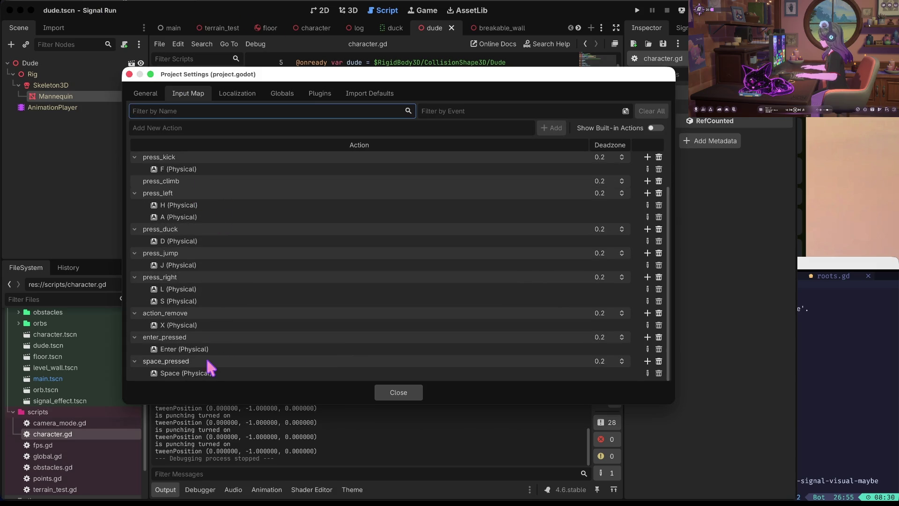
pyautogui.scroll(3, 213, 323)
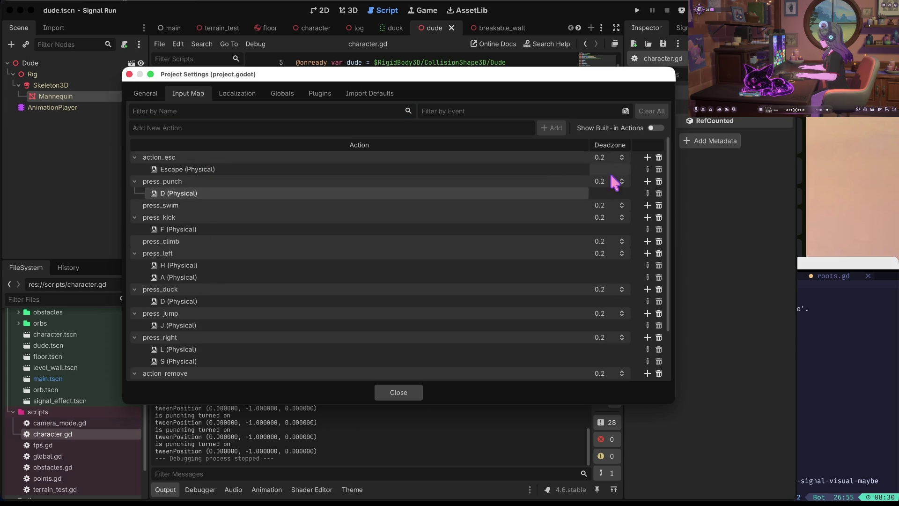
pyautogui.click(648, 193)
pyautogui.press('f')
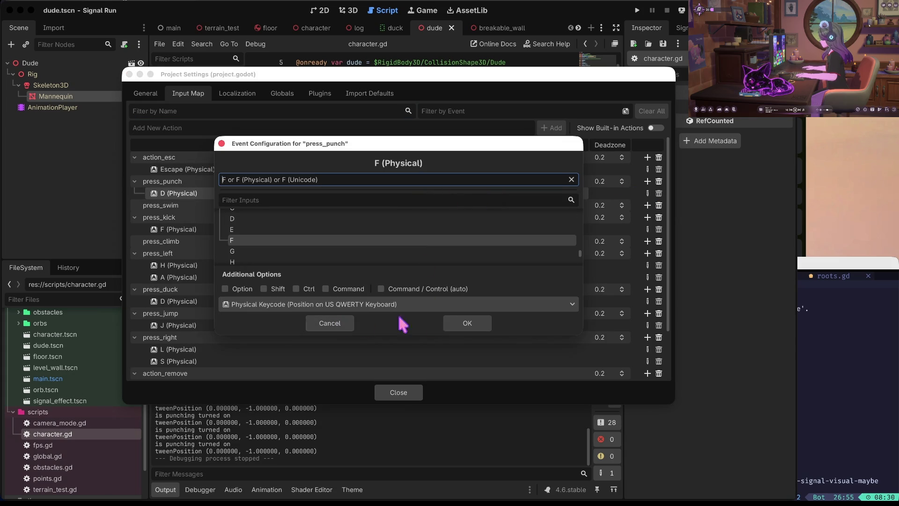
pyautogui.click(469, 324)
pyautogui.click(392, 395)
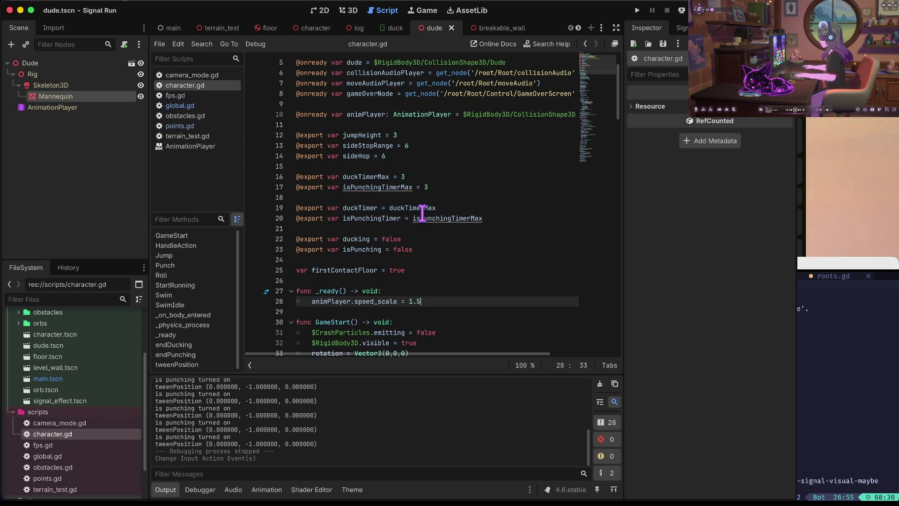
pyautogui.press('super+b')
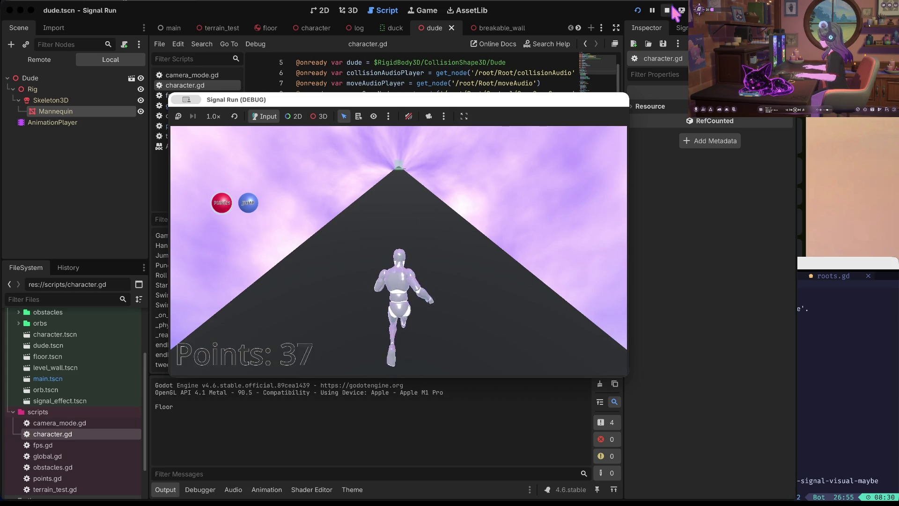
pyautogui.press('super+period')
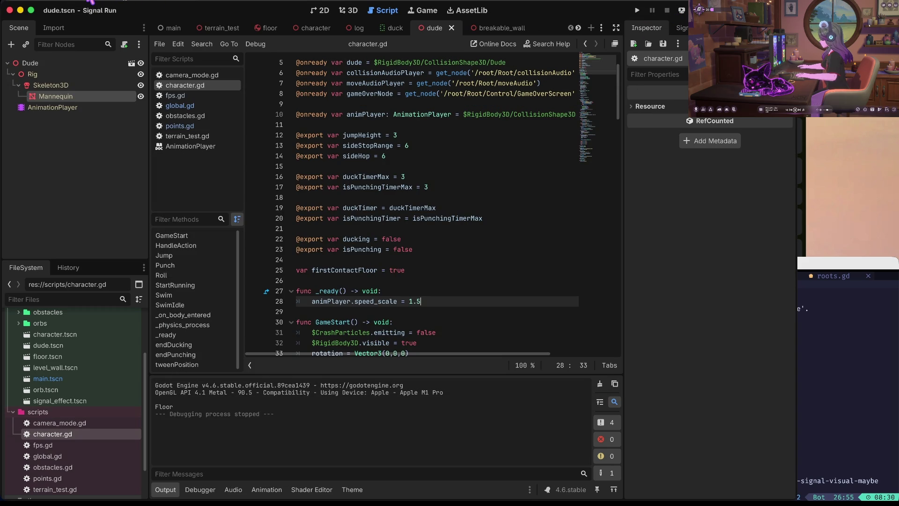
# Add K as an extra press_duck key alongside D, then save the scene
pyautogui.press('super+comma')
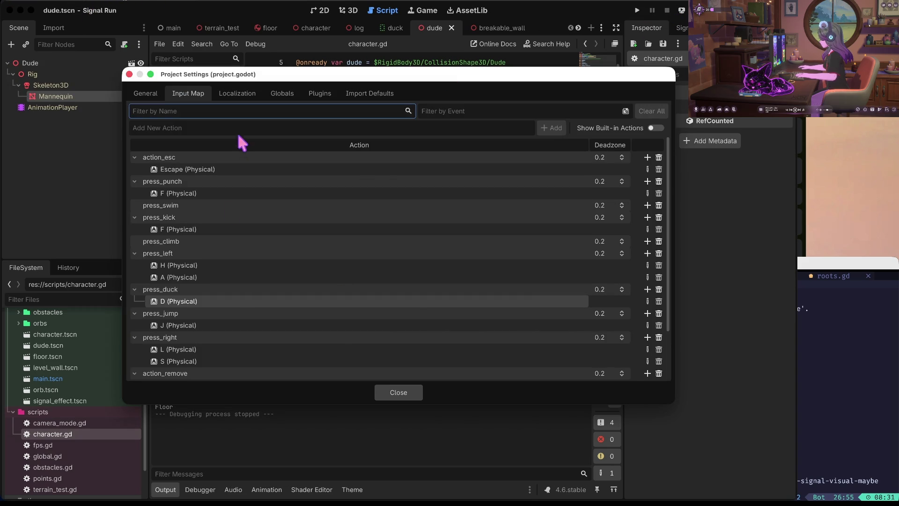
pyautogui.scroll(-2, 241, 267)
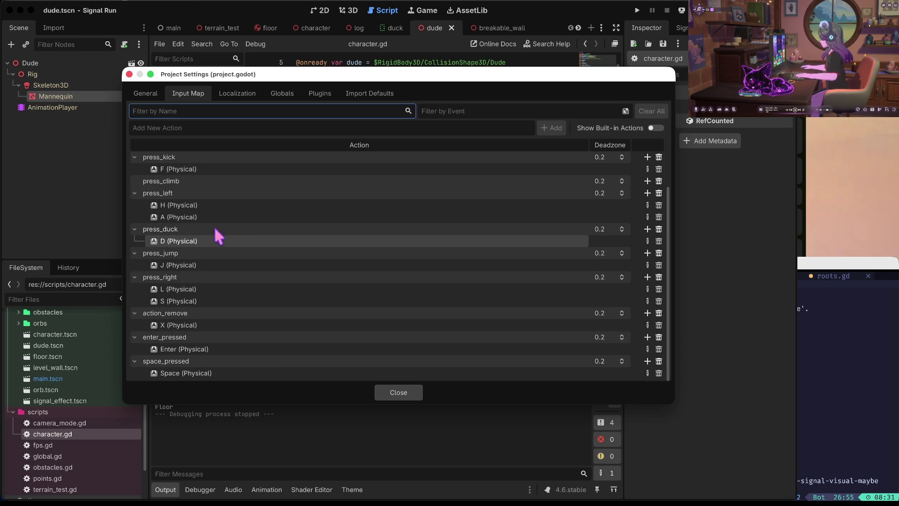
pyautogui.click(648, 229)
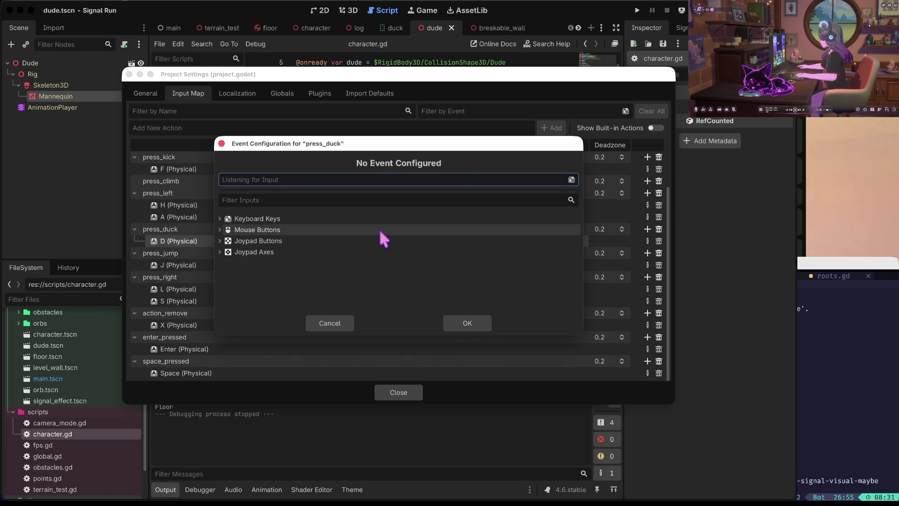
pyautogui.press('k')
pyautogui.click(466, 321)
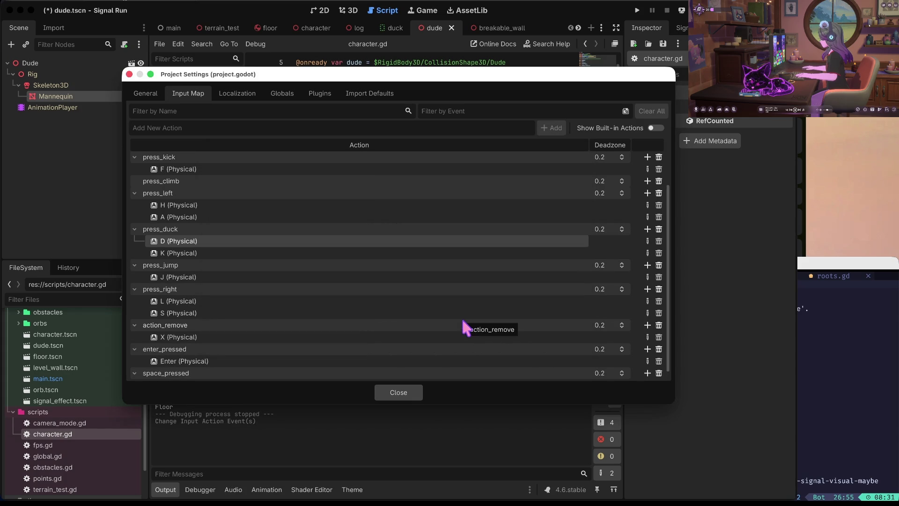
pyautogui.click(406, 394)
pyautogui.hotkey('ctrl', 's')
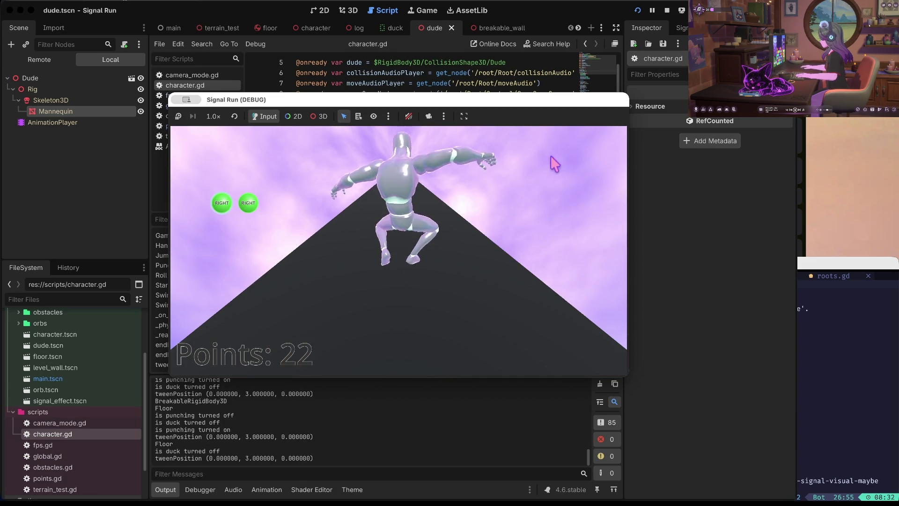
pyautogui.click(667, 11)
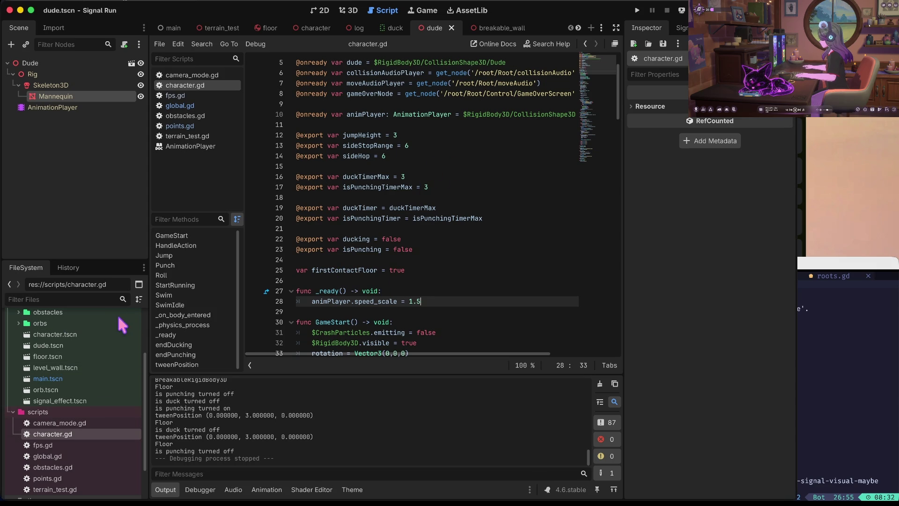
# Collapse the scripts and scenes folders, then select AnimationPlayer to bring up dude.tscn in 2D
pyautogui.click(13, 411)
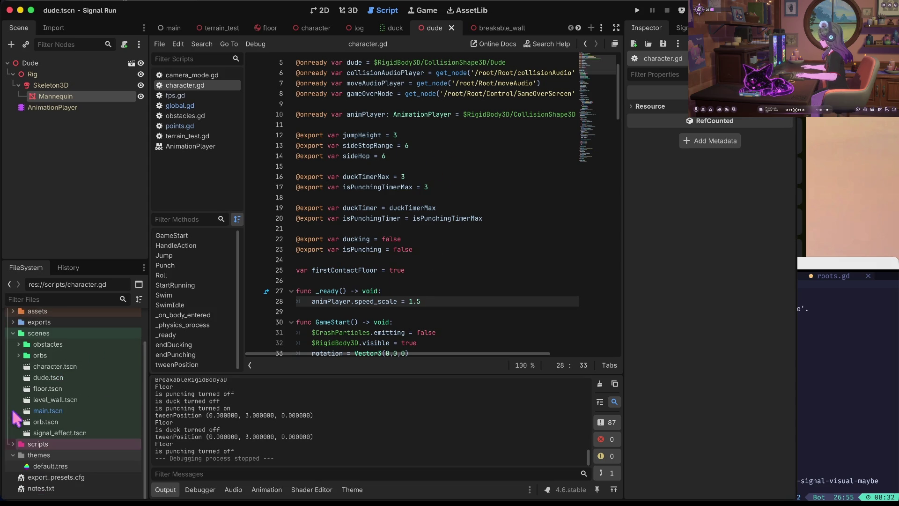
pyautogui.click(12, 333)
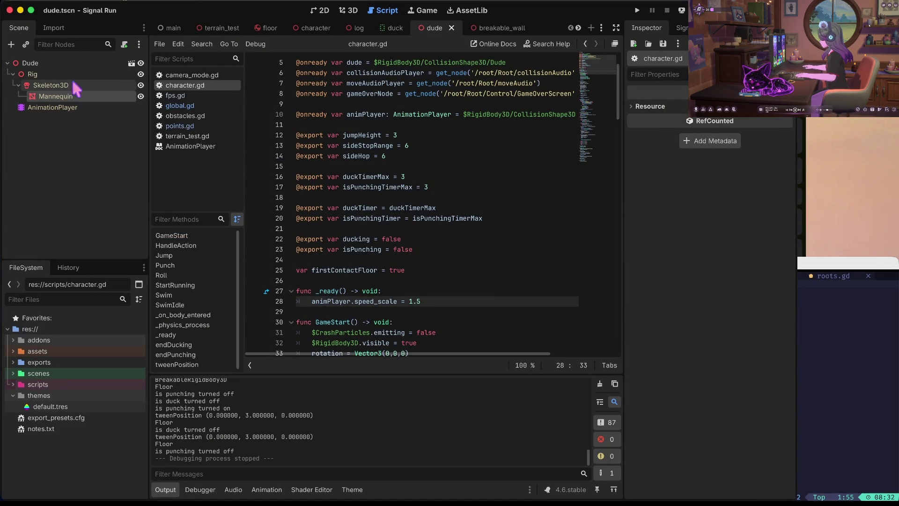
pyautogui.click(316, 11)
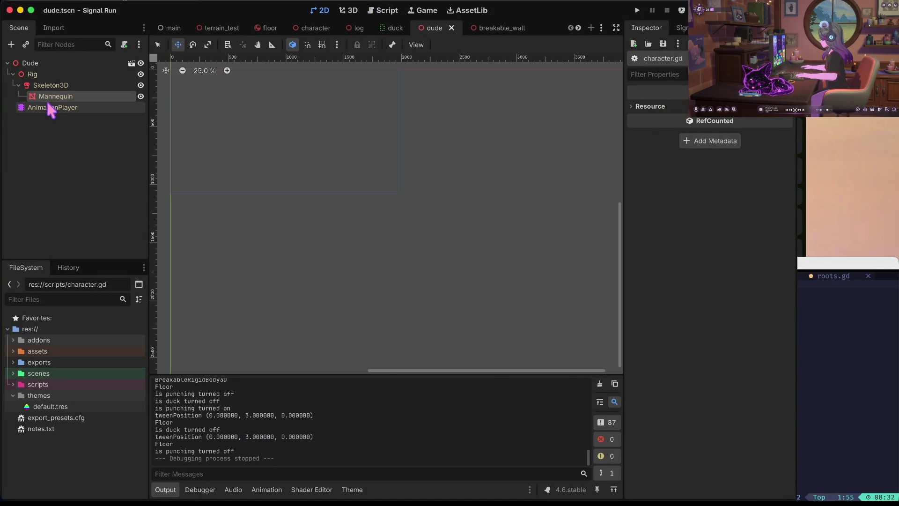
# Select the Mannequin node, raise its material's Metallic to 1.0, and save
pyautogui.click(47, 107)
pyautogui.click(49, 97)
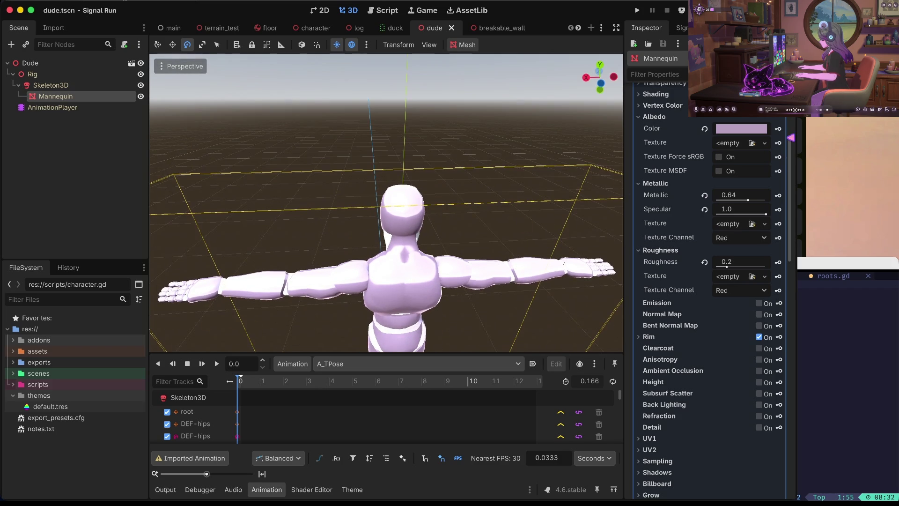
pyautogui.moveTo(746, 200)
pyautogui.mouseDown()
pyautogui.moveTo(703, 203)
pyautogui.moveTo(767, 206)
pyautogui.mouseUp()
pyautogui.hotkey('ctrl', 's')
# Lighten the Mannequin's albedo colour to opaque ebe3ed and save the scene
pyautogui.click(744, 130)
pyautogui.moveTo(780, 175)
pyautogui.mouseDown()
pyautogui.moveTo(778, 144)
pyautogui.moveTo(782, 170)
pyautogui.moveTo(784, 163)
pyautogui.mouseUp()
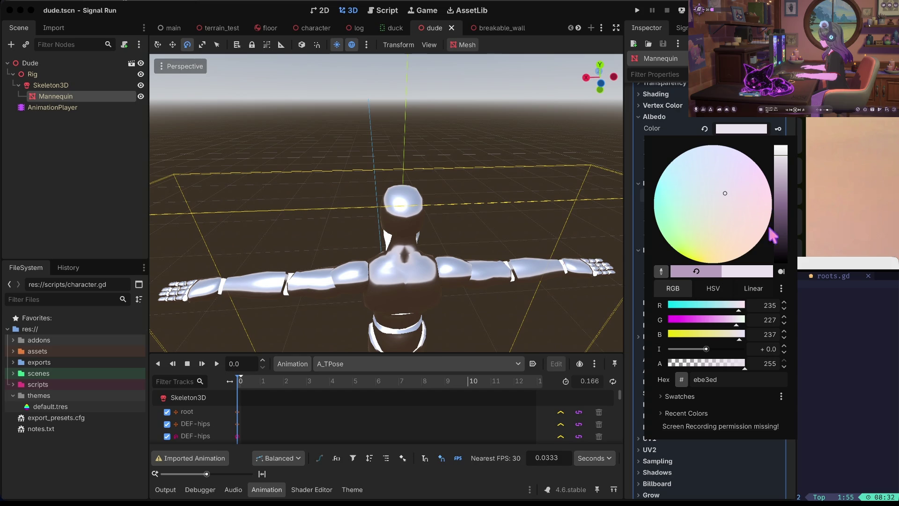
pyautogui.moveTo(711, 363); pyautogui.dragTo(662, 363)
pyautogui.hotkey('ctrl', 'z')
pyautogui.hotkey('ctrl', 's')
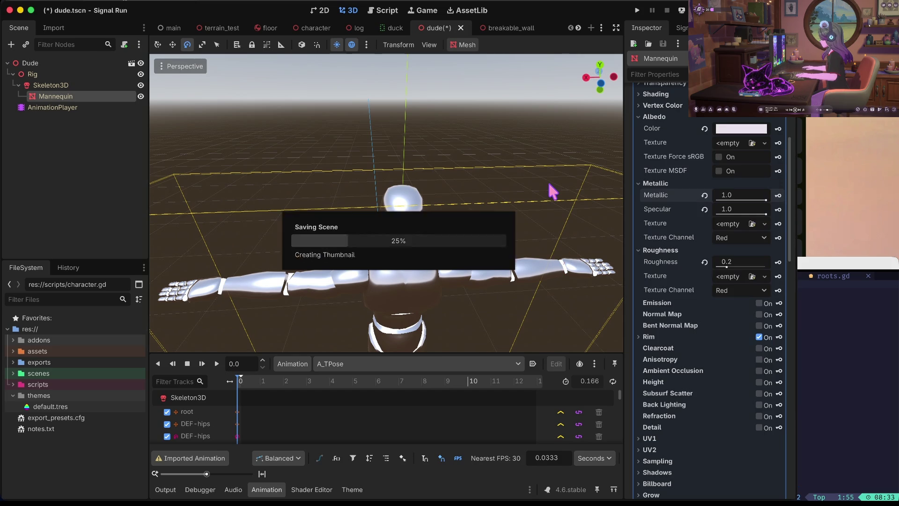
pyautogui.scroll(3, 677, 123)
pyautogui.scroll(3, 676, 123)
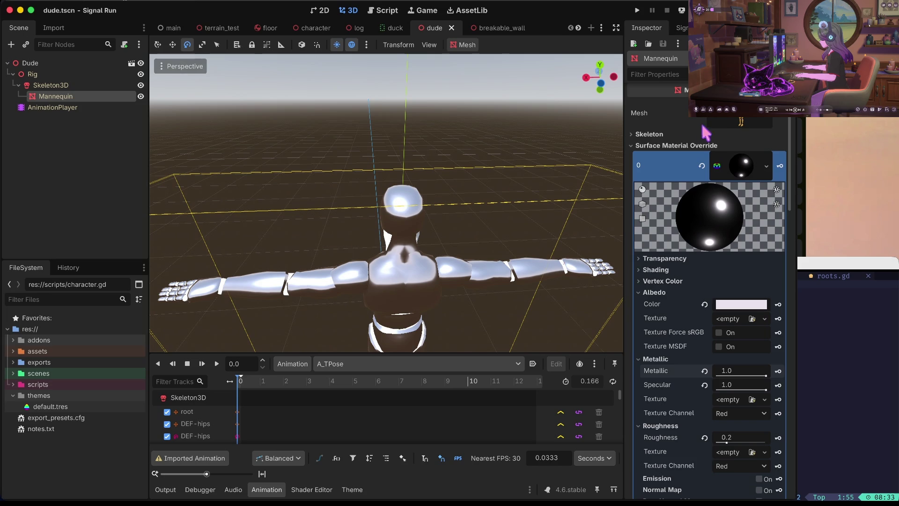
# Set the Mannequin's second surface material override transparency mode to Alpha
pyautogui.click(747, 164)
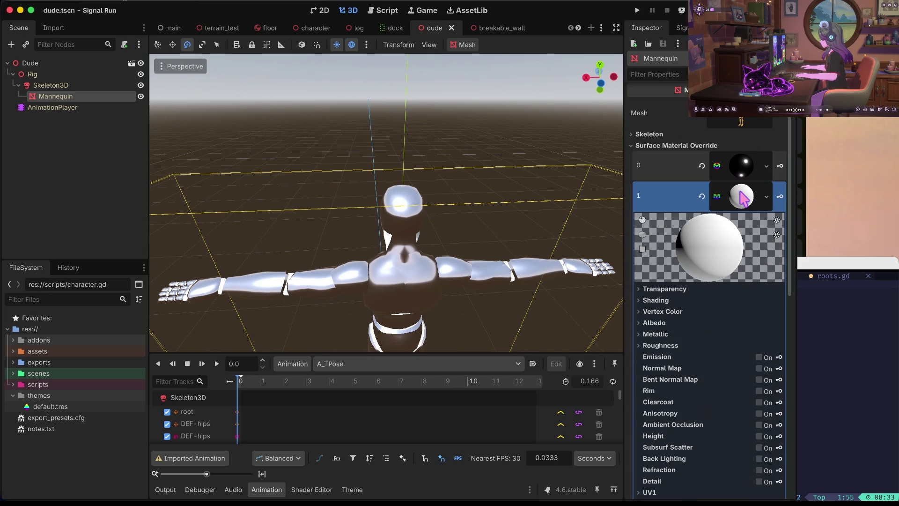
pyautogui.click(704, 197)
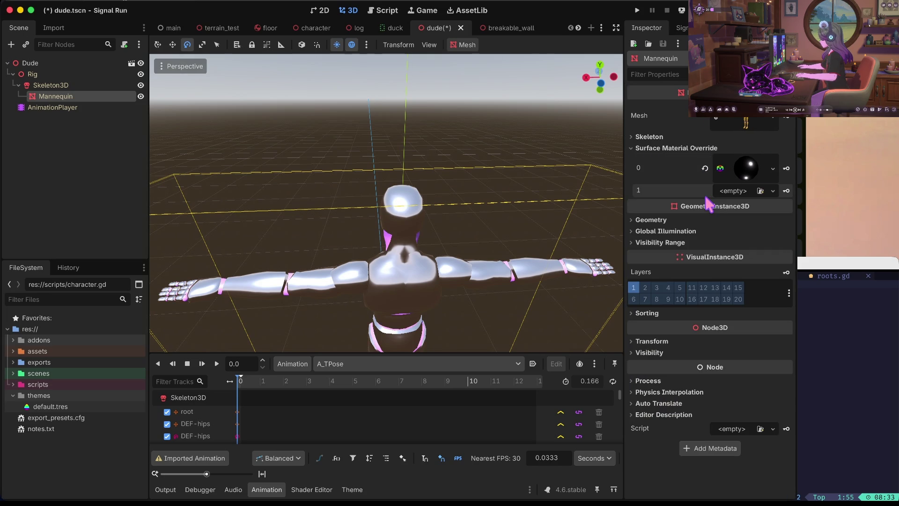
pyautogui.hscroll(-5, 510, 234)
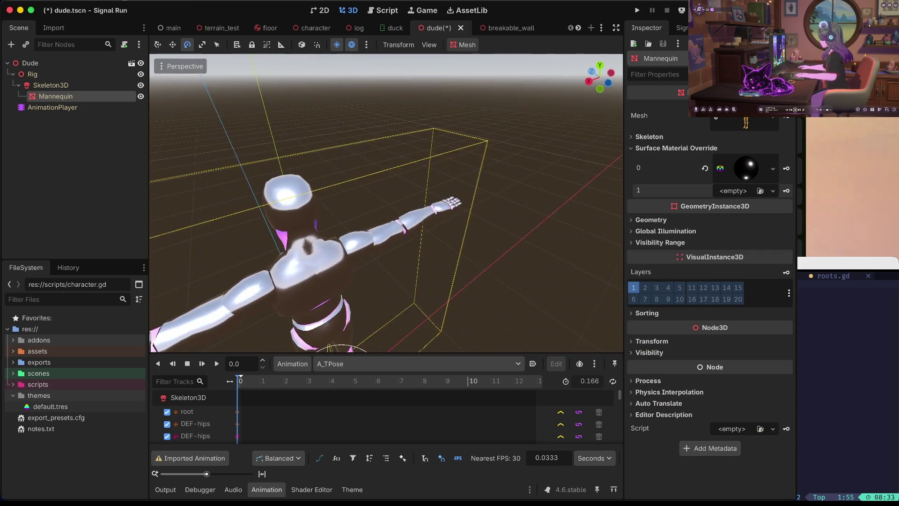
pyautogui.hotkey('ctrl', 'z')
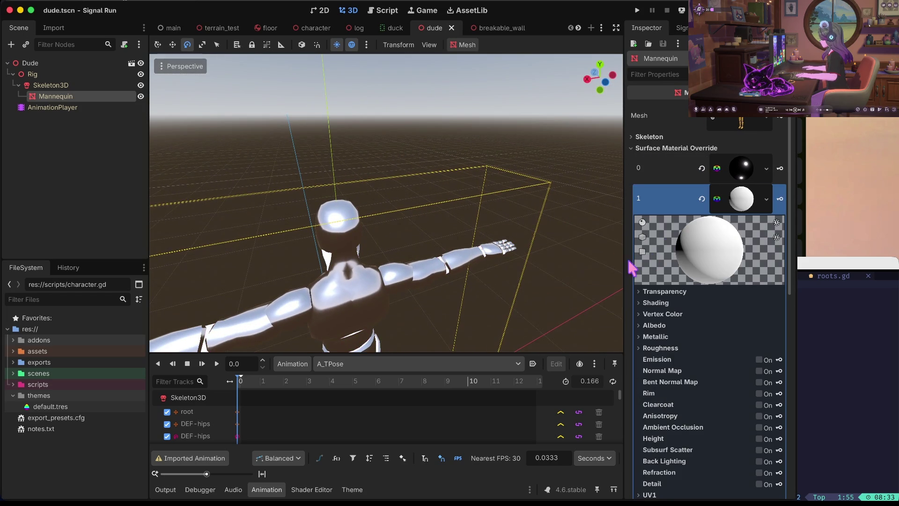
pyautogui.click(749, 206)
pyautogui.click(749, 206)
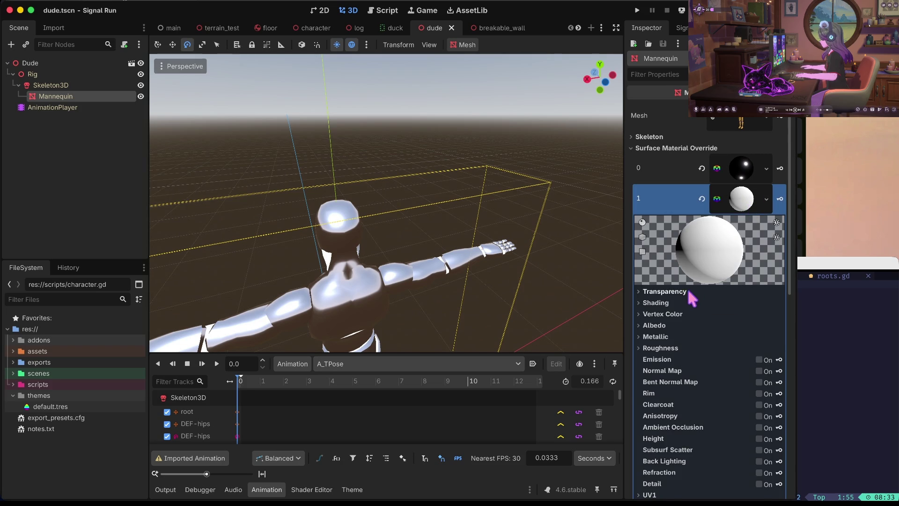
pyautogui.click(688, 292)
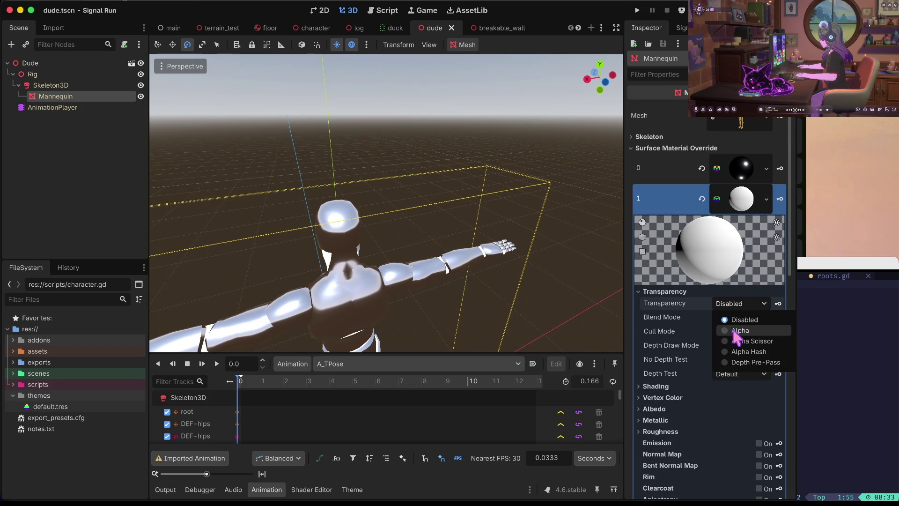
pyautogui.click(738, 330)
pyautogui.click(681, 291)
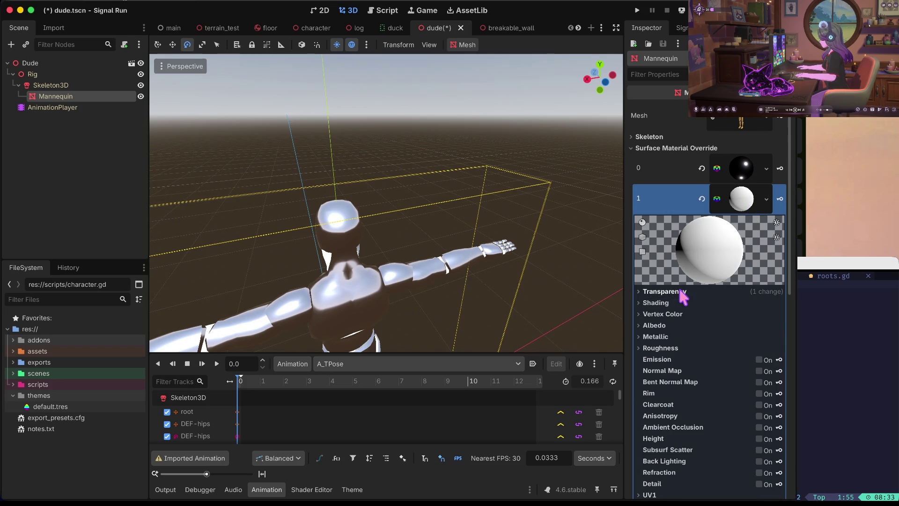
# Drag the second material's albedo alpha to 0 so that surface is fully transparent
pyautogui.click(676, 315)
pyautogui.click(676, 315)
pyautogui.click(669, 325)
pyautogui.click(738, 337)
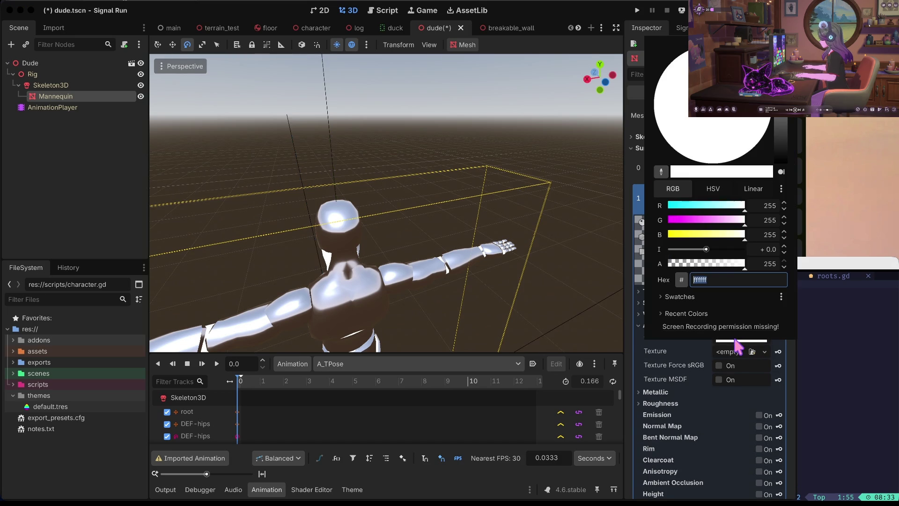
pyautogui.moveTo(729, 269); pyautogui.dragTo(621, 272)
pyautogui.click(611, 272)
# Save dude.tscn and launch a test run of the game
pyautogui.hotkey('ctrl', 's')
pyautogui.scroll(2, 521, 268)
pyautogui.scroll(-5, 520, 269)
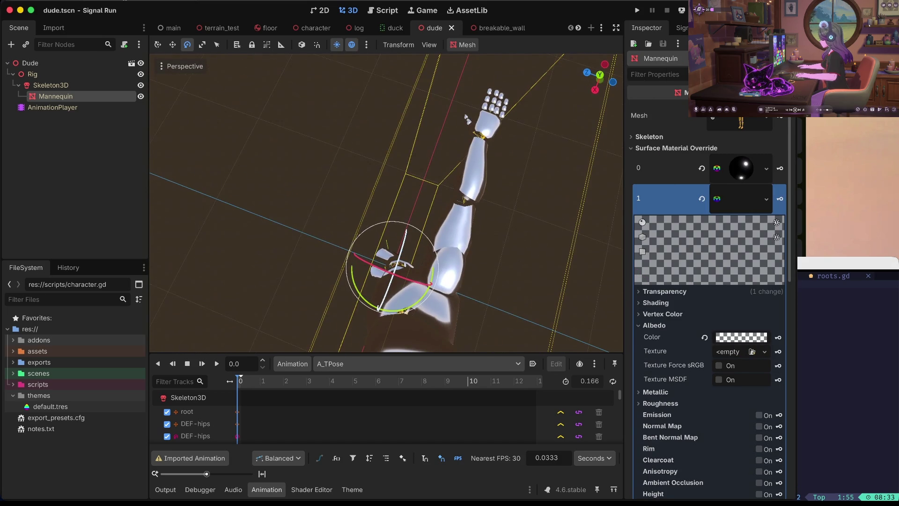
pyautogui.press('super+b')
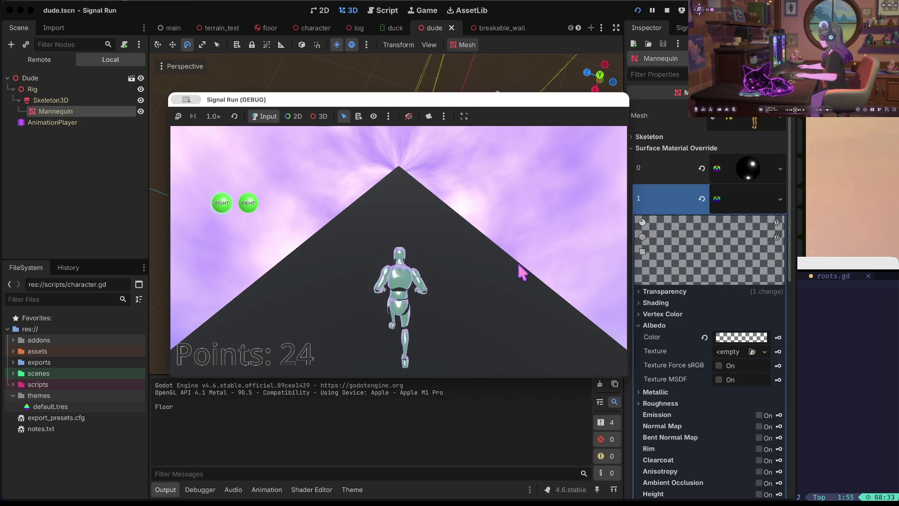
# Turn right, duck, turn left and duck again, then stop the game
pyautogui.press('Right')
pyautogui.press('Down')
pyautogui.press('Down')
pyautogui.press('Down')
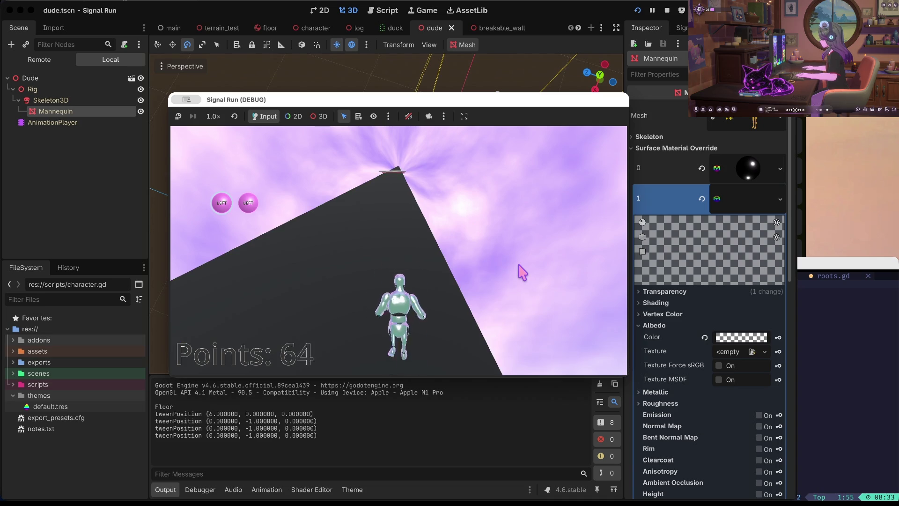
pyautogui.press('Left')
pyautogui.press('Left')
pyautogui.press('Down')
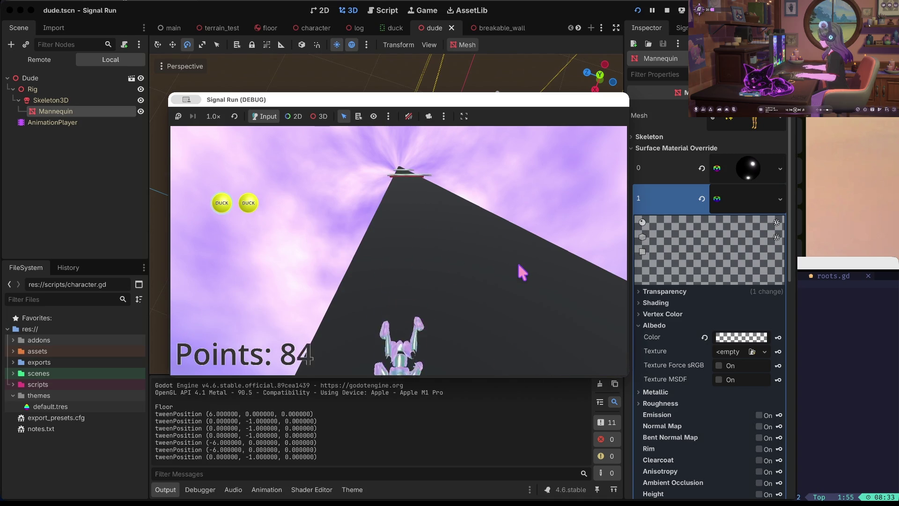
pyautogui.press('Escape')
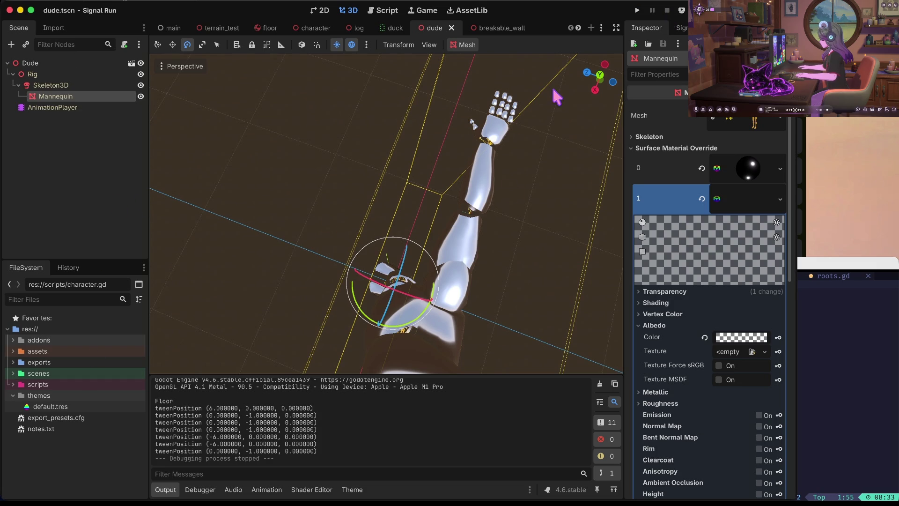
# Undo the transparent albedo in the 3D view, save dude.tscn, and return to character.gd
pyautogui.click(389, 10)
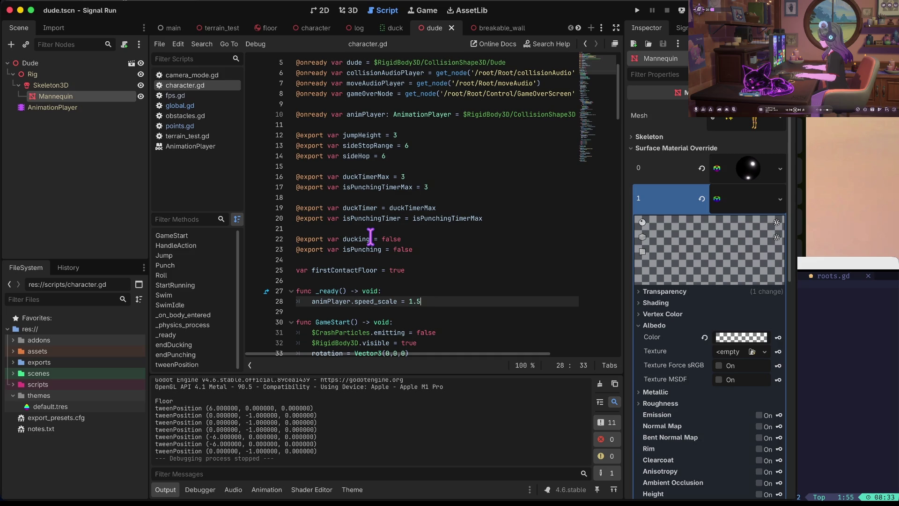
pyautogui.click(350, 11)
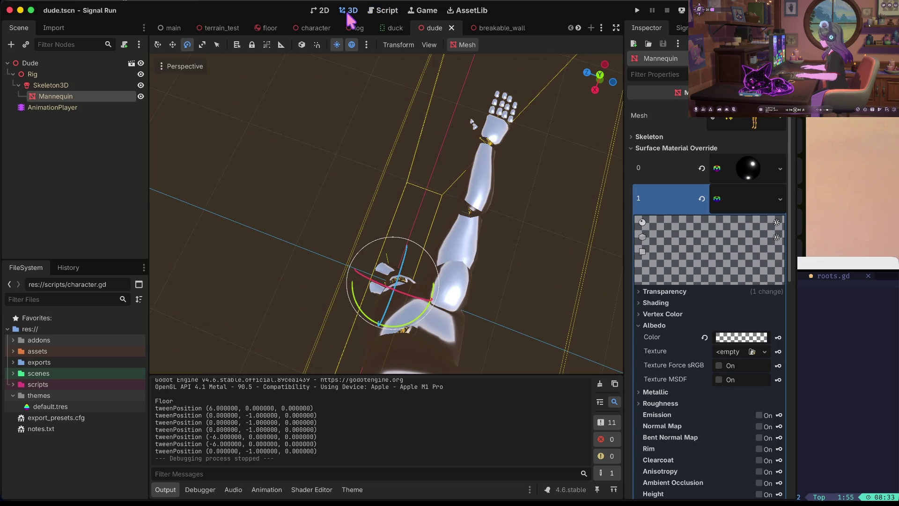
pyautogui.hotkey('ctrl', 'z')
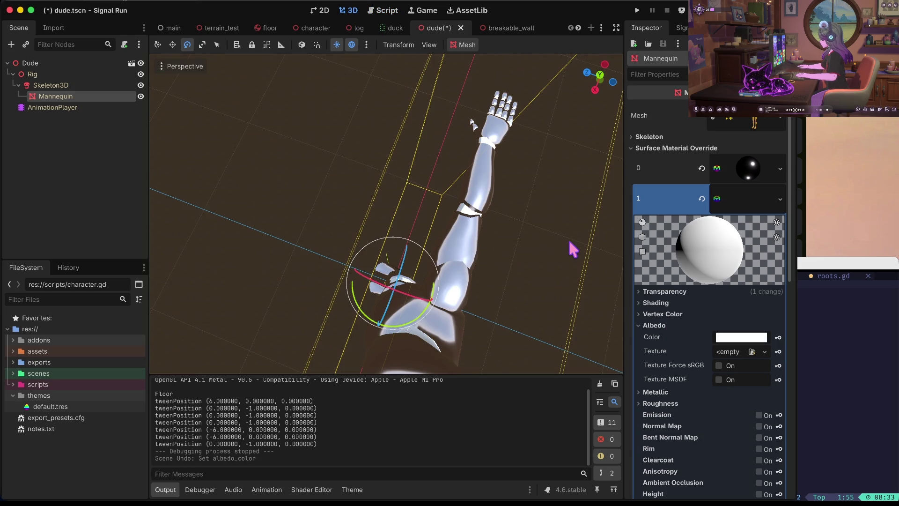
pyautogui.hotkey('ctrl', 's')
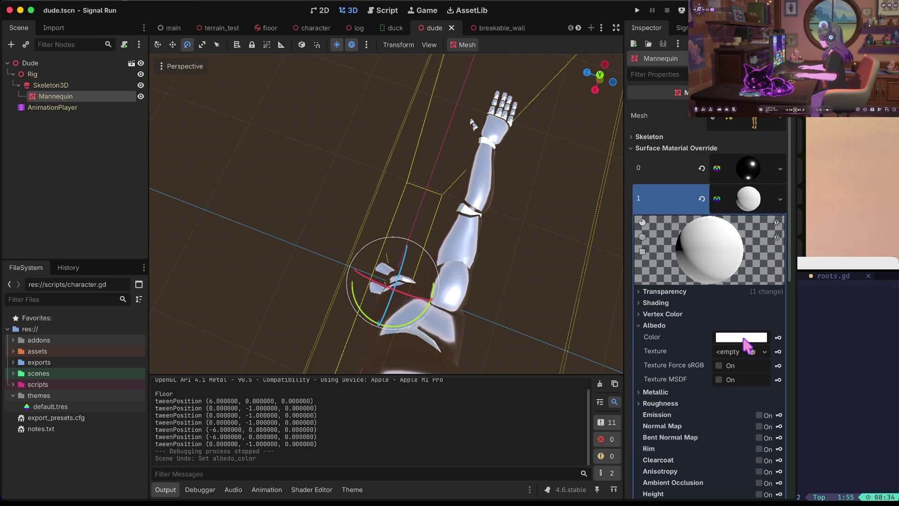
pyautogui.click(516, 175)
pyautogui.click(385, 12)
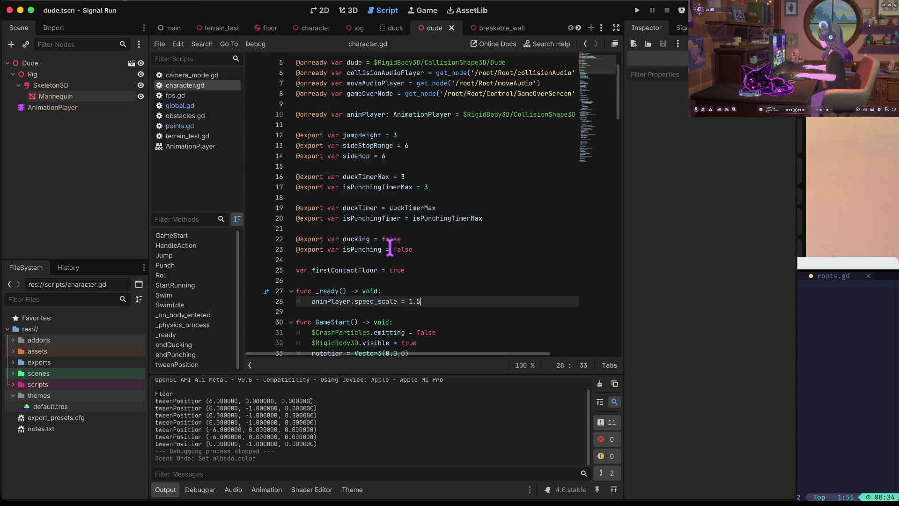
# Search character.gd for 'duck' then 'await', undo a stray typed edit, and save the script
pyautogui.scroll(-2, 390, 247)
pyautogui.scroll(-5, 422, 226)
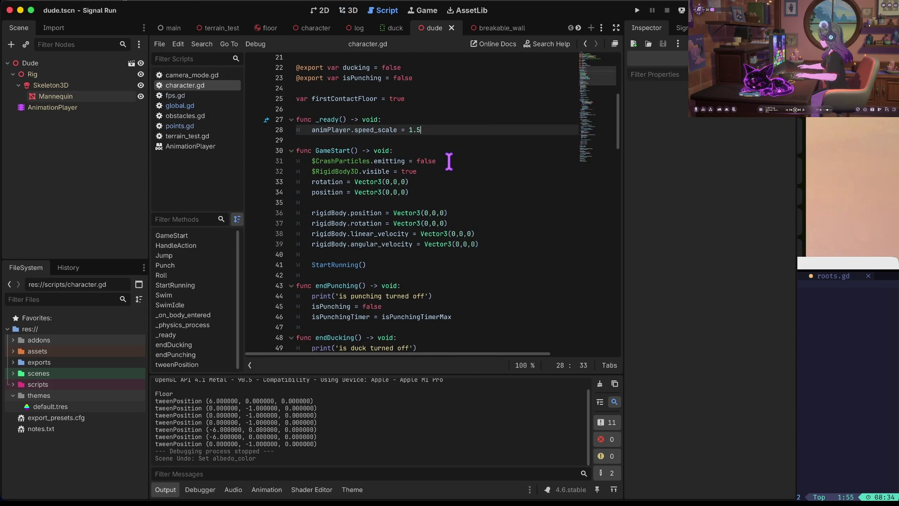
pyautogui.hotkey('ctrl', 'f')
pyautogui.write('duck')
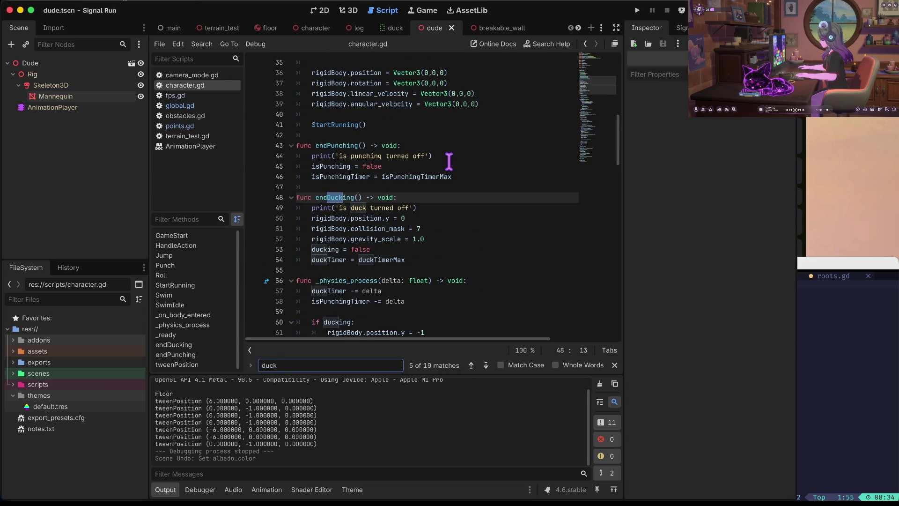
pyautogui.press('BackSpace')
pyautogui.press('BackSpace')
pyautogui.press('BackSpace')
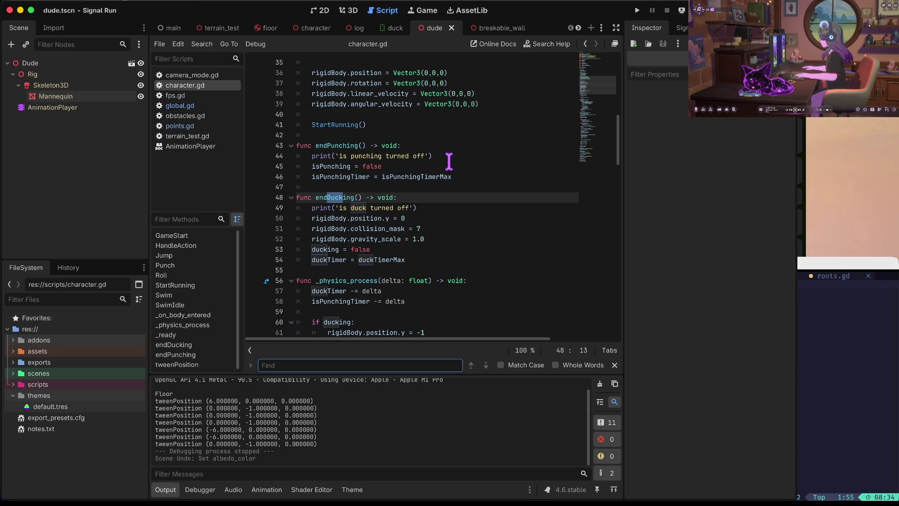
pyautogui.write('await')
pyautogui.press('Escape')
pyautogui.write('a')
pyautogui.hotkey('ctrl', 'z')
pyautogui.hotkey('ctrl', 'z')
pyautogui.hotkey('ctrl', 'z')
pyautogui.hotkey('ctrl', 'z')
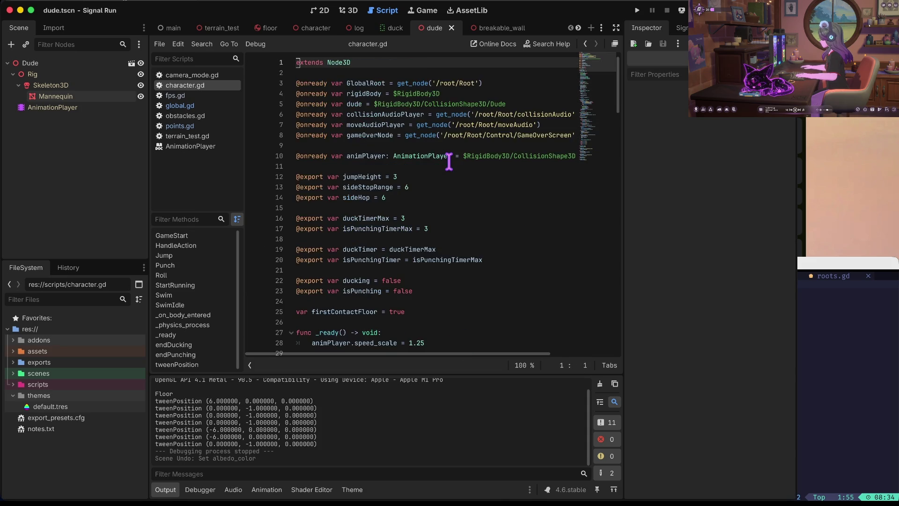
pyautogui.hotkey('ctrl', 'shift', 'z')
pyautogui.hotkey('ctrl', 'shift', 'z')
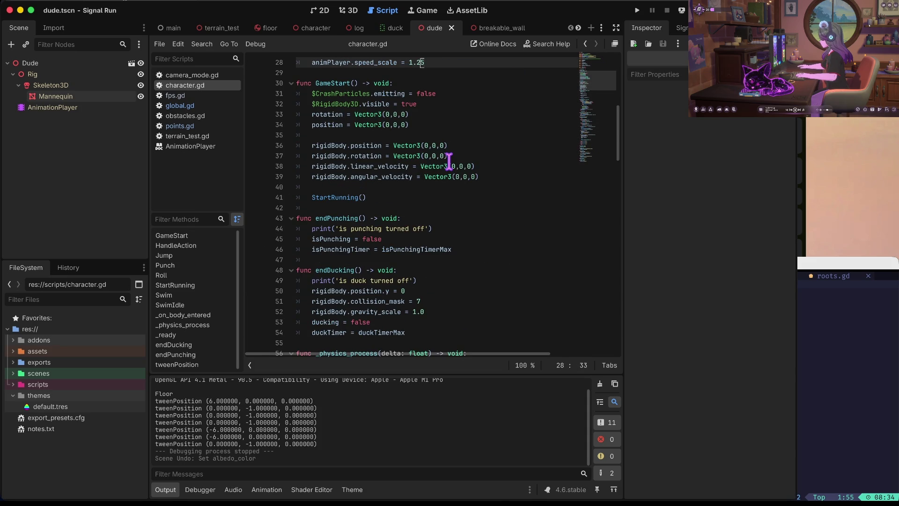
pyautogui.hotkey('ctrl', 'z')
pyautogui.hotkey('ctrl', 's')
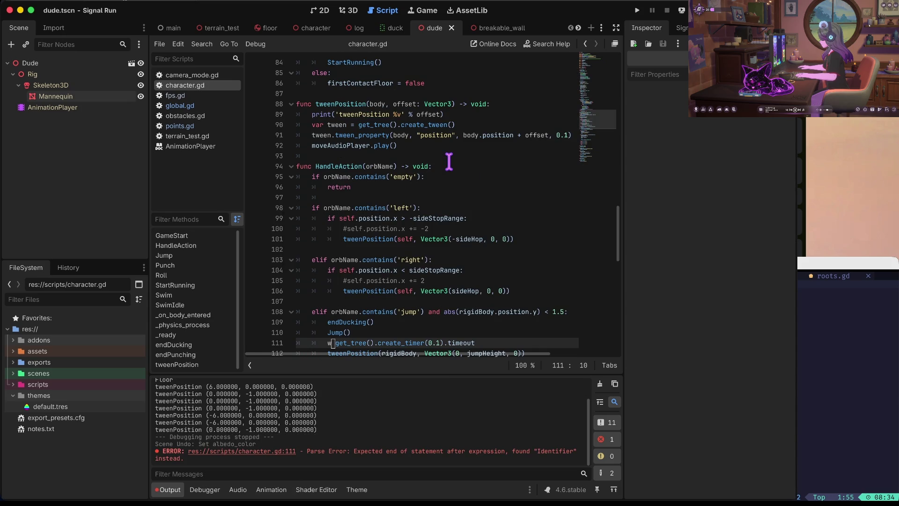
pyautogui.hotkey('ctrl', 'z')
pyautogui.hotkey('ctrl', 'z')
pyautogui.hotkey('ctrl', 'z')
pyautogui.hotkey('ctrl', 'z')
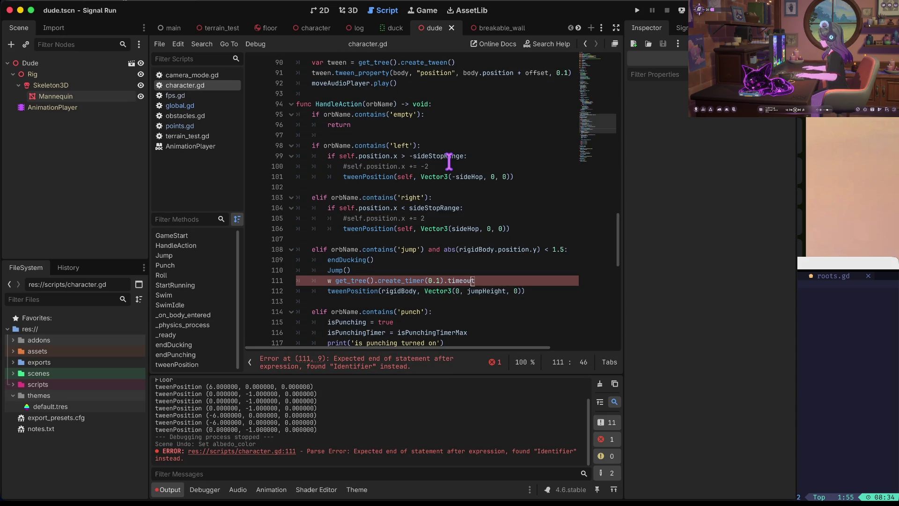
pyautogui.hotkey('ctrl', 's')
pyautogui.press('End')
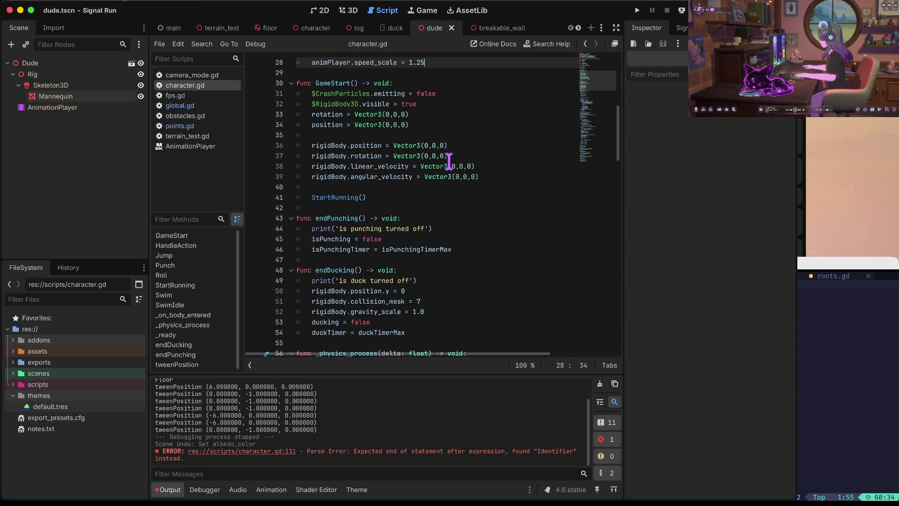
# Jump to Roll's await and change create_timer(0.9) to 0.7, then run the game
pyautogui.hotkey('ctrl', 'f')
pyautogui.write('await')
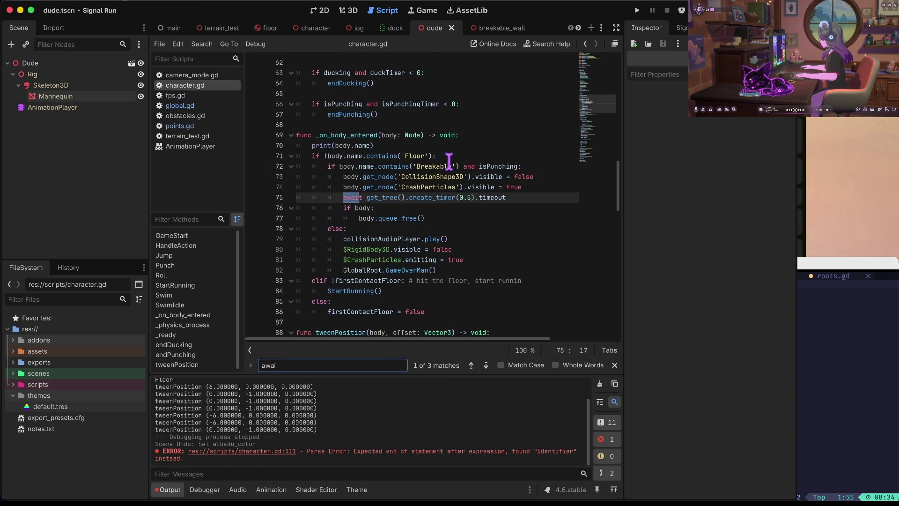
pyautogui.press('Escape')
pyautogui.press('F3')
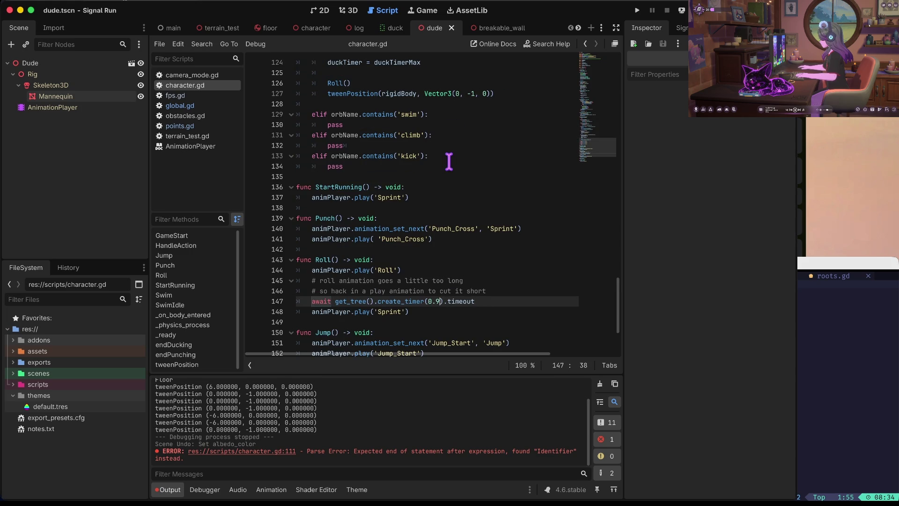
pyautogui.write('7')
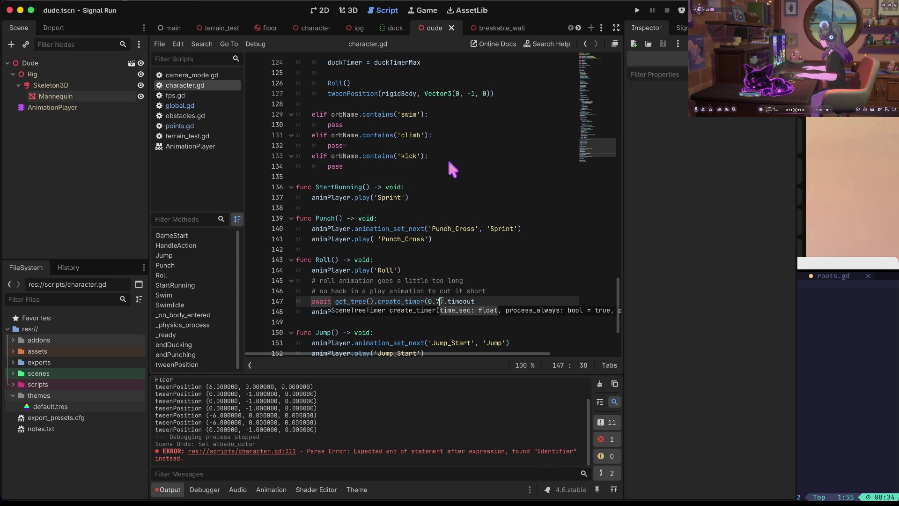
pyautogui.press('super+b')
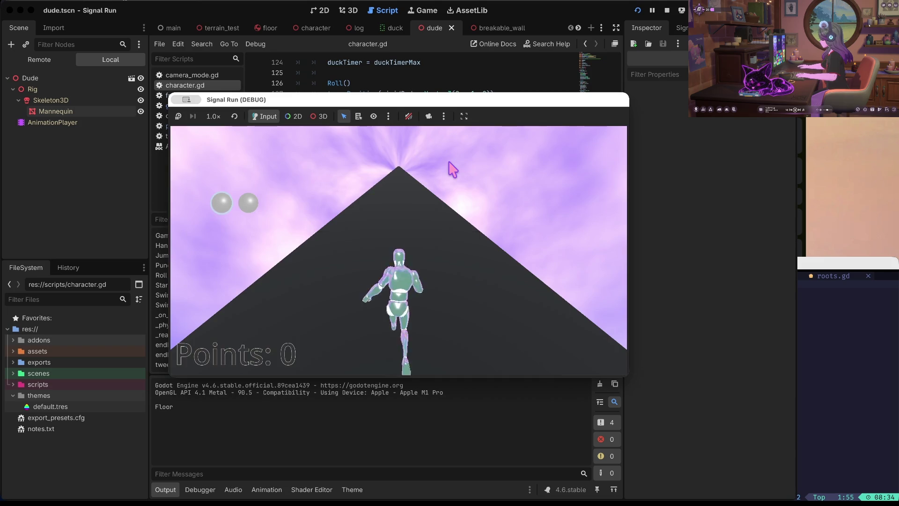
# Duck repeatedly and steer left and right to test the shorter roll
pyautogui.press('Down')
pyautogui.press('Down')
pyautogui.press('Down')
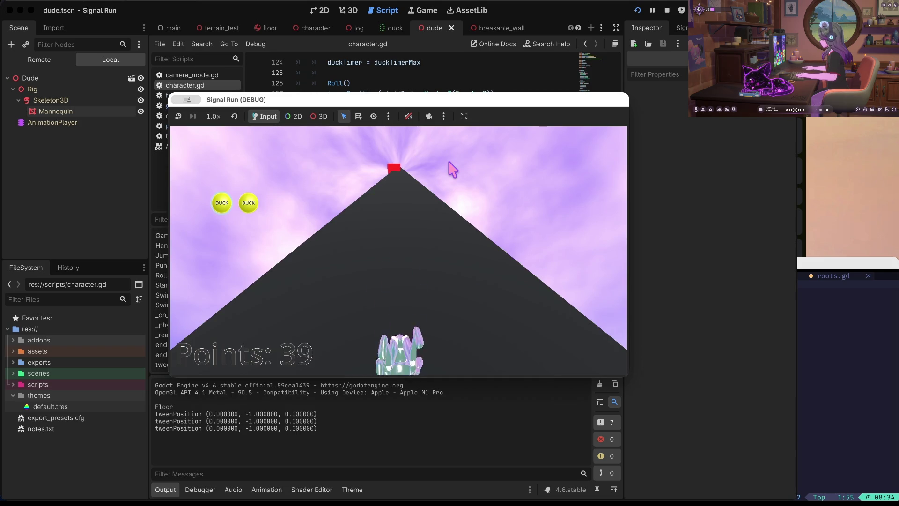
pyautogui.press('Down')
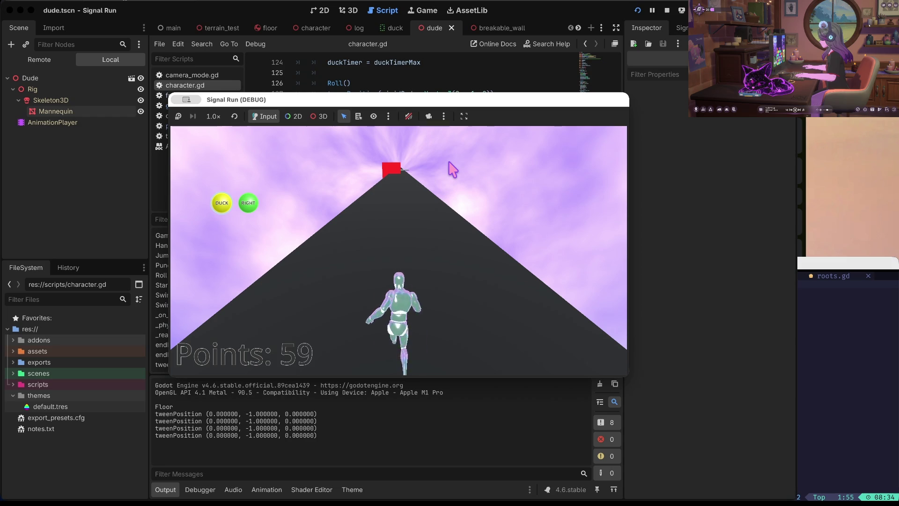
pyautogui.press('Down')
pyautogui.press('Right')
pyautogui.press('Down')
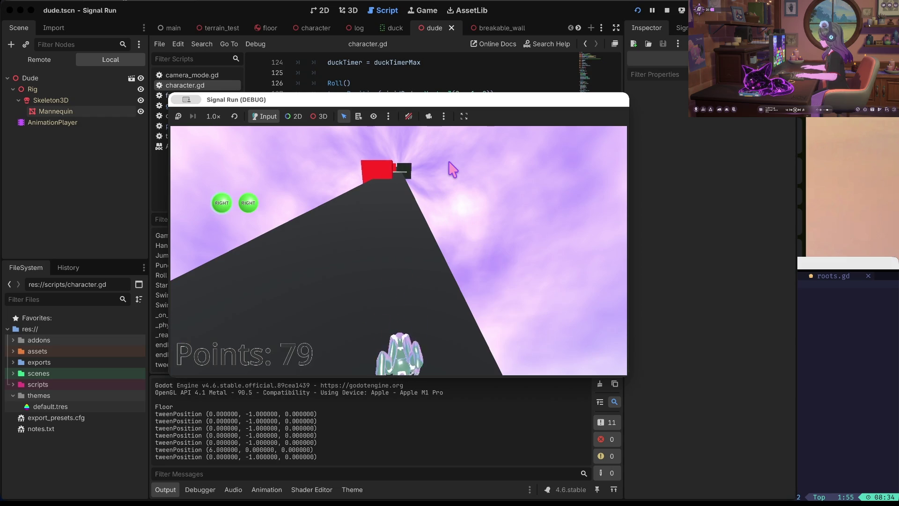
pyautogui.press('Down')
pyautogui.press('Down')
pyautogui.press('Down')
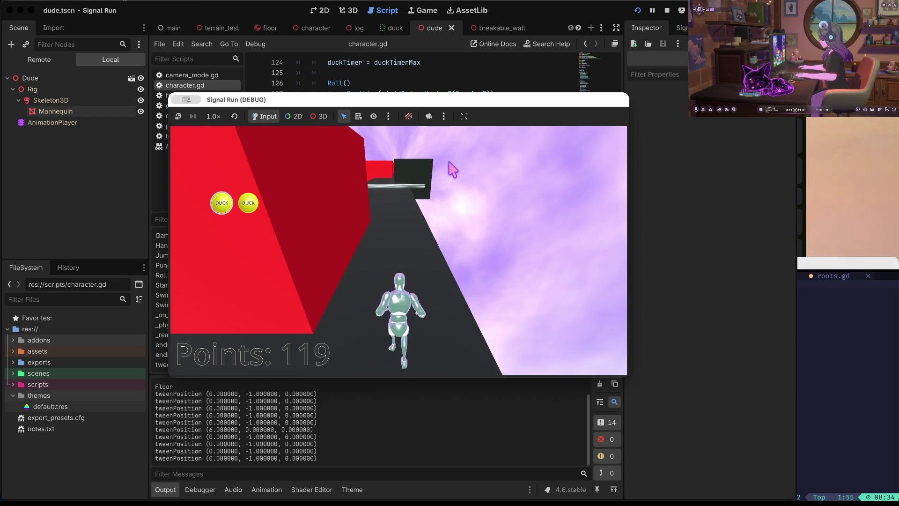
pyautogui.press('Down')
pyautogui.press('Down')
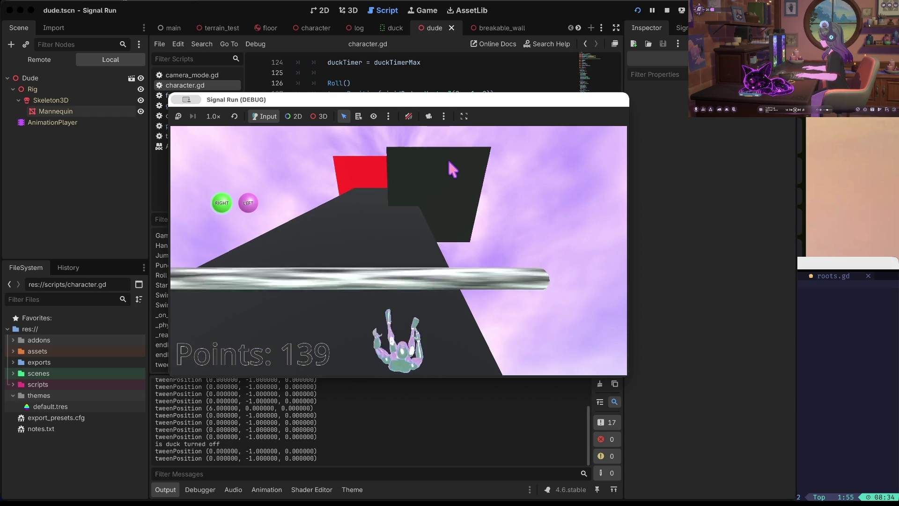
pyautogui.press('Left')
# Turn, jump and duck past obstacles until the run ends at 254 points, then stop the game
pyautogui.press('Right')
pyautogui.press('Right')
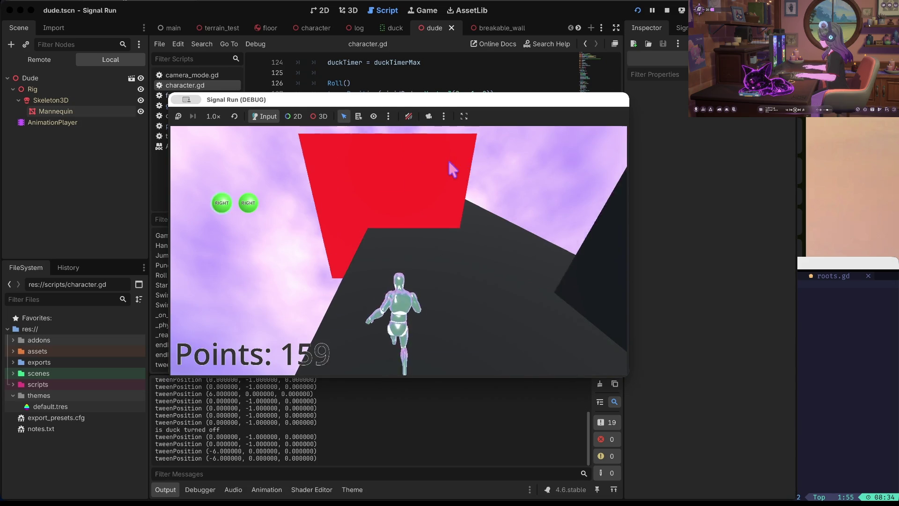
pyautogui.press('Up')
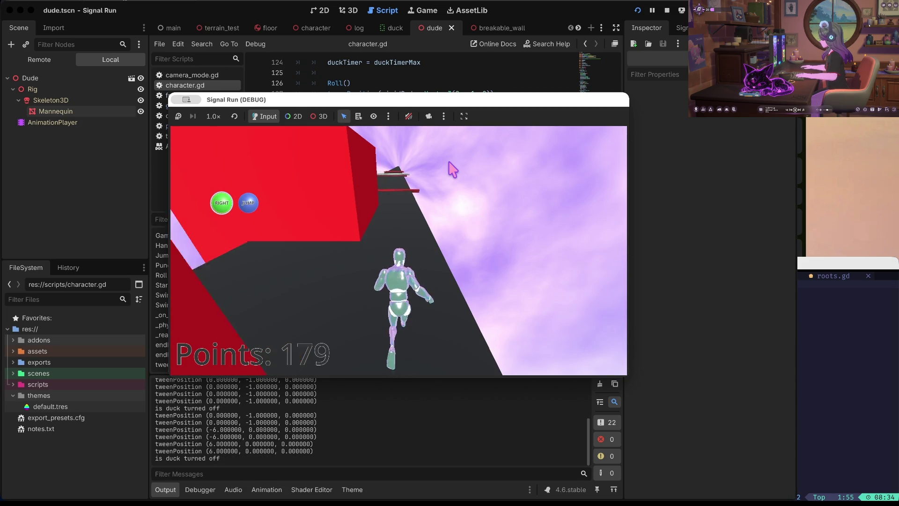
pyautogui.press('Up')
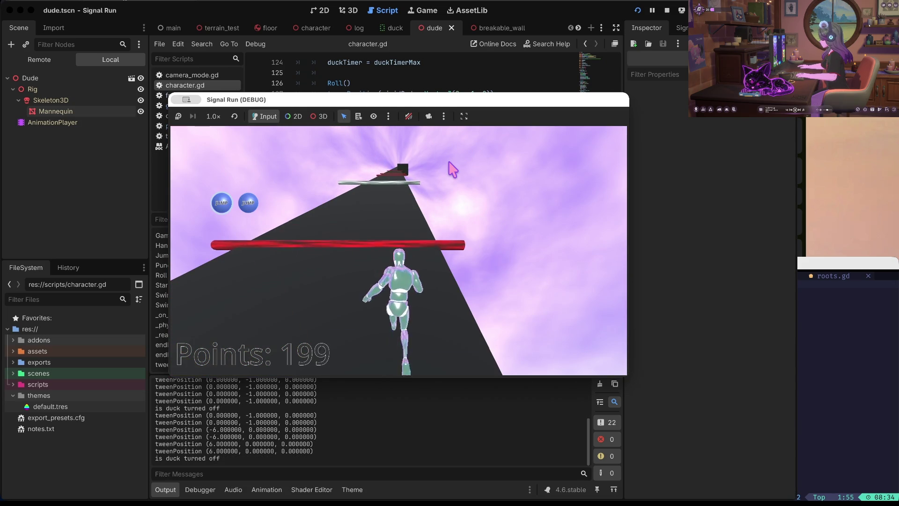
pyautogui.press('Up')
pyautogui.press('Down')
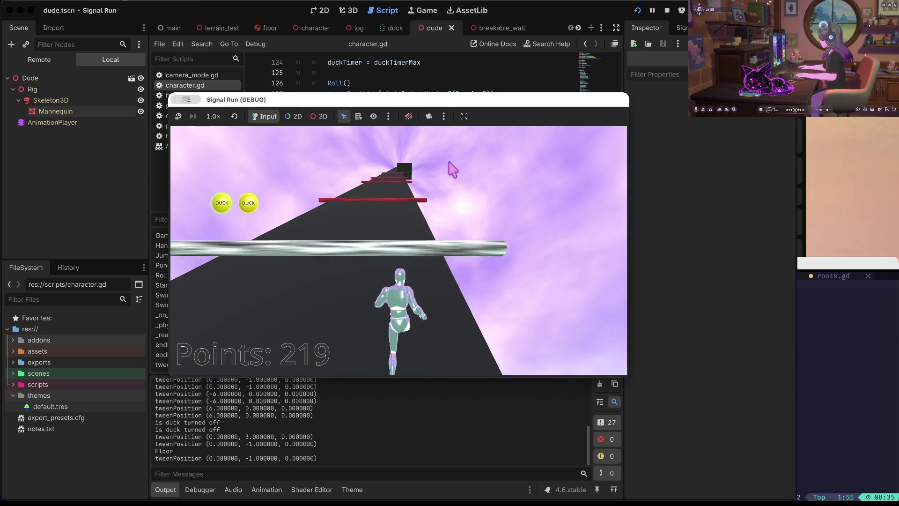
pyautogui.press('Up')
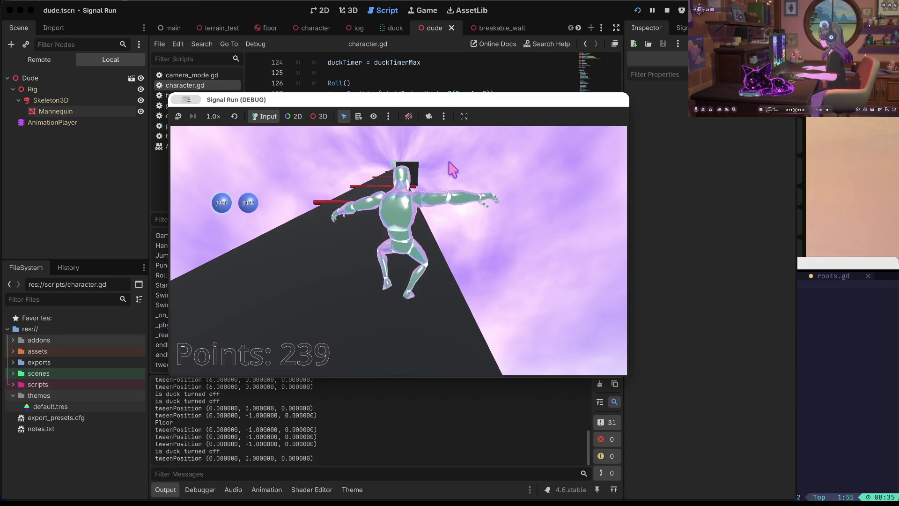
pyautogui.press('Up')
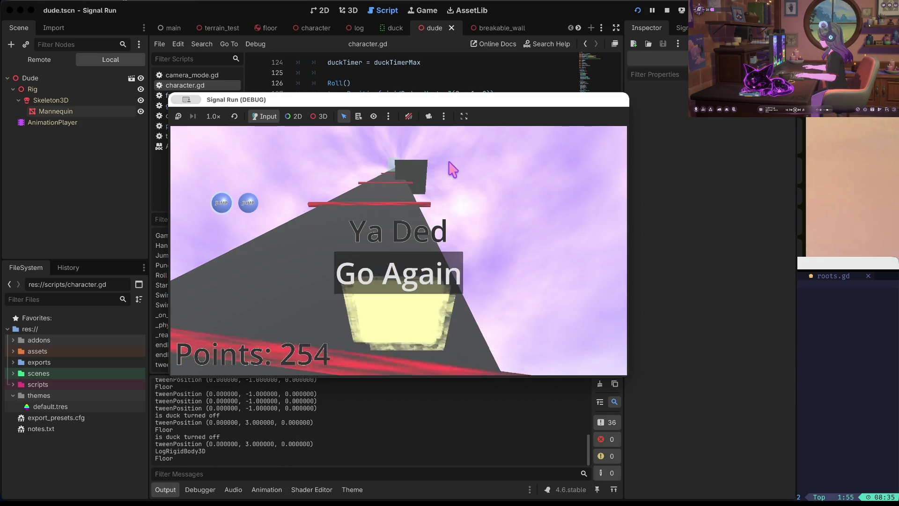
pyautogui.click(666, 10)
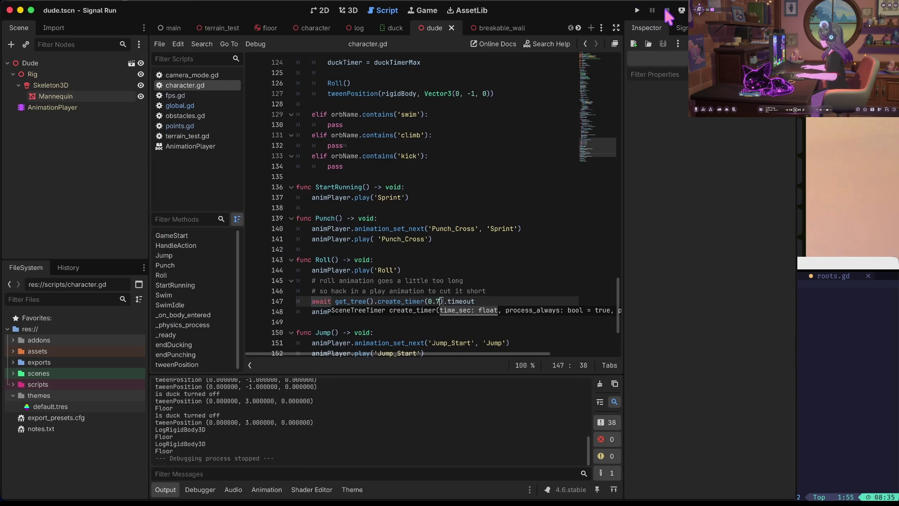
pyautogui.hotkey('ctrl', 's')
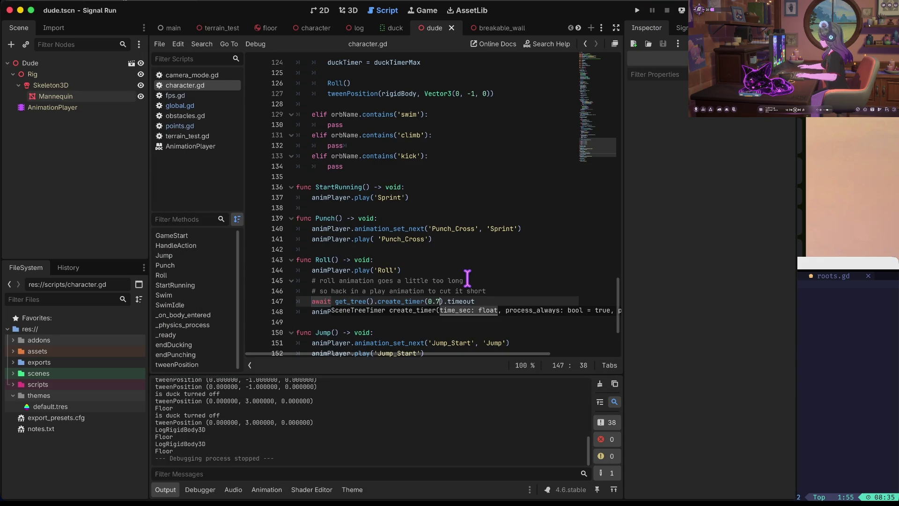
pyautogui.press('F5')
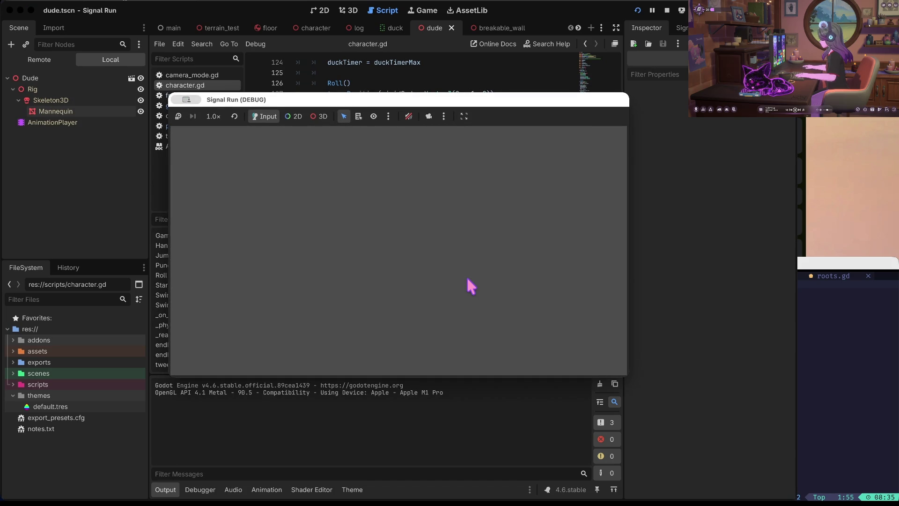
pyautogui.click(466, 278)
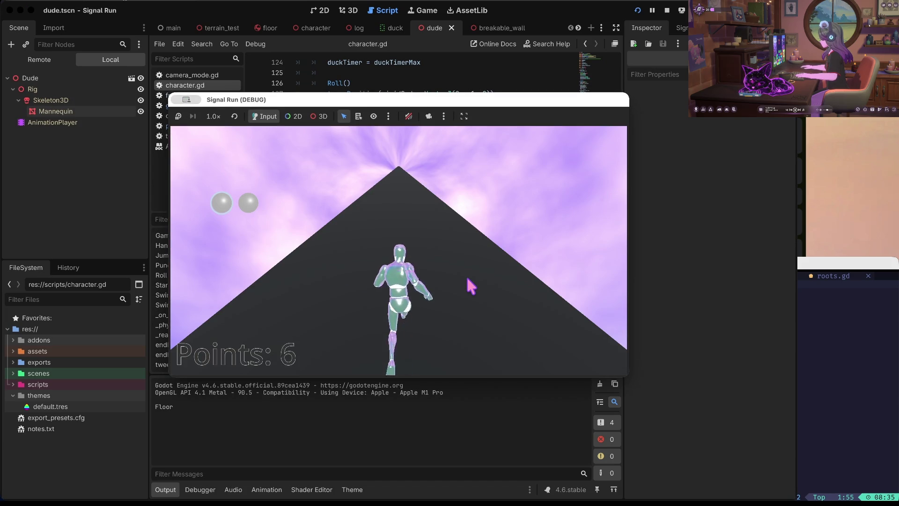
pyautogui.press('Up')
pyautogui.press('Up')
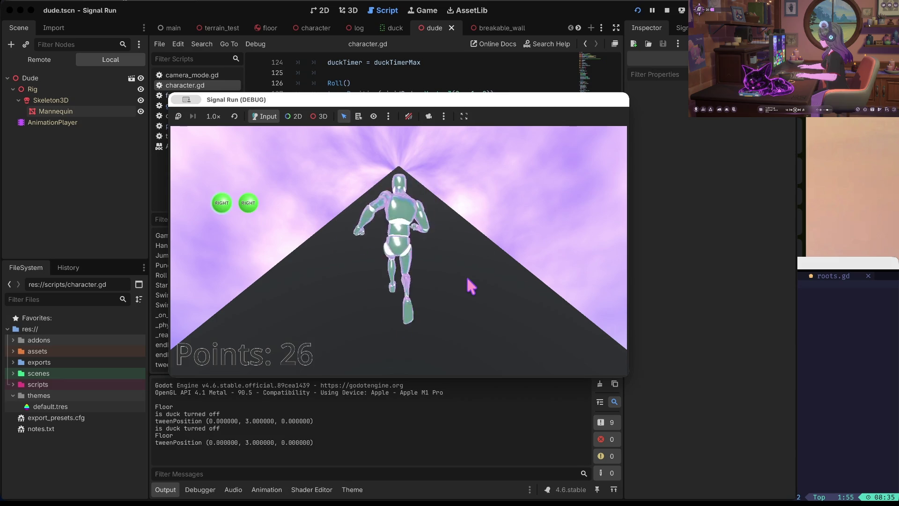
pyautogui.press('Right')
pyautogui.press('Down')
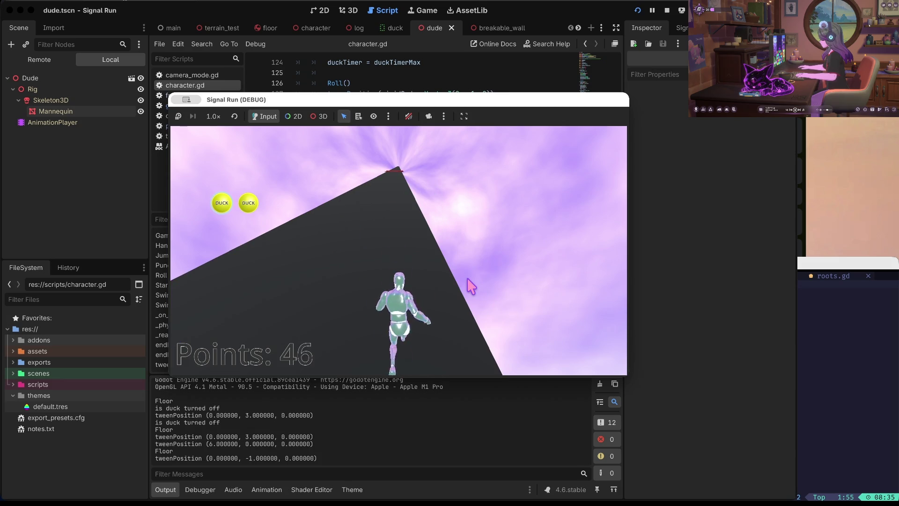
pyautogui.press('Down')
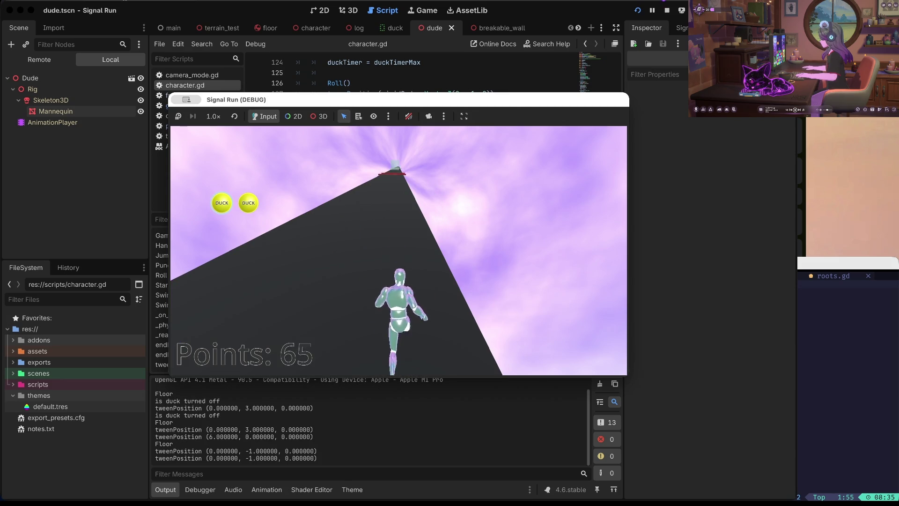
pyautogui.click(667, 10)
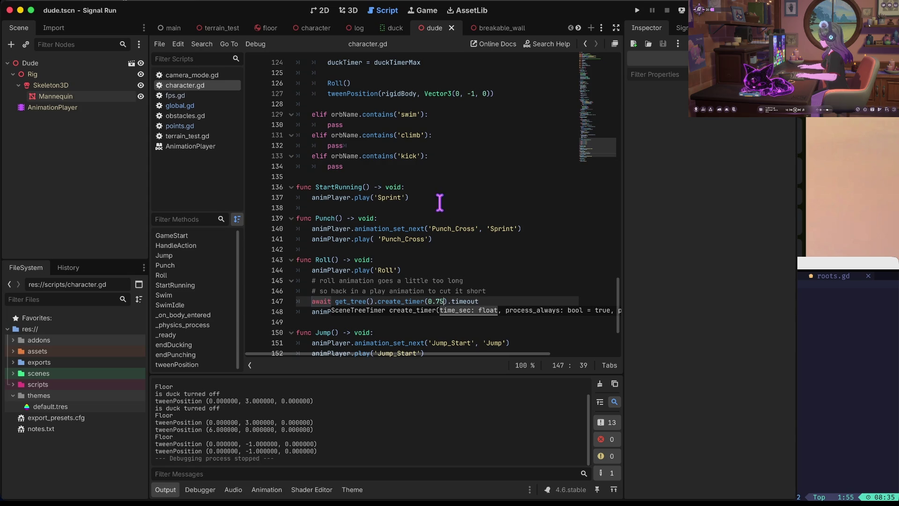
pyautogui.press('super+b')
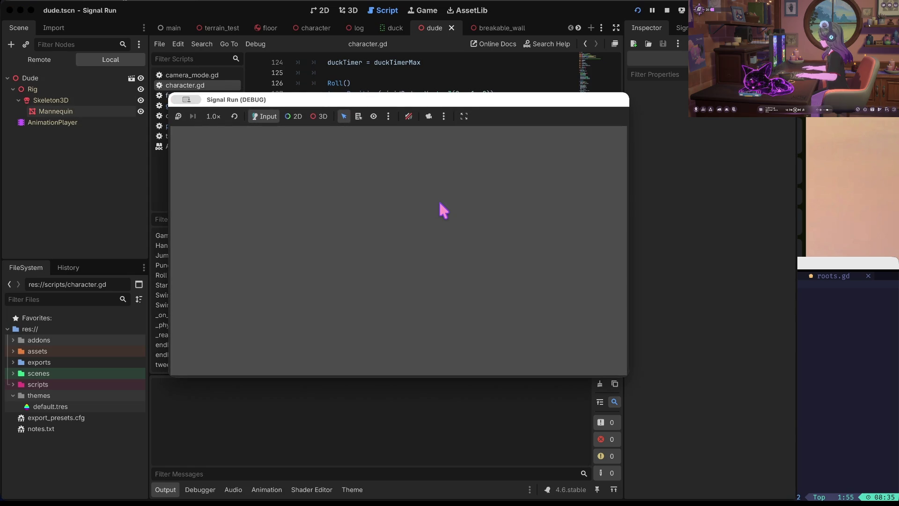
pyautogui.press('space')
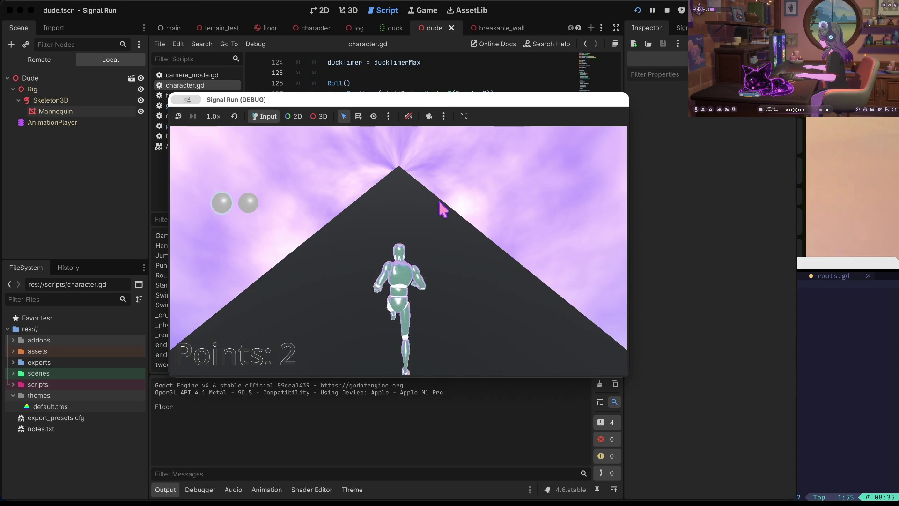
pyautogui.press('Left')
pyautogui.press('Down')
pyautogui.click(540, 64)
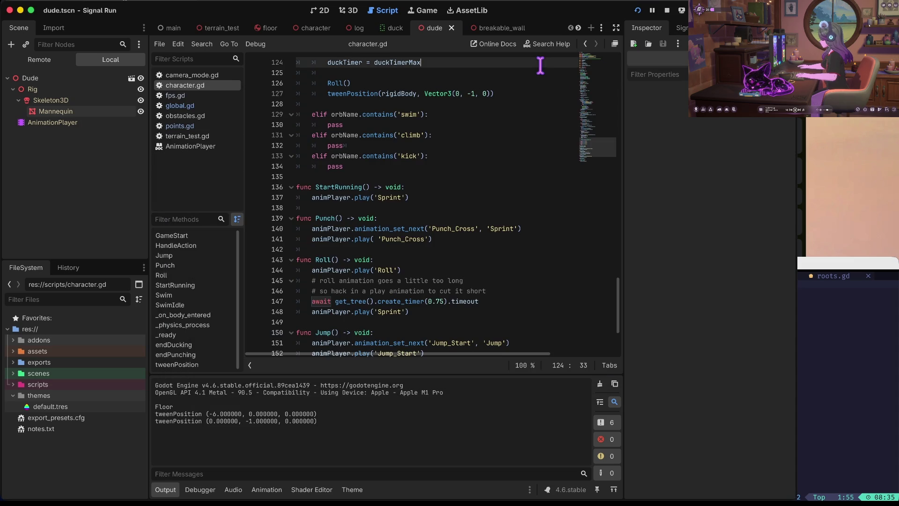
pyautogui.click(667, 10)
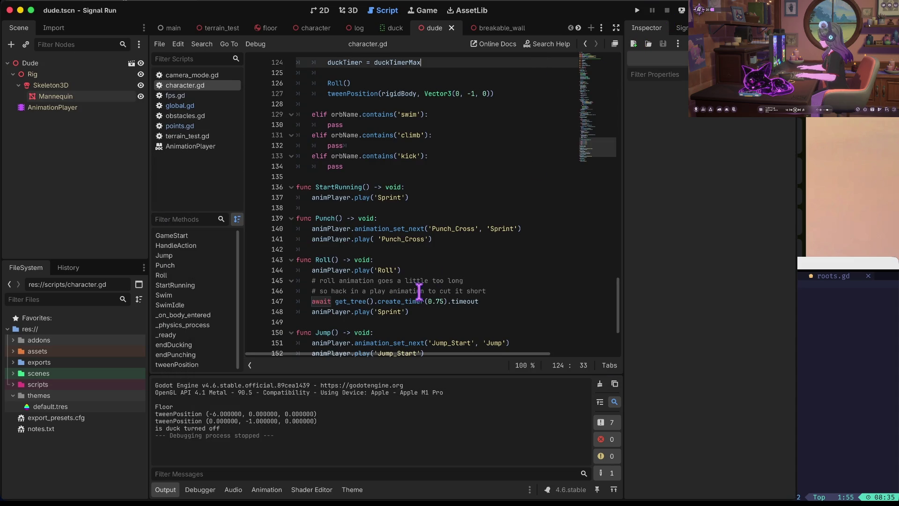
pyautogui.click(443, 301)
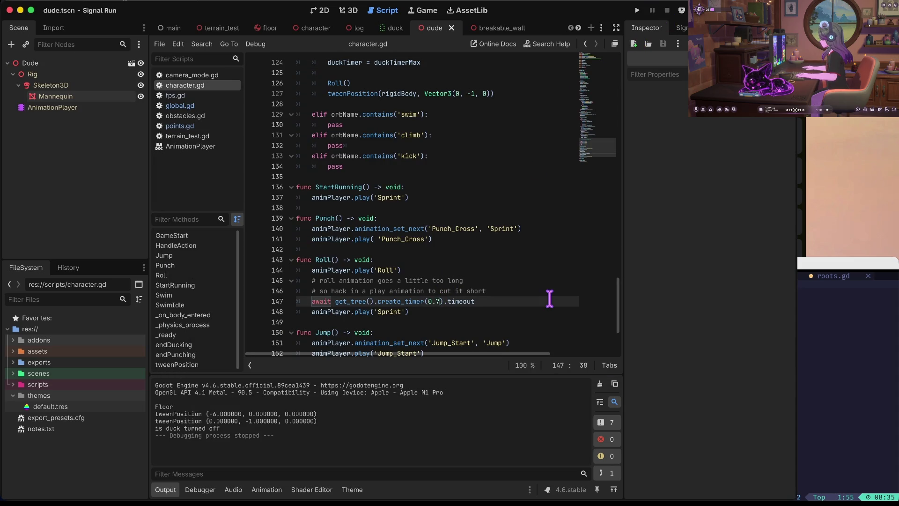
pyautogui.press('super+Tab')
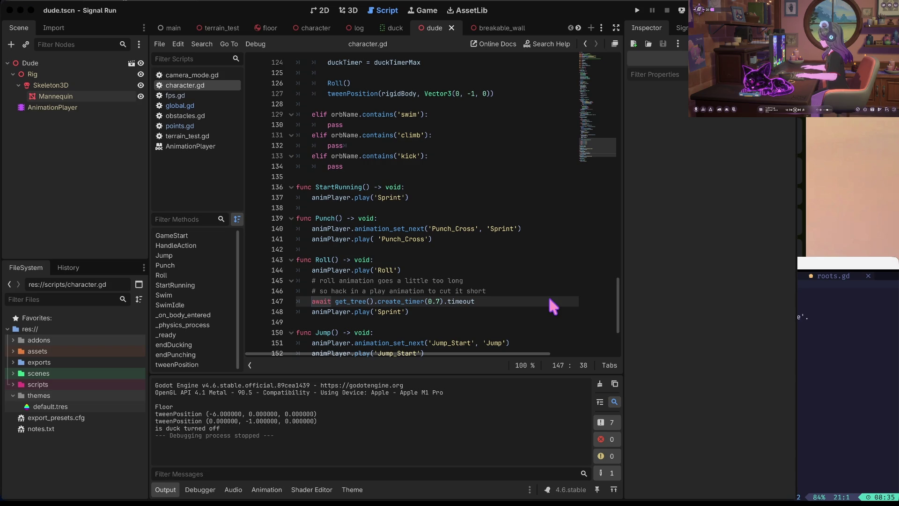
pyautogui.click(396, 83)
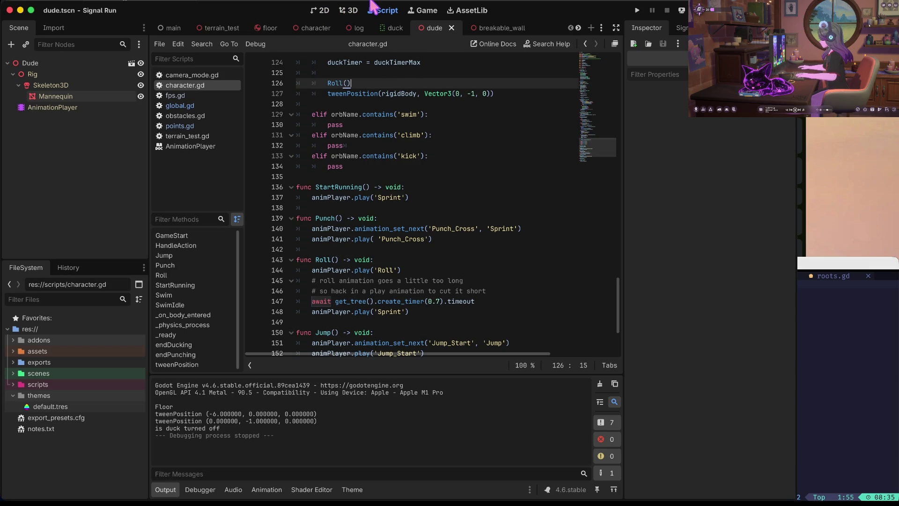
pyautogui.click(33, 97)
# Check the Mannequin's first-surface albedo color, now black, and launch a test run
pyautogui.click(751, 167)
pyautogui.click(741, 307)
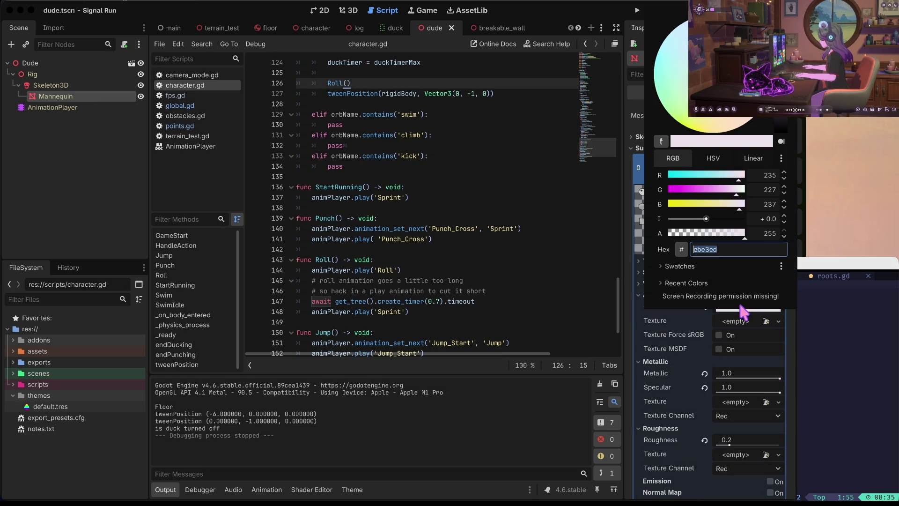
pyautogui.click(525, 364)
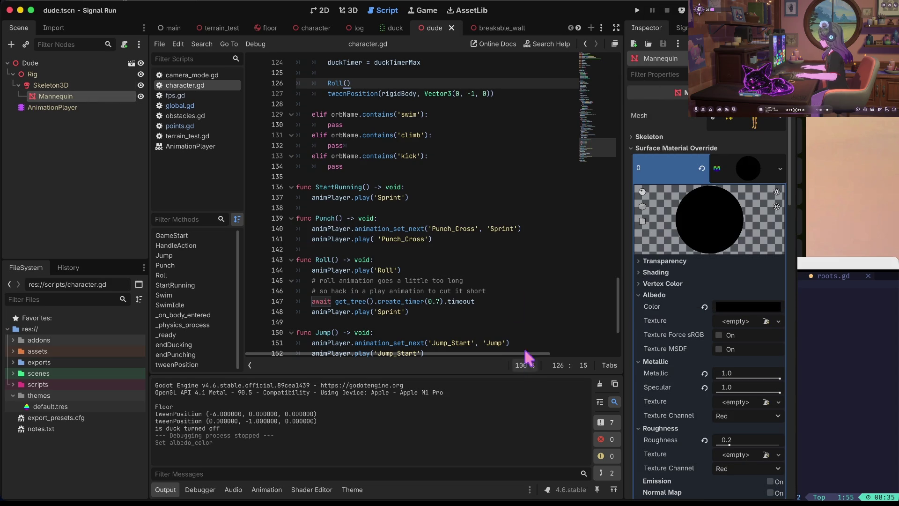
pyautogui.press('super+b')
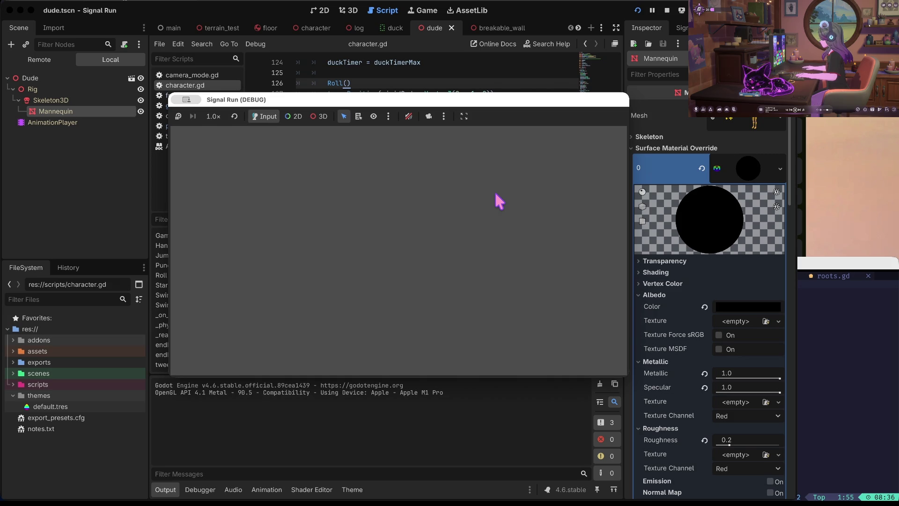
# Play the run, switching lanes and ducking until dying at 124 points, then stop the game
pyautogui.press('space')
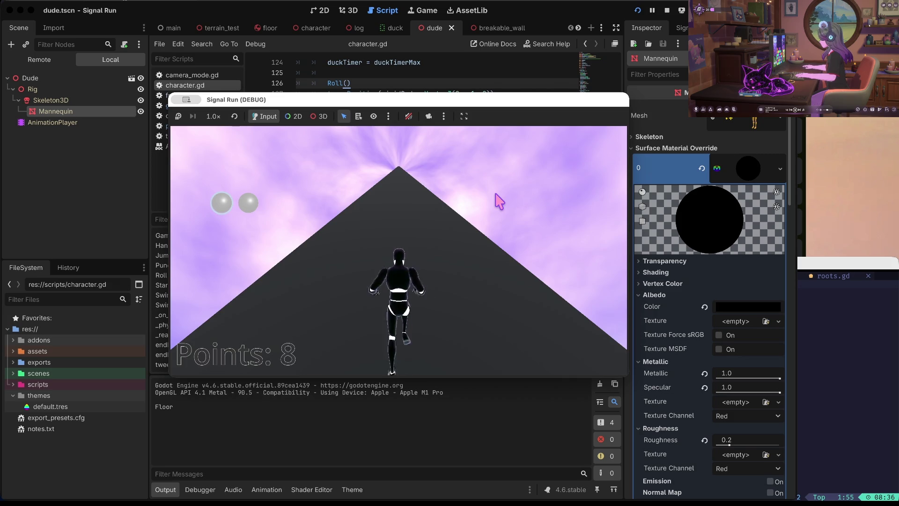
pyautogui.press('Left')
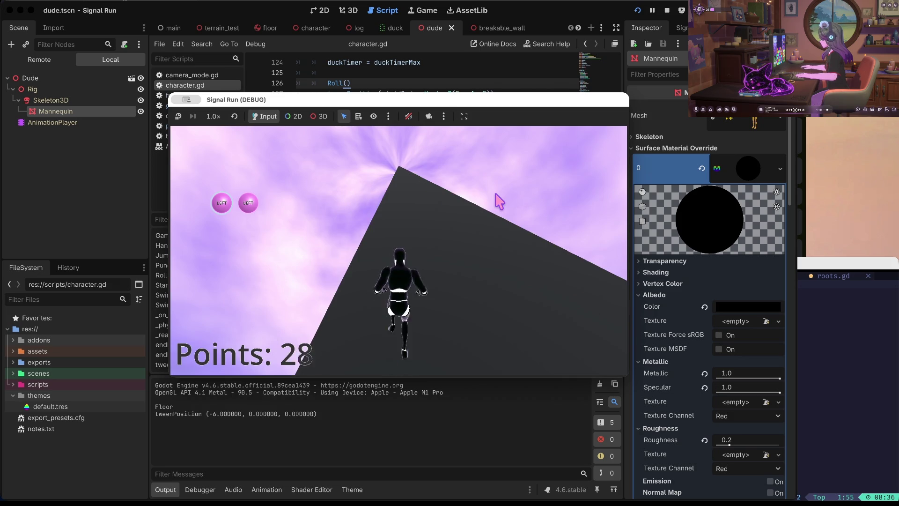
pyautogui.press('Down')
pyautogui.press('Down')
pyautogui.press('Right')
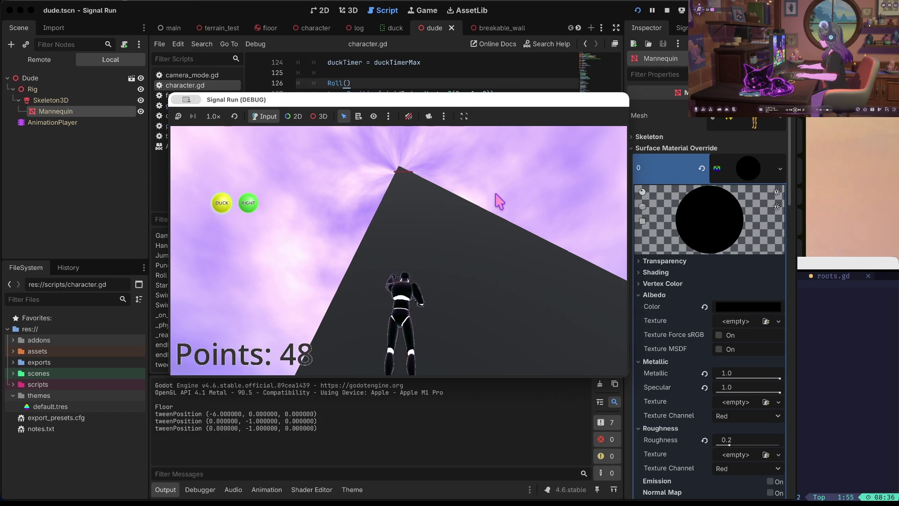
pyautogui.press('Right')
pyautogui.press('Left')
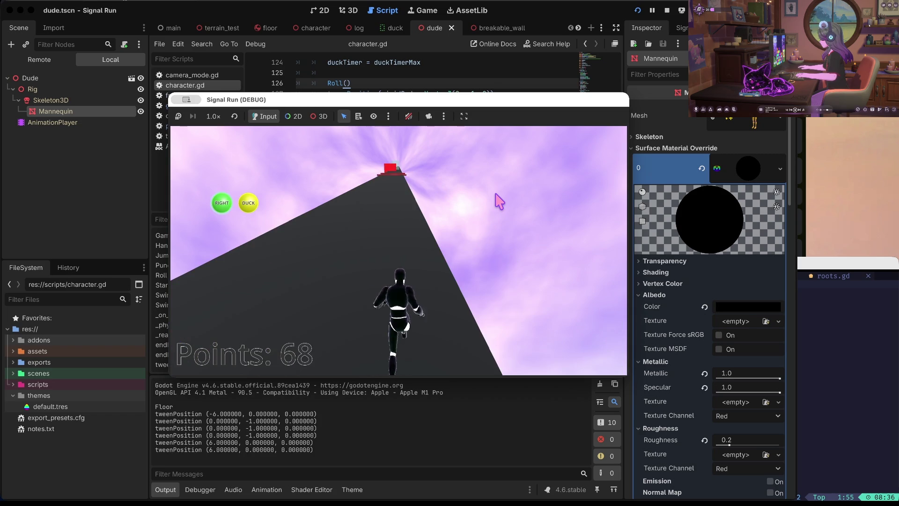
pyautogui.press('Up')
pyautogui.press('Up')
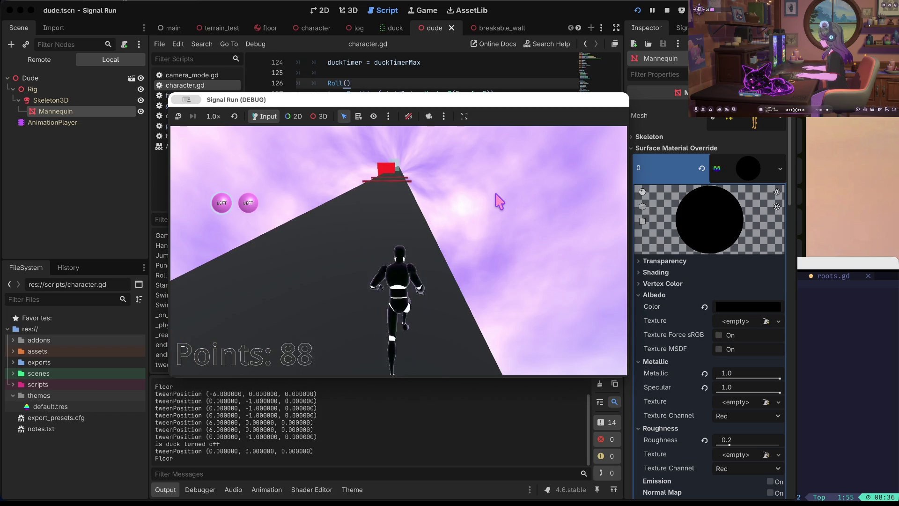
pyautogui.press('Left')
pyautogui.press('Left')
pyautogui.press('Down')
pyautogui.press('Right')
pyautogui.press('Right')
pyautogui.press('Down')
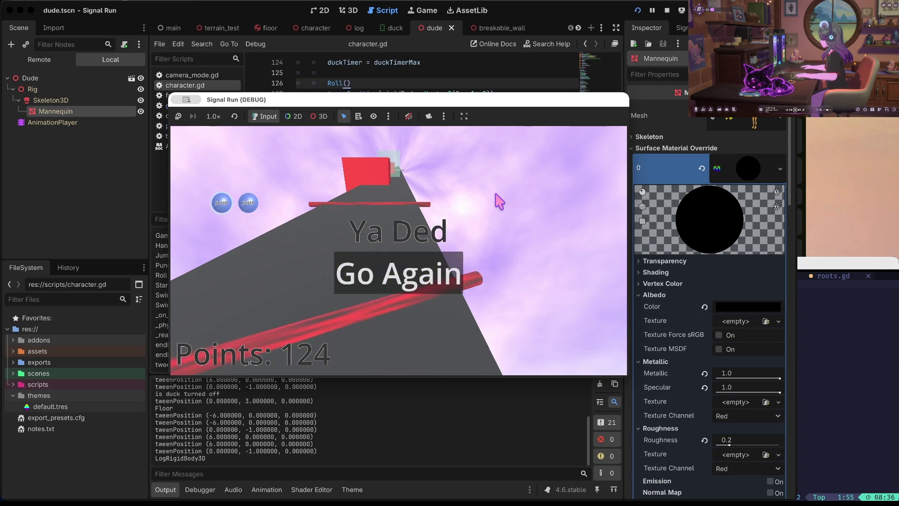
pyautogui.click(667, 10)
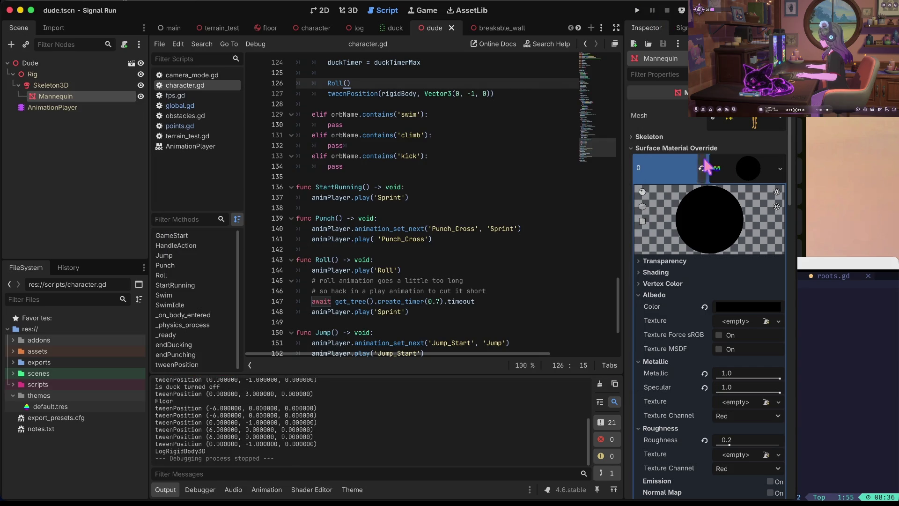
# Set the Mannequin's albedo color to hex 967c9d and save the scene
pyautogui.hotkey('ctrl', 'v')
pyautogui.click(754, 307)
pyautogui.write('967c9d')
pyautogui.press('Return')
pyautogui.click(563, 135)
pyautogui.hotkey('ctrl', 's')
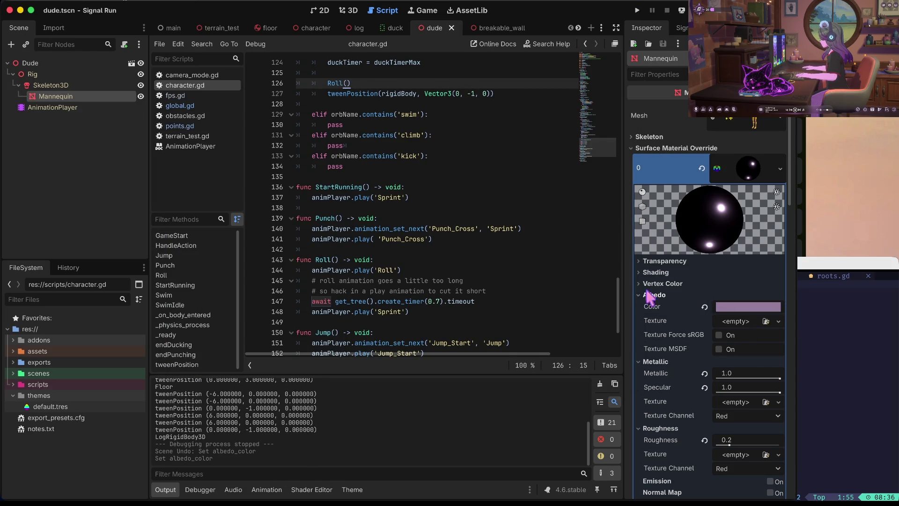
# Set Metallic to 0.5 and Specular to about 0.8, then run the project
pyautogui.scroll(-5, 738, 355)
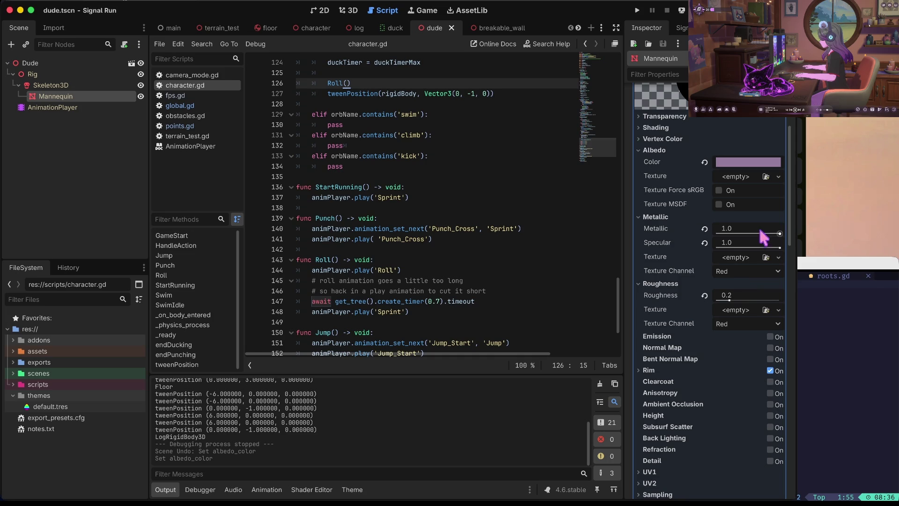
pyautogui.moveTo(776, 234); pyautogui.dragTo(717, 234)
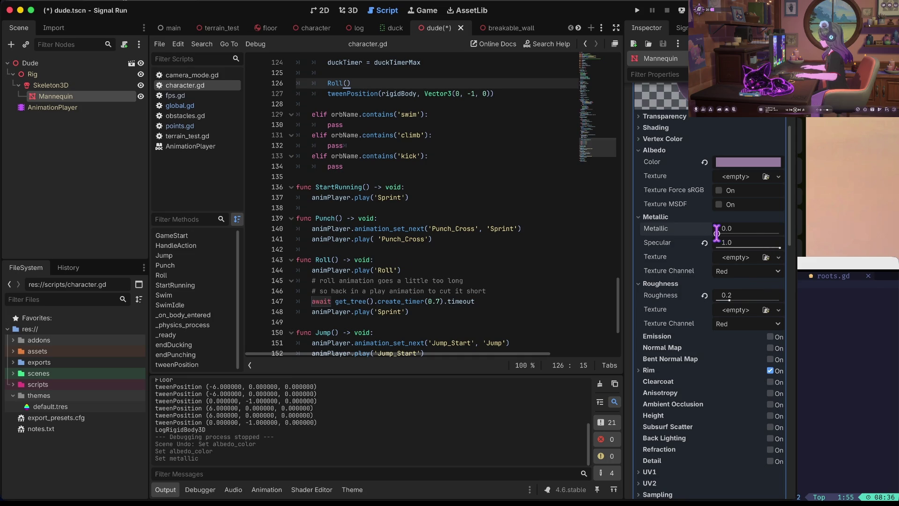
pyautogui.click(735, 233)
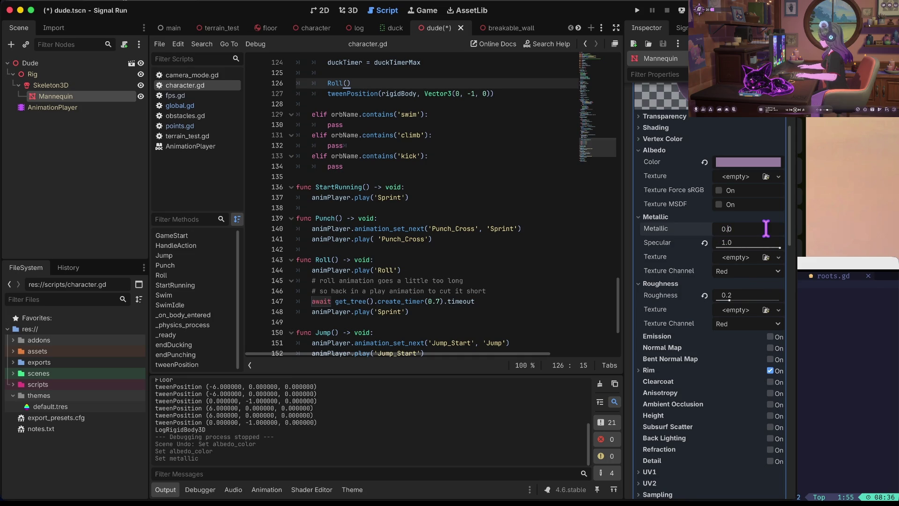
pyautogui.write('0.5')
pyautogui.click(770, 244)
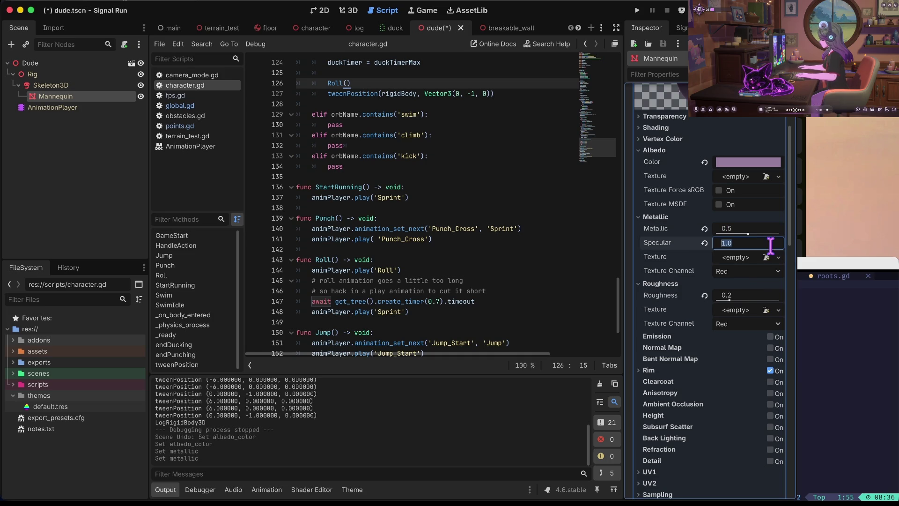
pyautogui.moveTo(779, 248); pyautogui.dragTo(770, 248)
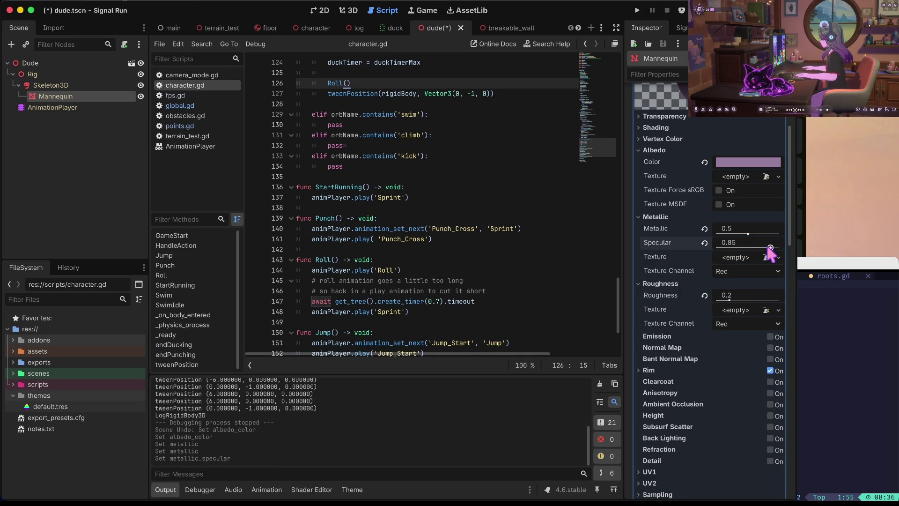
pyautogui.press('super+b')
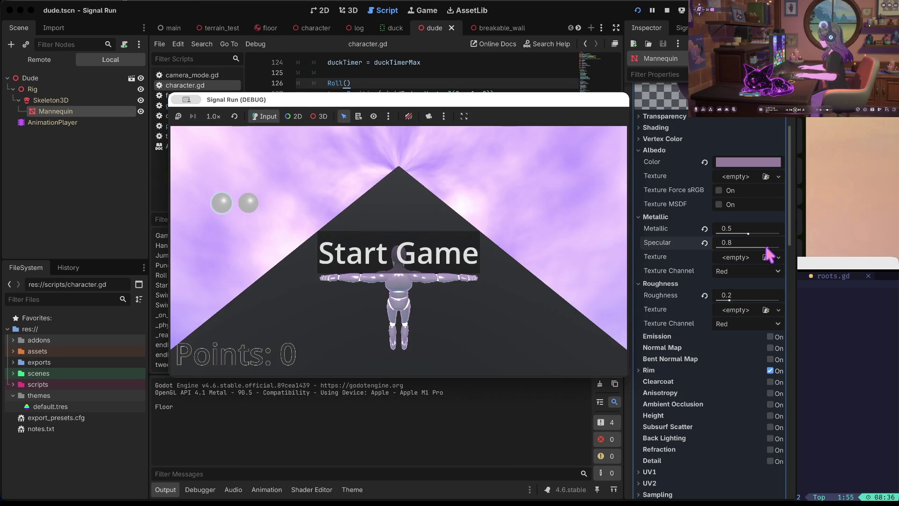
# Play the lilac-mannequin run to 73 points, then stop the game
pyautogui.press('space')
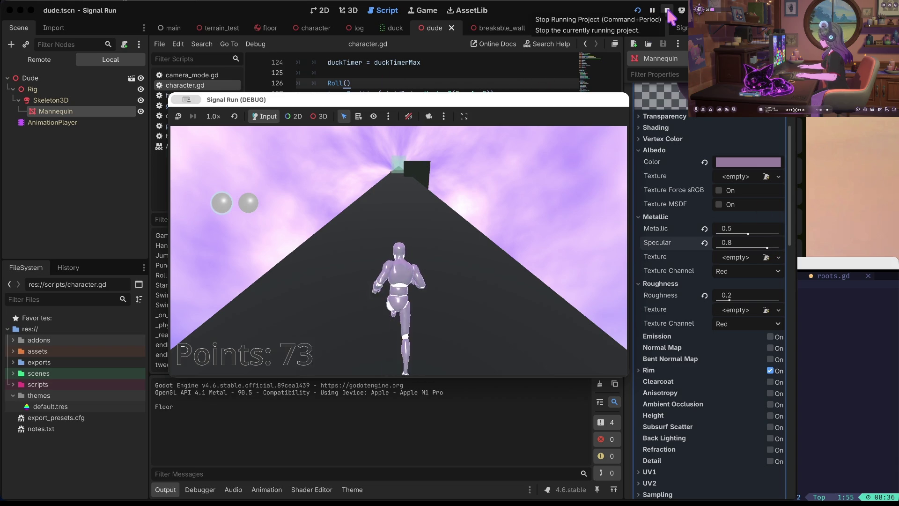
pyautogui.click(668, 10)
pyautogui.scroll(3, 746, 155)
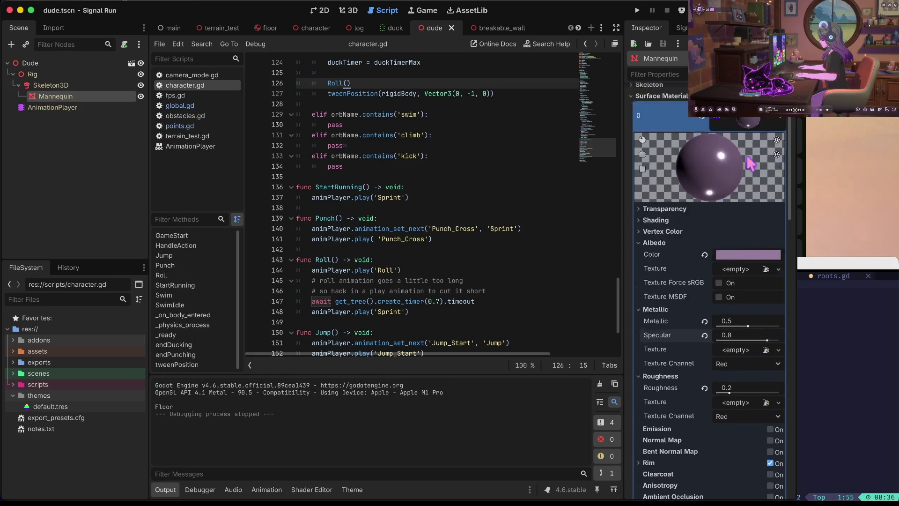
# Make the second material slot's albedo color black and save the scene
pyautogui.click(751, 157)
pyautogui.click(748, 196)
pyautogui.click(749, 198)
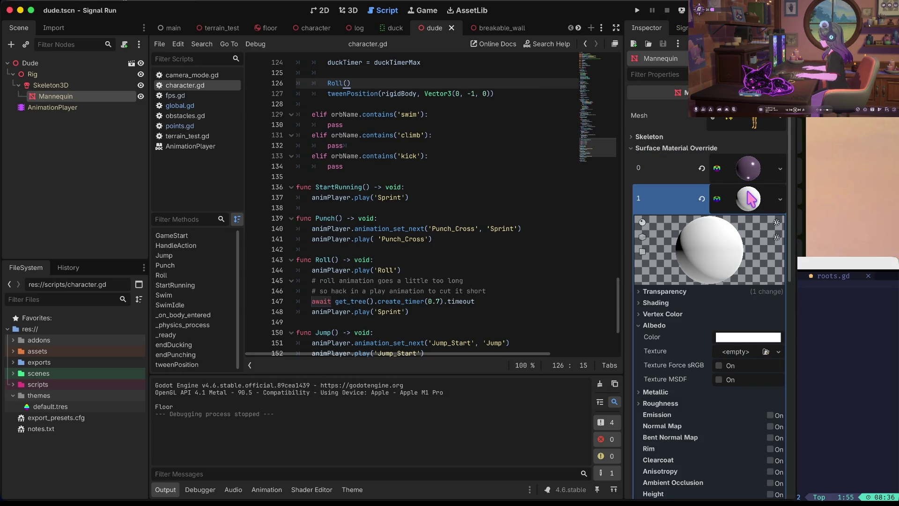
pyautogui.click(742, 340)
pyautogui.moveTo(782, 140); pyautogui.dragTo(785, 229)
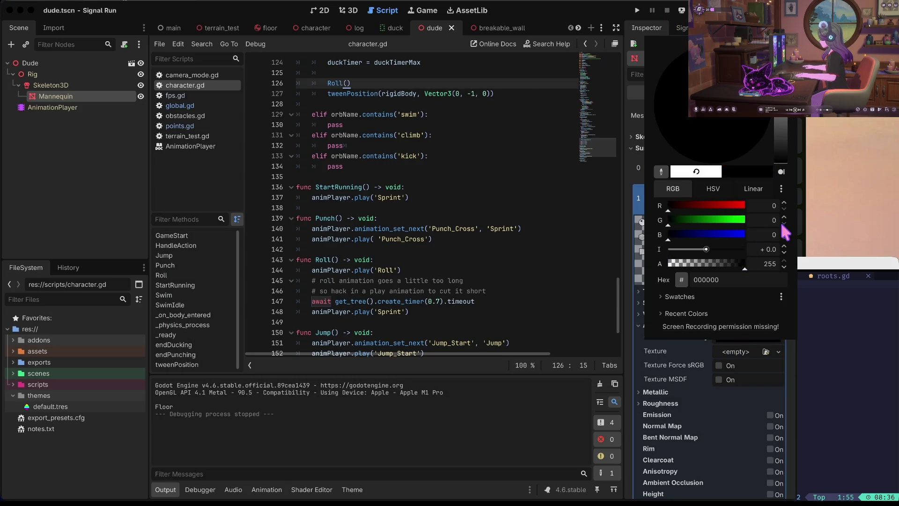
pyautogui.click(708, 398)
pyautogui.press('super+s')
# In the 3D view, raise the material's Specular to 1.0 and save
pyautogui.moveTo(488, 32)
pyautogui.click(349, 10)
pyautogui.scroll(-5, 442, 80)
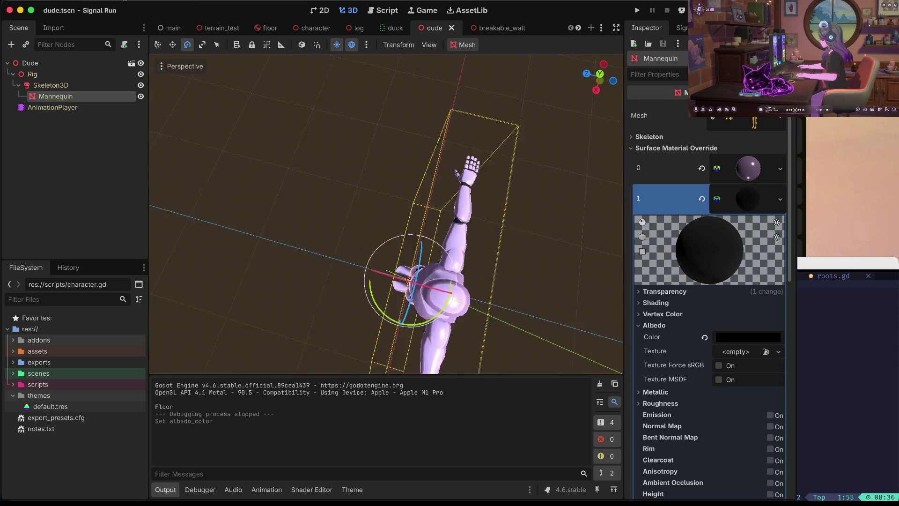
pyautogui.scroll(5, 371, 84)
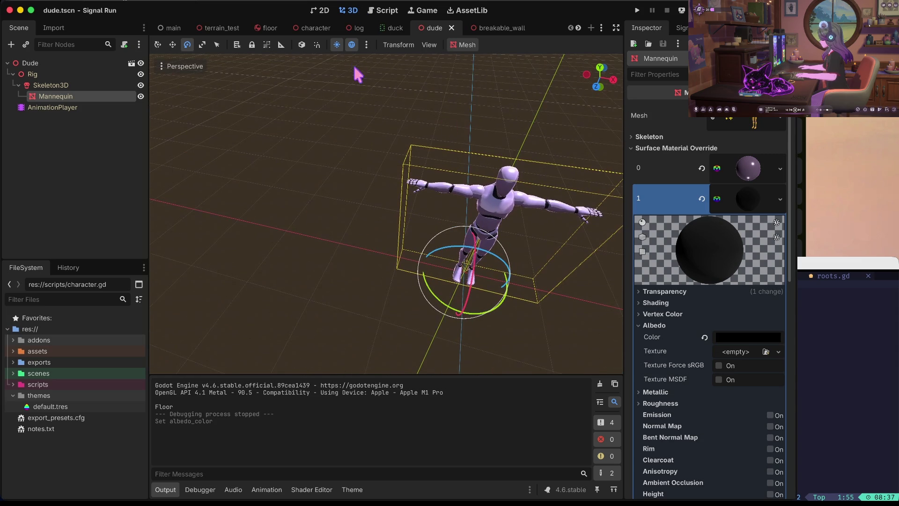
pyautogui.moveTo(711, 176); pyautogui.dragTo(758, 190)
pyautogui.scroll(-3, 759, 311)
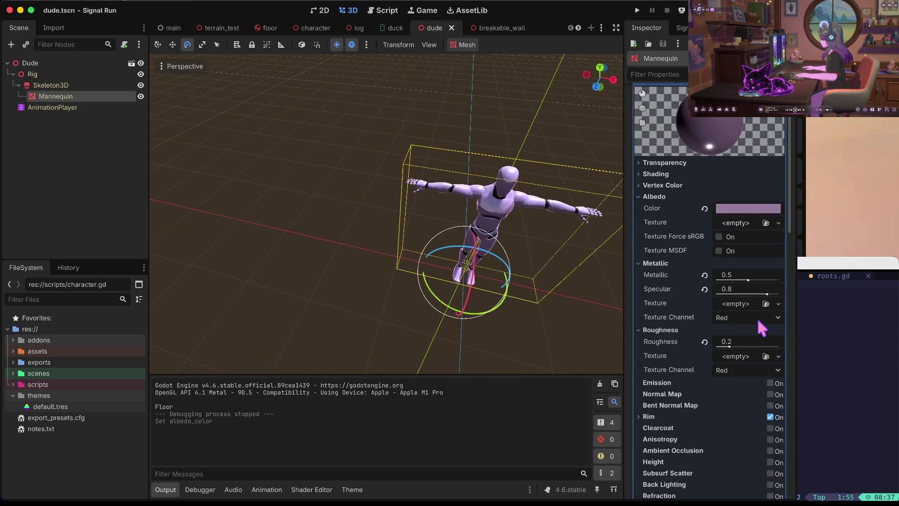
pyautogui.moveTo(767, 294); pyautogui.dragTo(779, 293)
pyautogui.hotkey('ctrl', 's')
# Lighten the Mannequin's albedo color to cfbdd3 and save the scene
pyautogui.scroll(2, 749, 196)
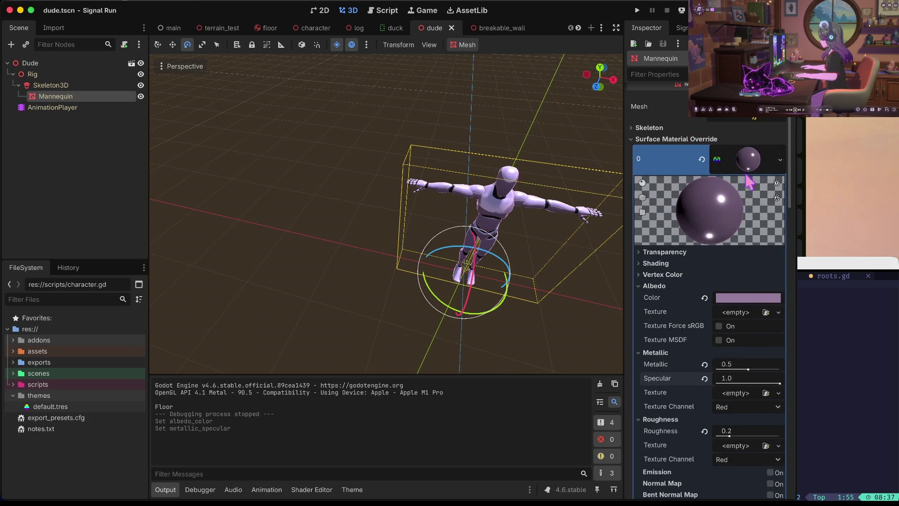
pyautogui.hotkey('ctrl', 'z')
pyautogui.hotkey('ctrl', 'shift', 'z')
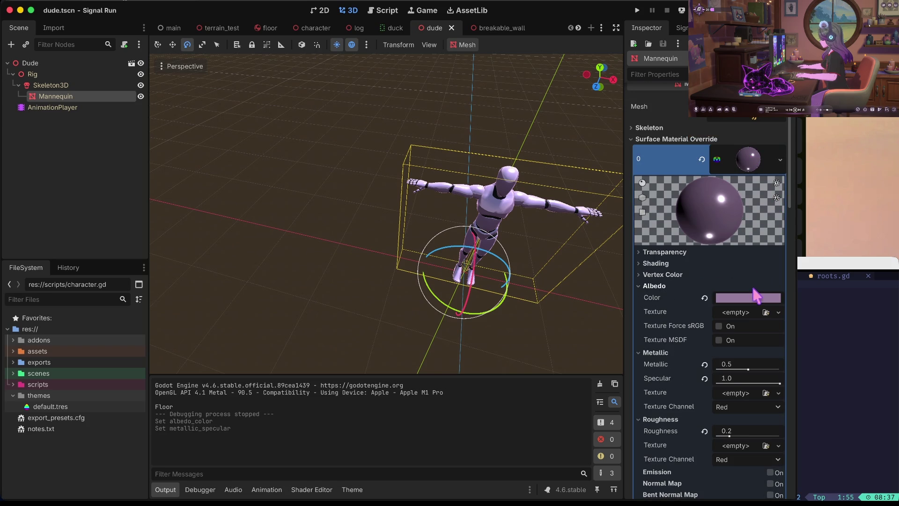
pyautogui.click(757, 297)
pyautogui.moveTo(784, 93); pyautogui.dragTo(784, 51)
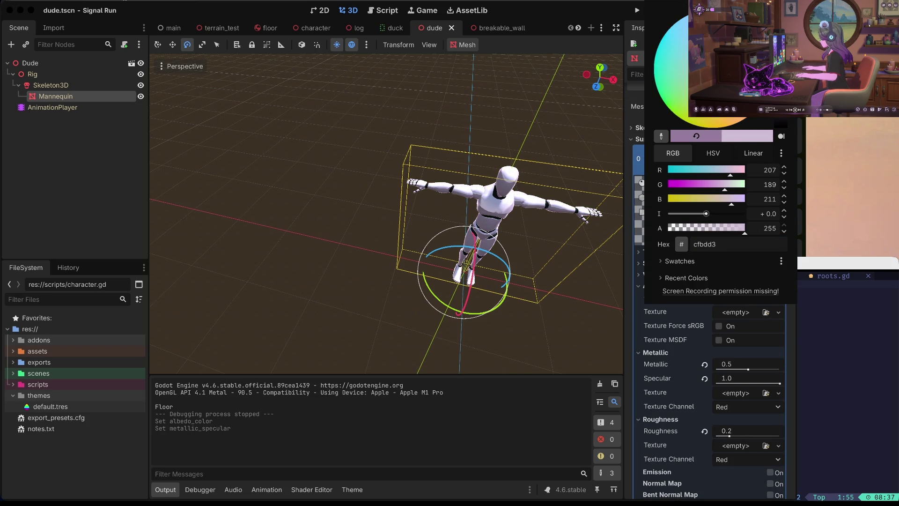
pyautogui.click(563, 110)
pyautogui.hotkey('ctrl', 's')
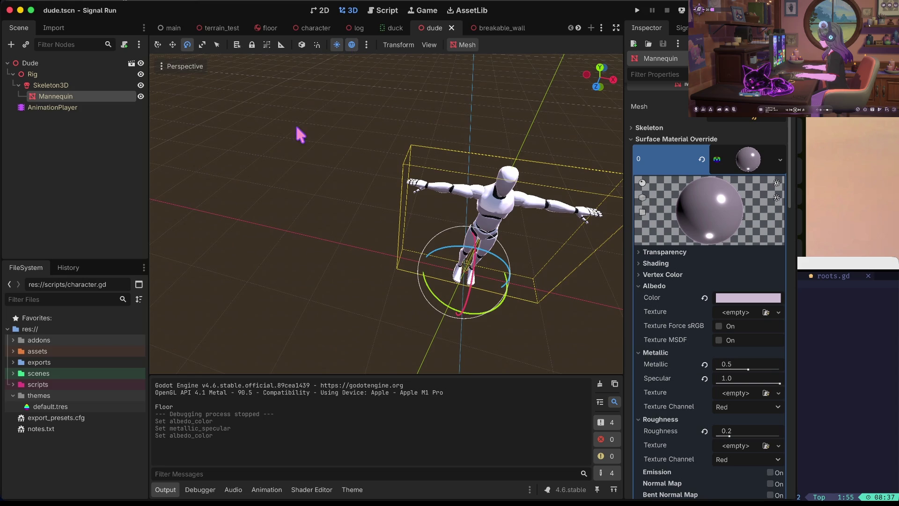
pyautogui.scroll(5, 300, 135)
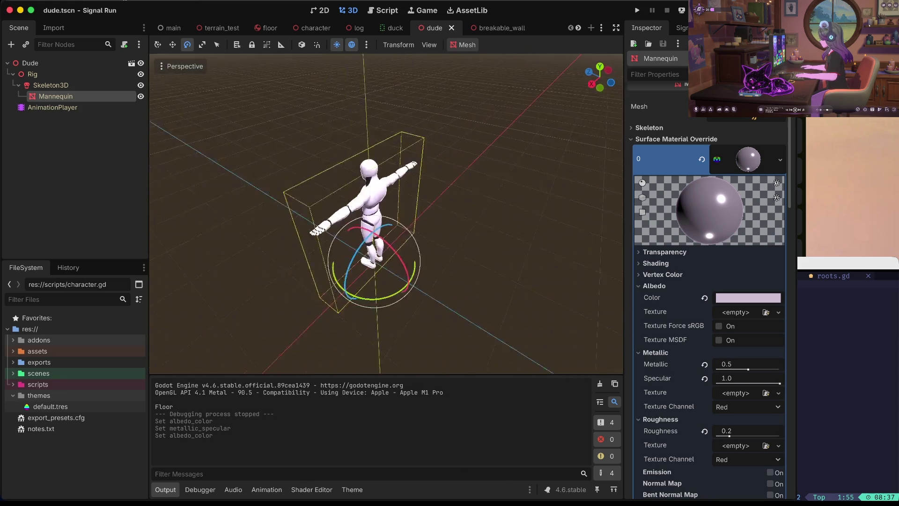
pyautogui.scroll(3, 306, 134)
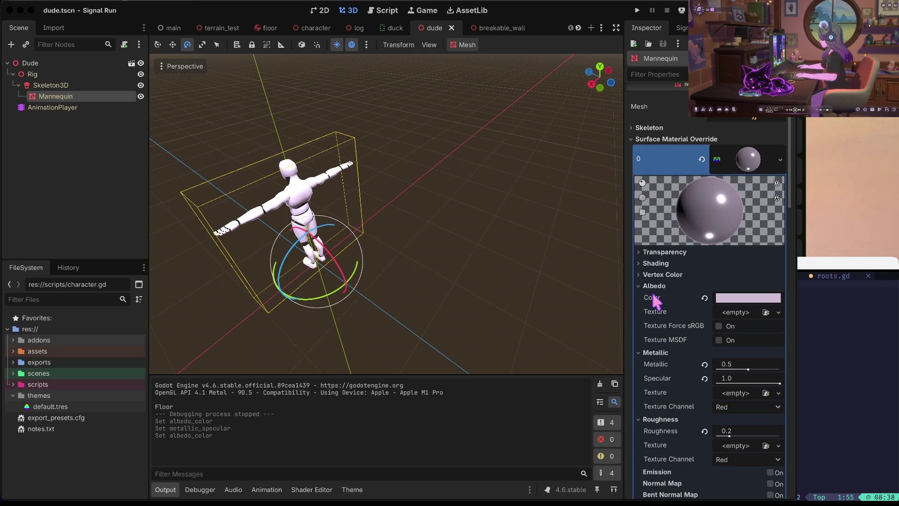
pyautogui.click(554, 484)
# Save dude.tscn, test-run the game with F5, then stop it
pyautogui.hotkey('ctrl', 's')
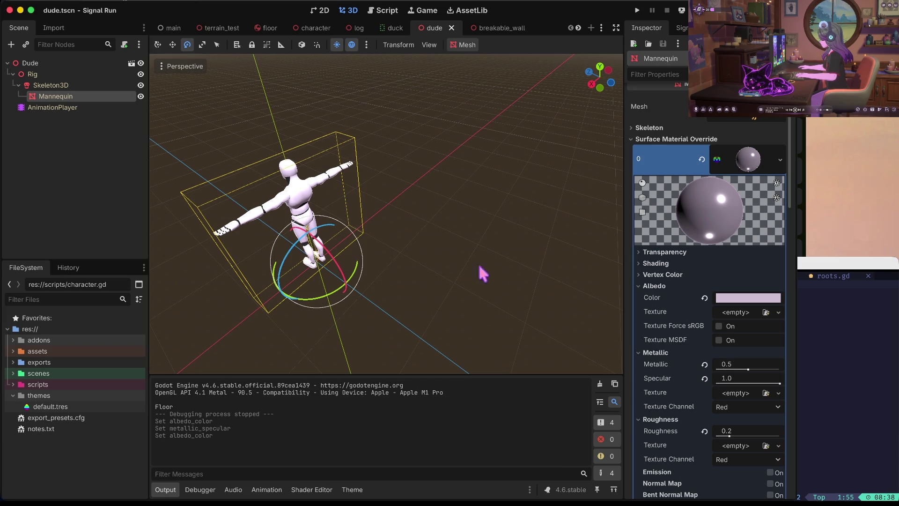
pyautogui.press('F5')
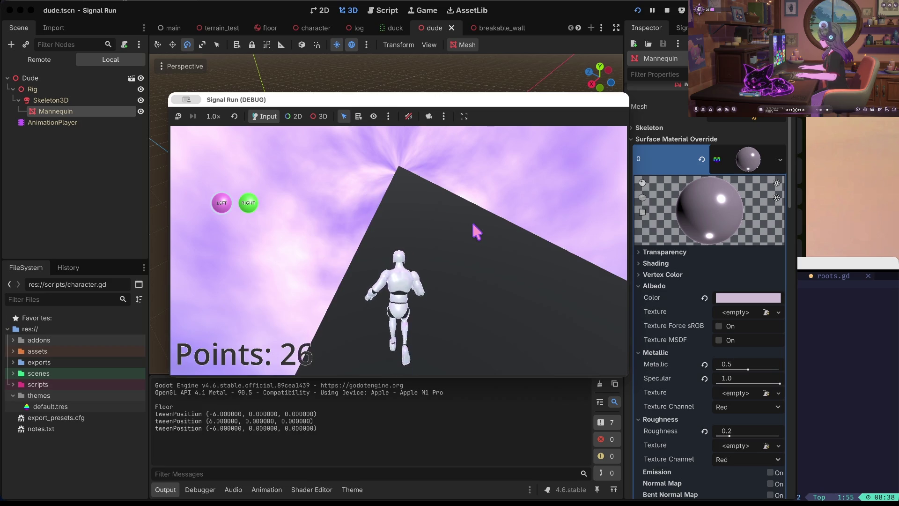
pyautogui.press('space')
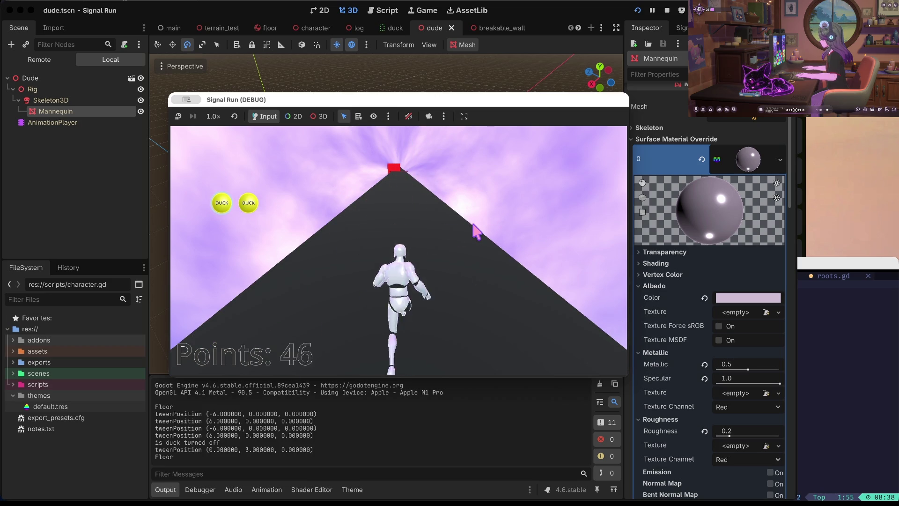
pyautogui.press('Right')
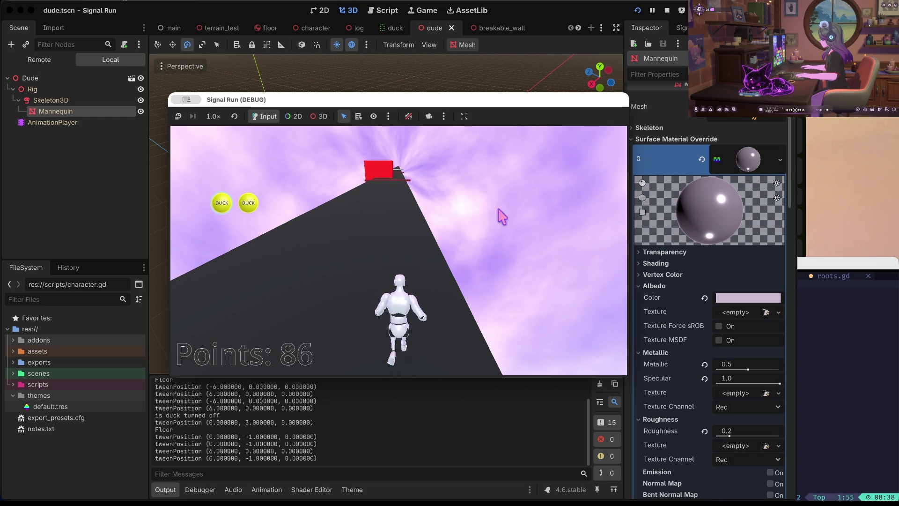
pyautogui.click(666, 11)
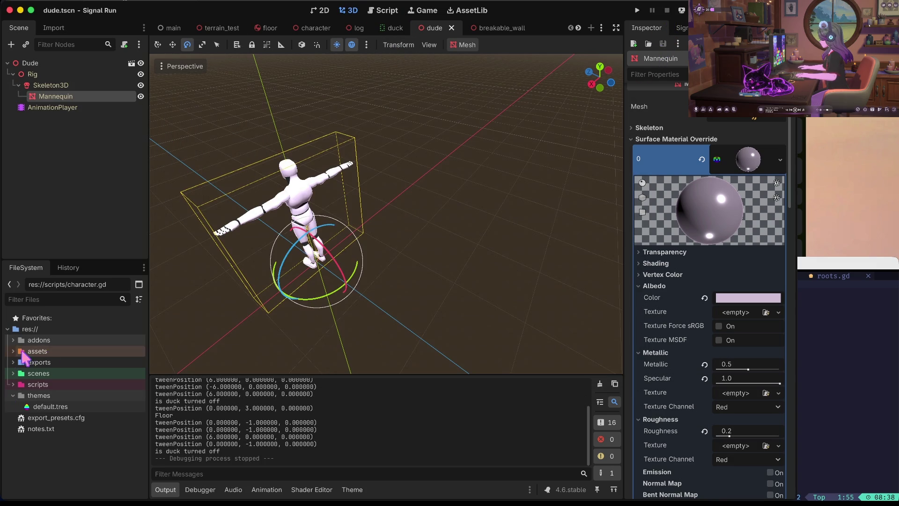
# Open main.tscn from the scenes folder in the FileSystem dock
pyautogui.click(13, 373)
pyautogui.doubleClick(47, 451)
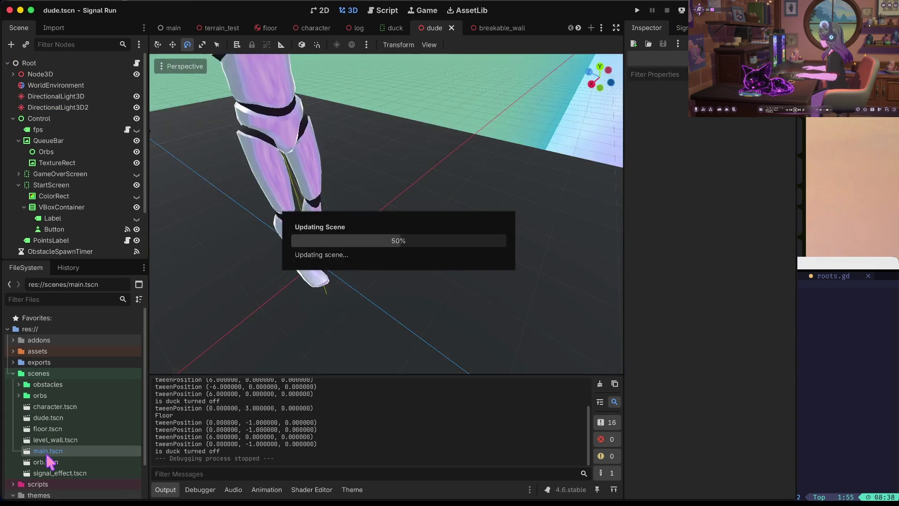
pyautogui.click(13, 118)
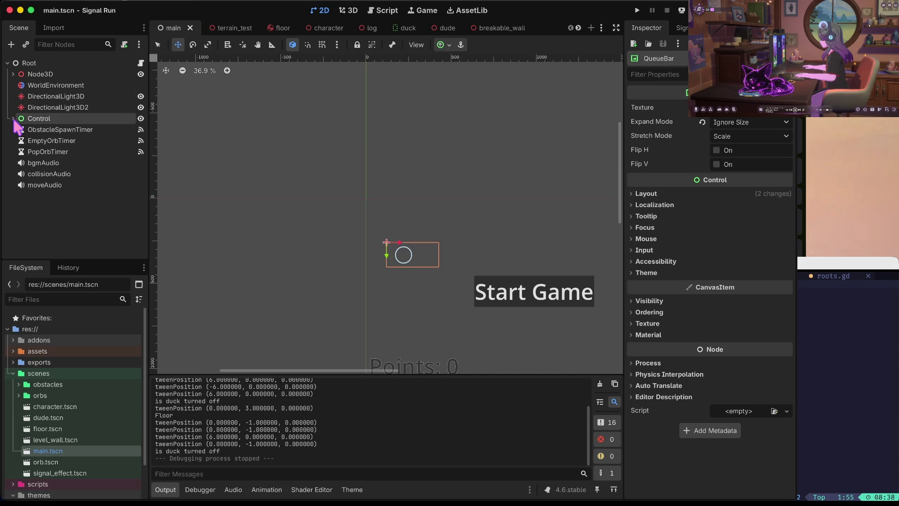
# Select Camera3D under Node3D > Character, nudge it slightly along Z, and run with F5
pyautogui.click(13, 74)
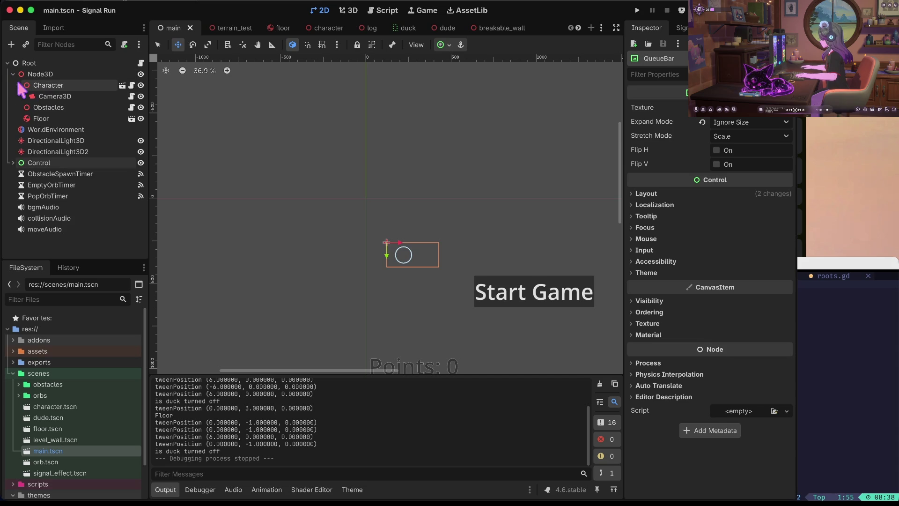
pyautogui.click(19, 85)
pyautogui.click(52, 96)
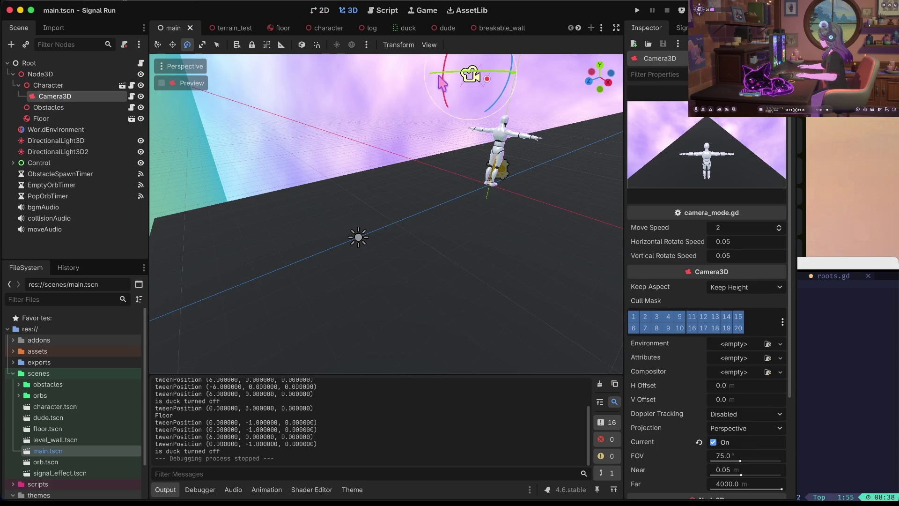
pyautogui.press('KP_8')
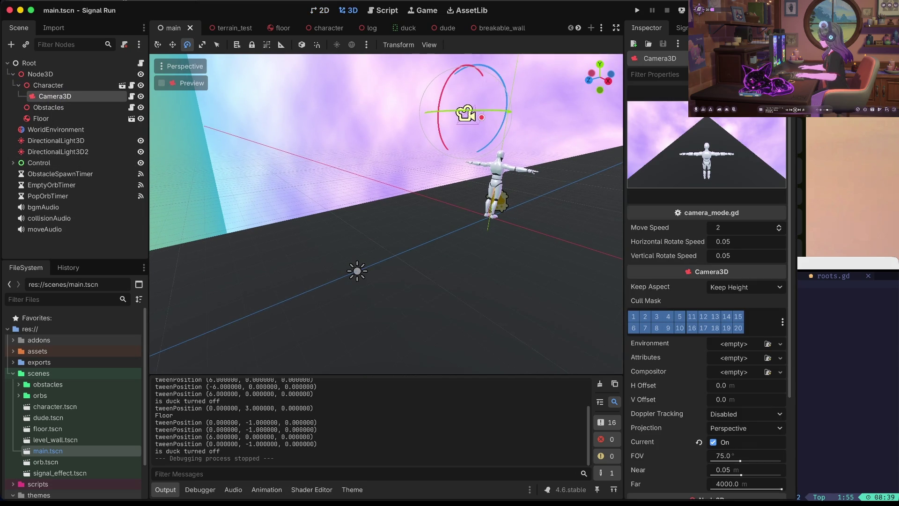
pyautogui.press('KP_8')
pyautogui.press('w')
pyautogui.moveTo(385, 167); pyautogui.dragTo(379, 174)
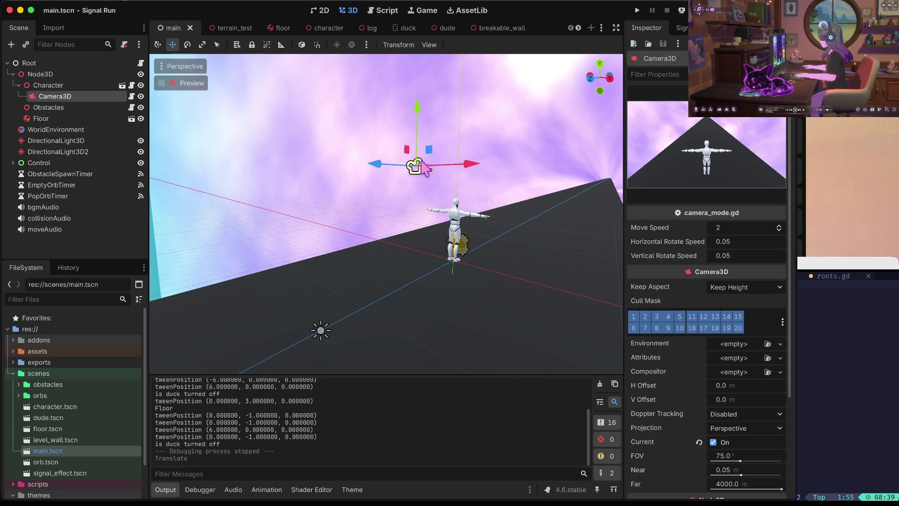
pyautogui.press('F5')
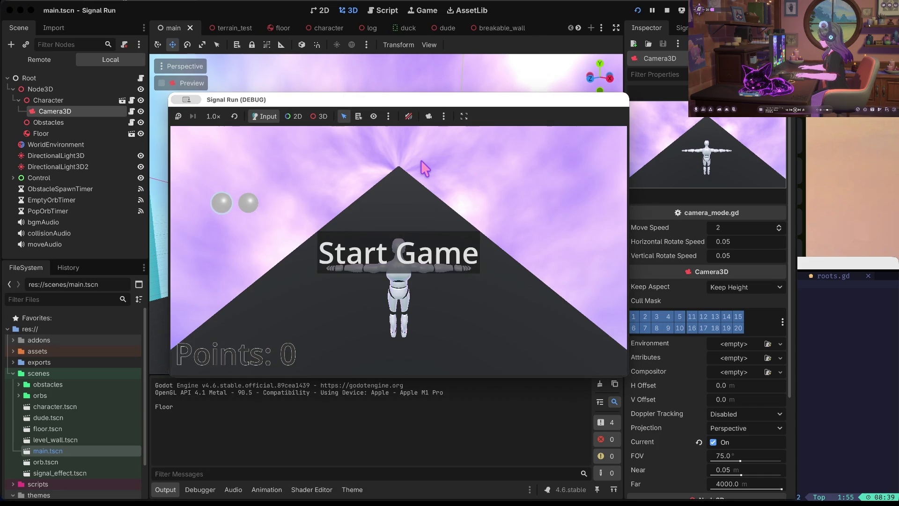
# Play the run with a jump and several ducks until 90 points, then stop with F8
pyautogui.press('space')
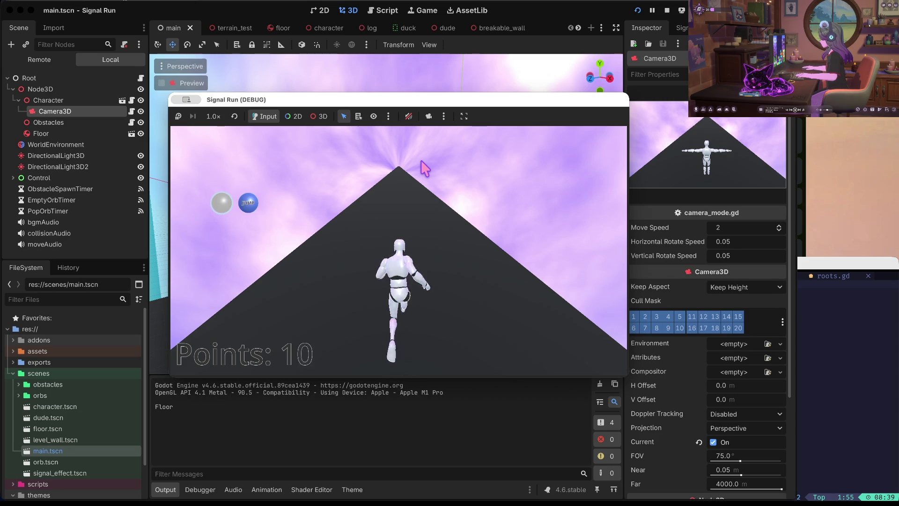
pyautogui.press('space')
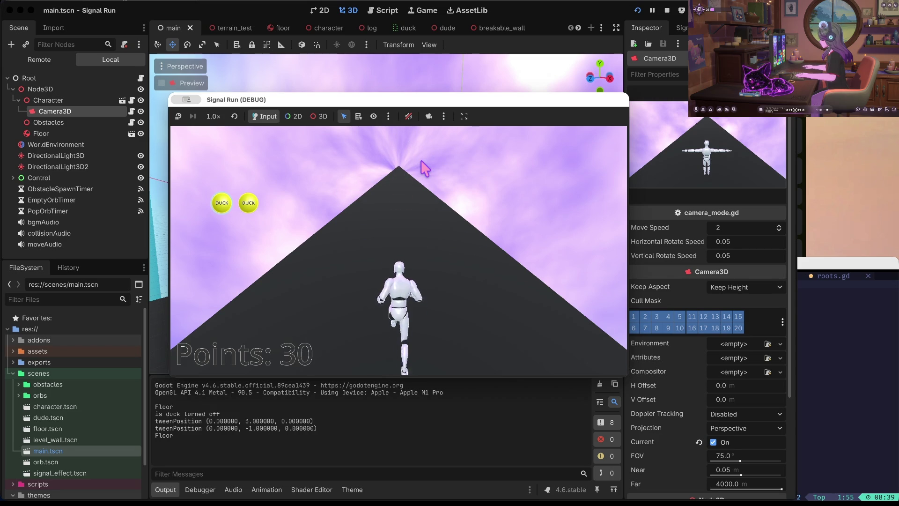
pyautogui.press('Down')
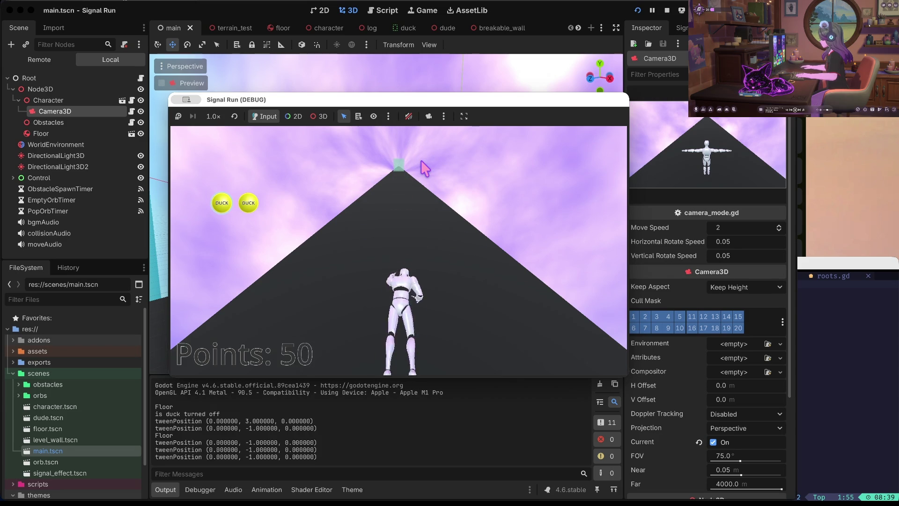
pyautogui.press('Down')
pyautogui.press('Down')
pyautogui.press('Down')
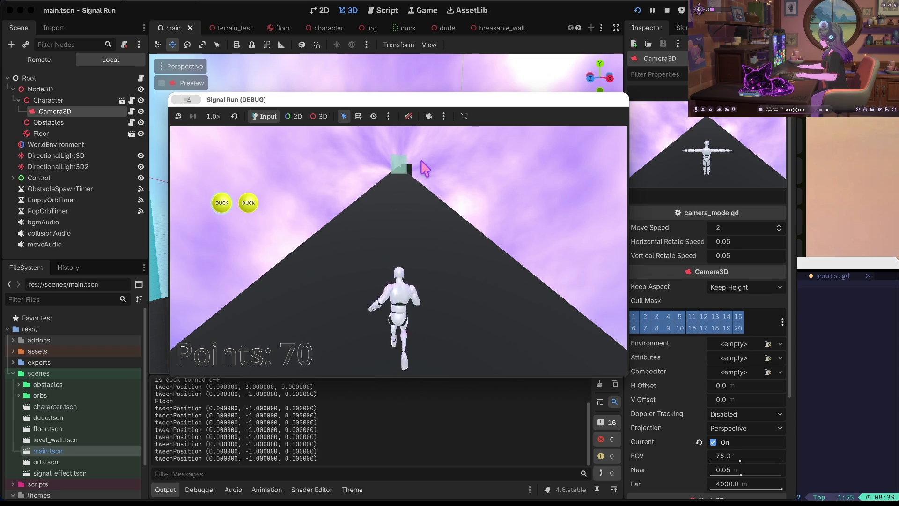
pyautogui.press('Down')
pyautogui.press('Down')
pyautogui.press('Down')
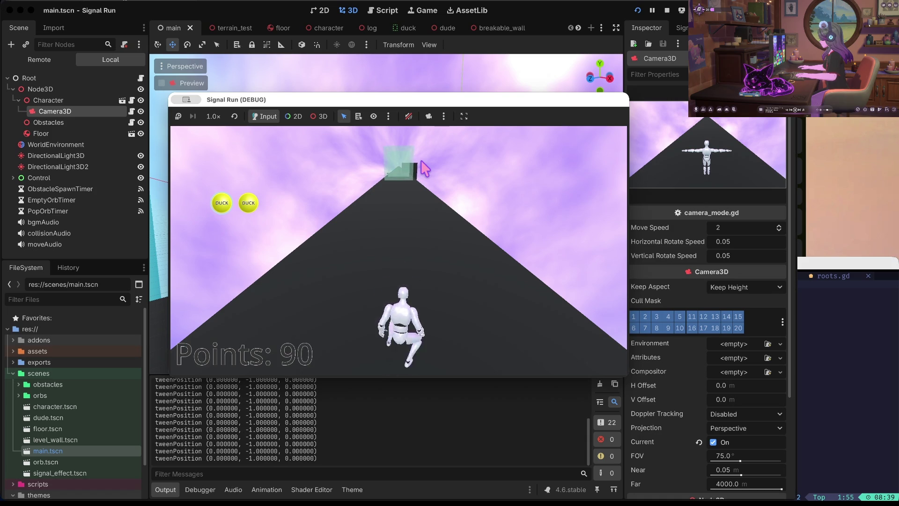
pyautogui.press('F8')
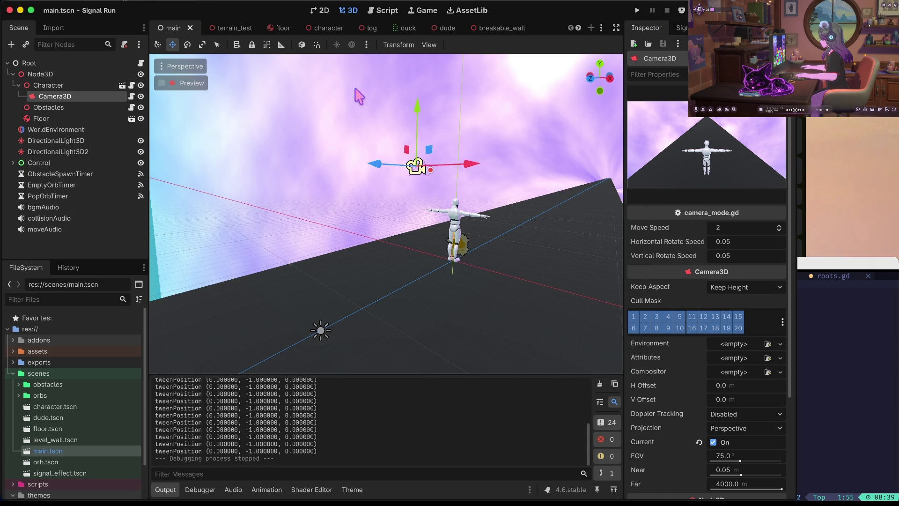
# Open scripts/character.gd from the FileSystem dock
pyautogui.scroll(-2, 70, 449)
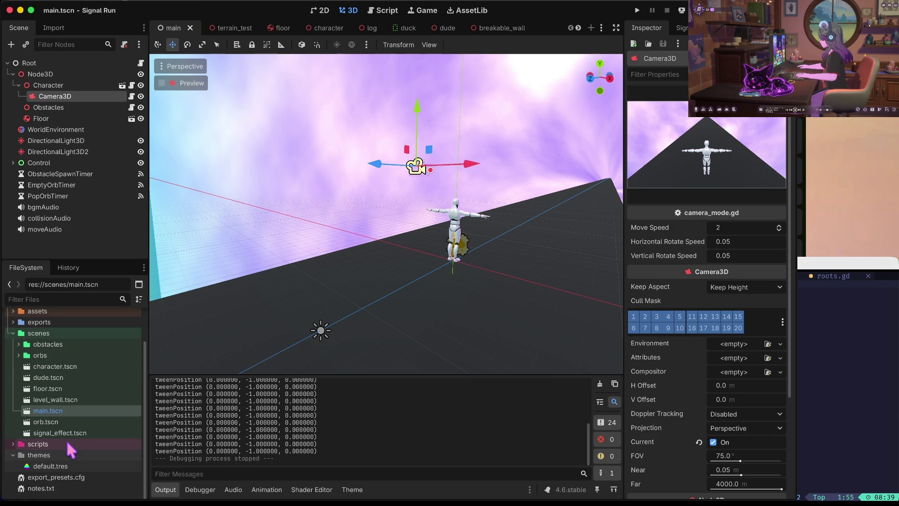
pyautogui.click(13, 444)
pyautogui.scroll(-2, 17, 482)
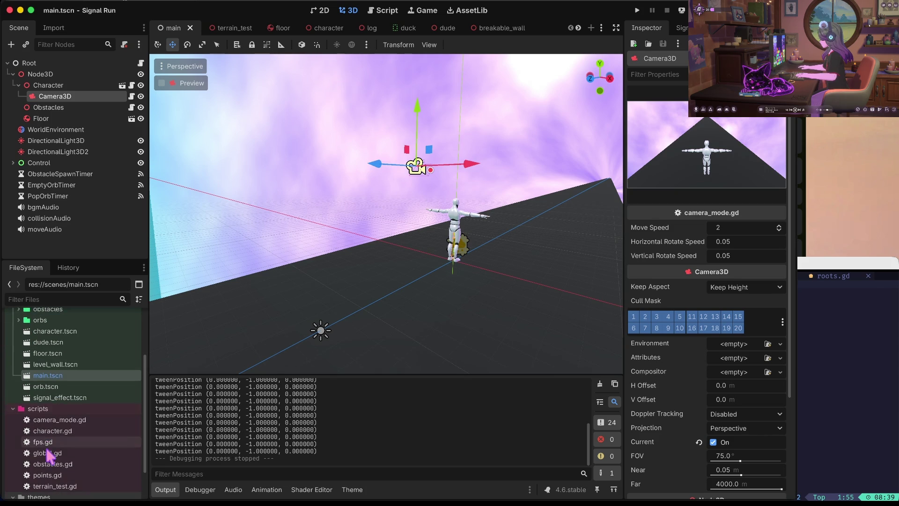
pyautogui.doubleClick(54, 428)
pyautogui.scroll(20, 415, 234)
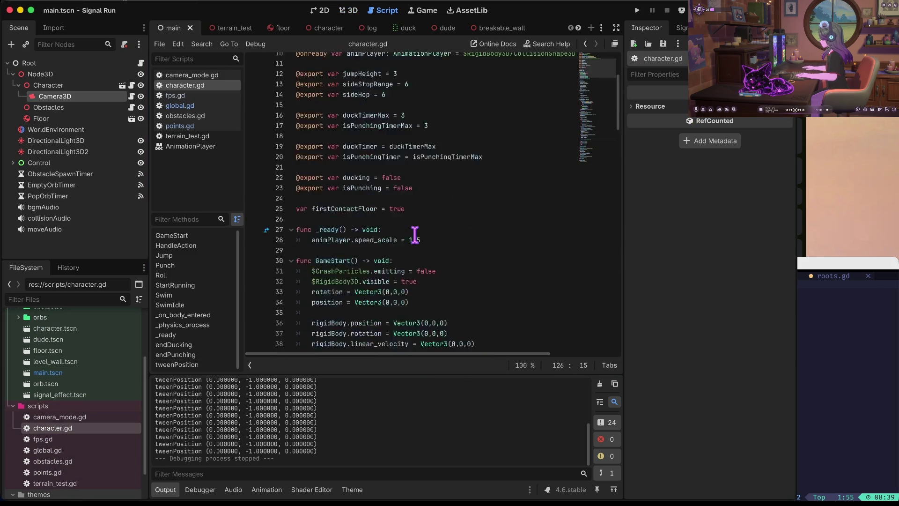
# Change duckTimerMax and isPunchingTimerMax from 3 to 1.5, then briefly test-run the game
pyautogui.click(437, 218)
pyautogui.write('1.5')
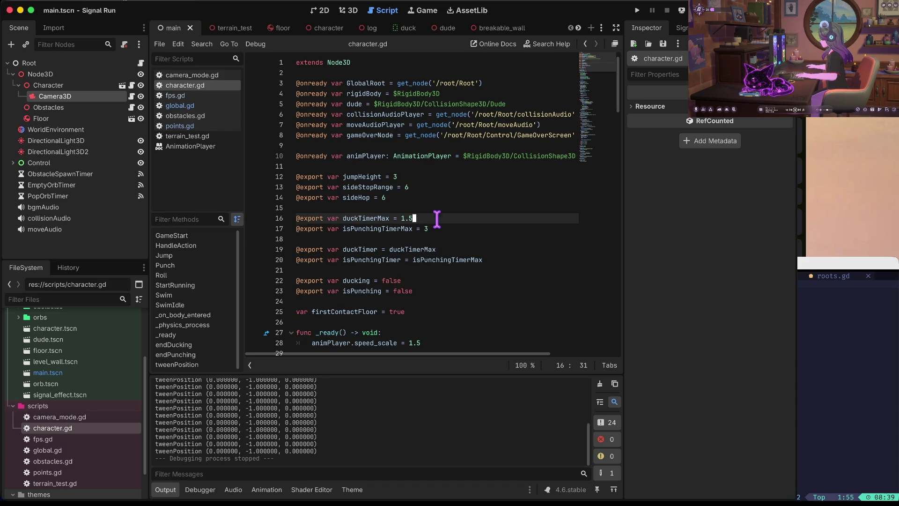
pyautogui.press('Down')
pyautogui.press('End')
pyautogui.press('Left')
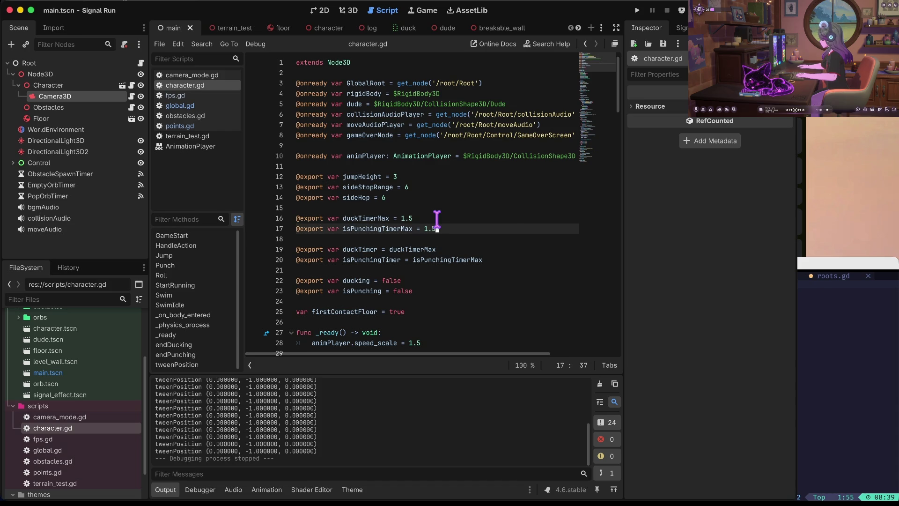
pyautogui.press('F5')
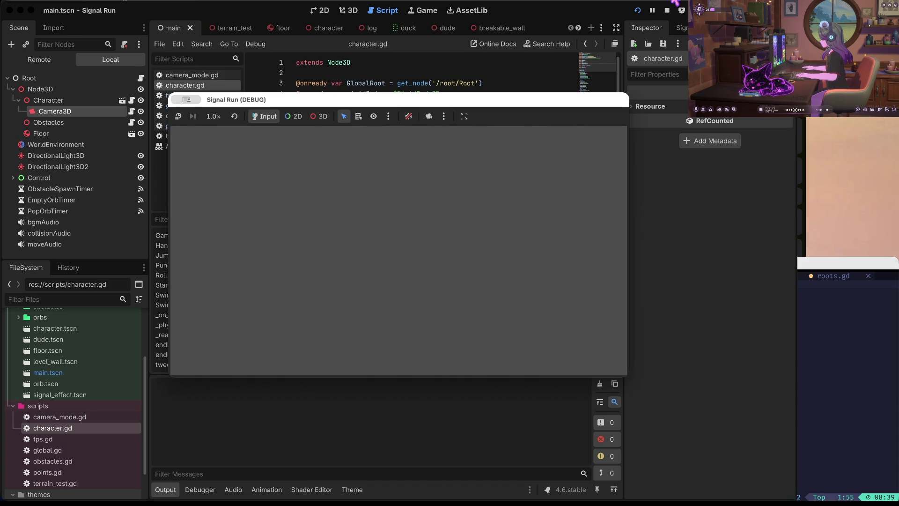
pyautogui.press('F8')
pyautogui.hotkey('ctrl', 'Right')
pyautogui.hotkey('ctrl', 'Right')
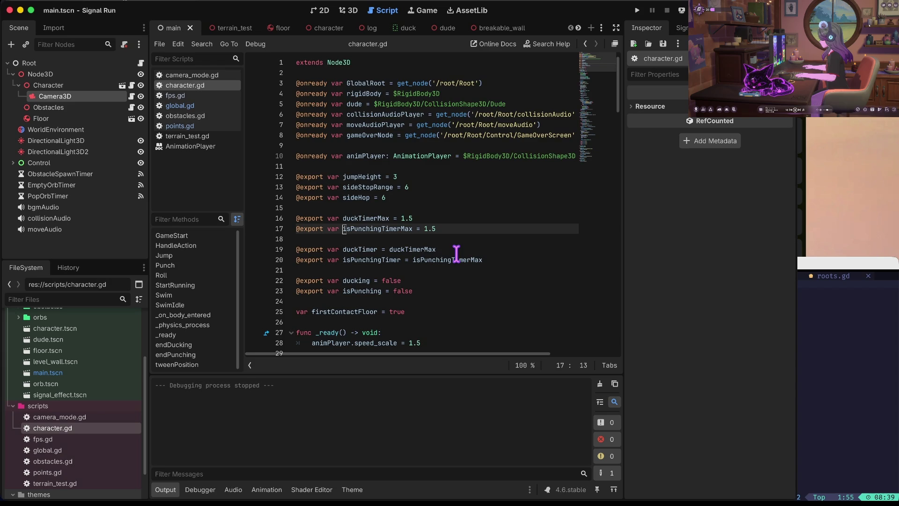
pyautogui.press('Down')
pyautogui.press('Down')
pyautogui.press('Down')
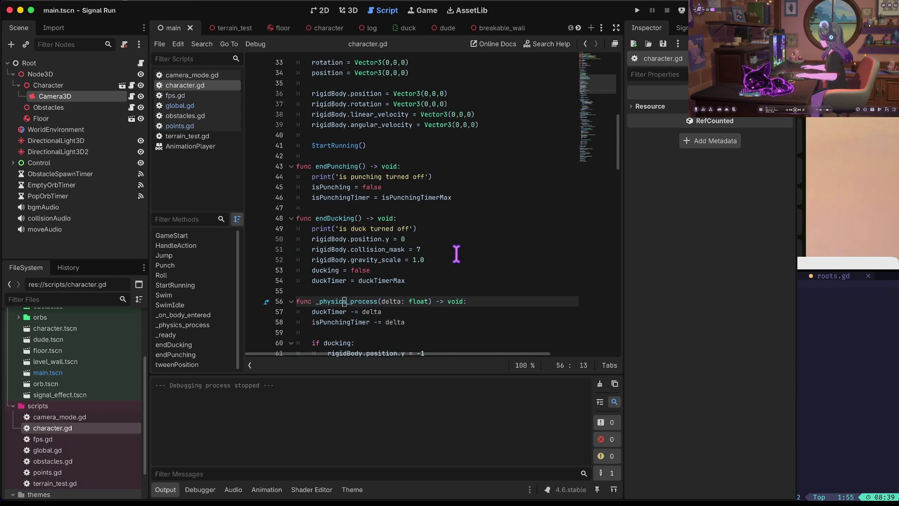
pyautogui.press('Down')
pyautogui.press('Down')
pyautogui.press('Down')
pyautogui.press('Down')
pyautogui.press('Down')
pyautogui.press('Down')
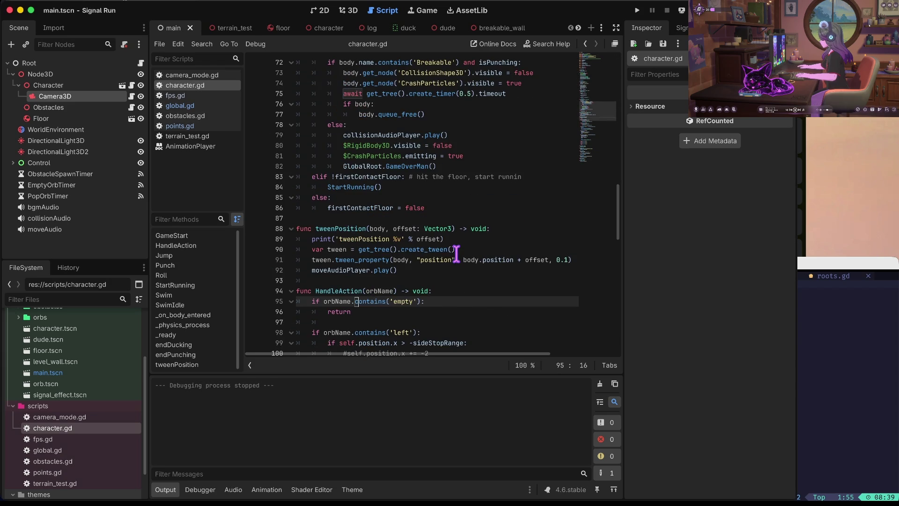
pyautogui.press('Down')
pyautogui.press('Down')
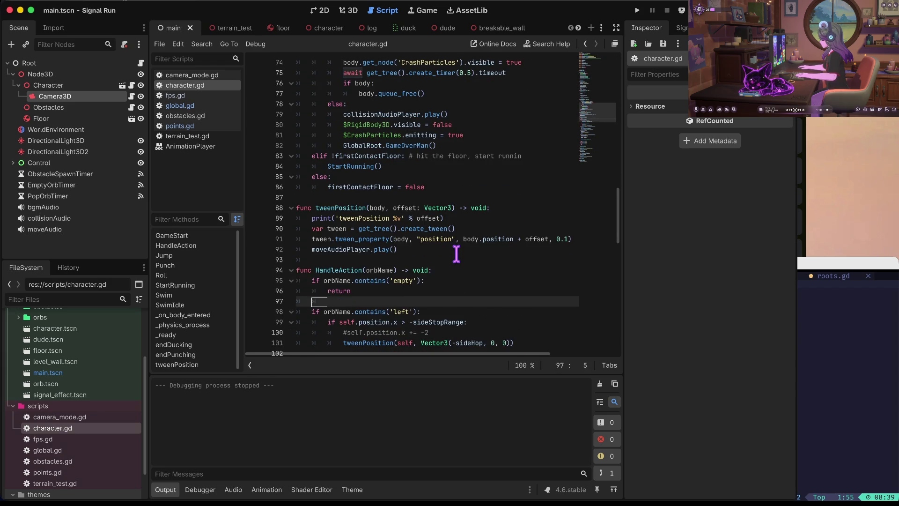
pyautogui.press('Up')
pyautogui.press('Up')
pyautogui.press('Up')
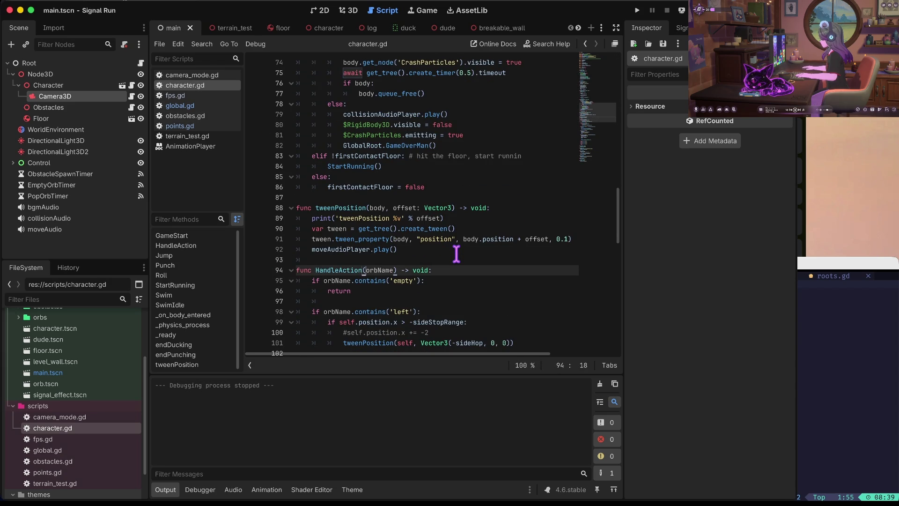
pyautogui.press('Down')
pyautogui.press('Down')
pyautogui.press('Down')
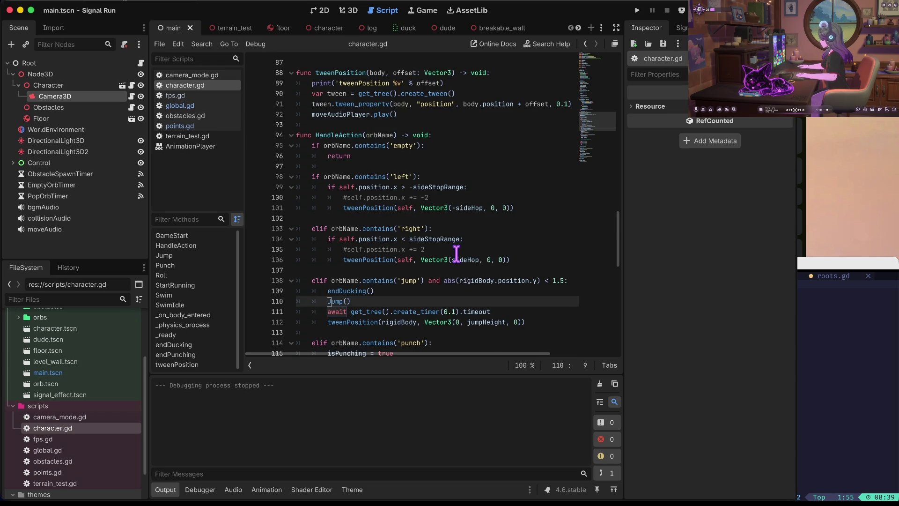
pyautogui.press('Down')
pyautogui.press('Down')
pyautogui.press('Down')
pyautogui.press('Up')
pyautogui.press('Up')
pyautogui.press('Up')
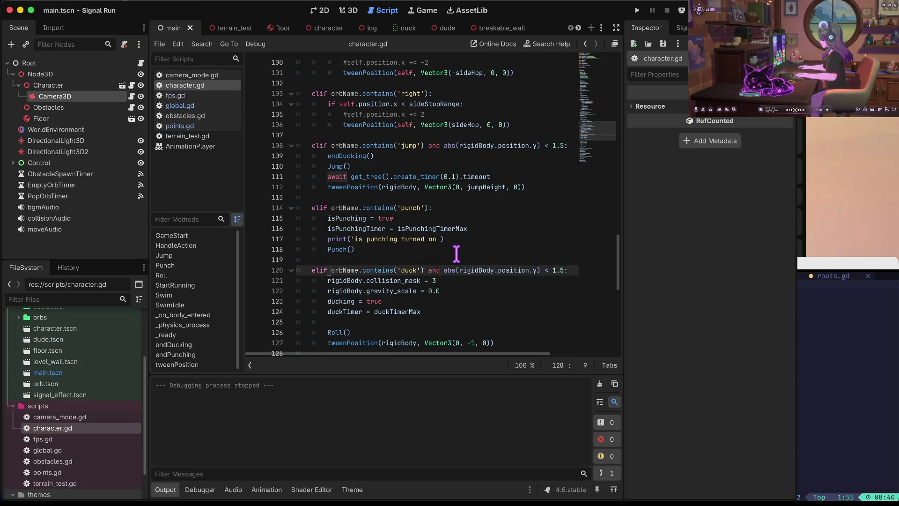
pyautogui.press('Up')
pyautogui.press('Up')
pyautogui.press('Up')
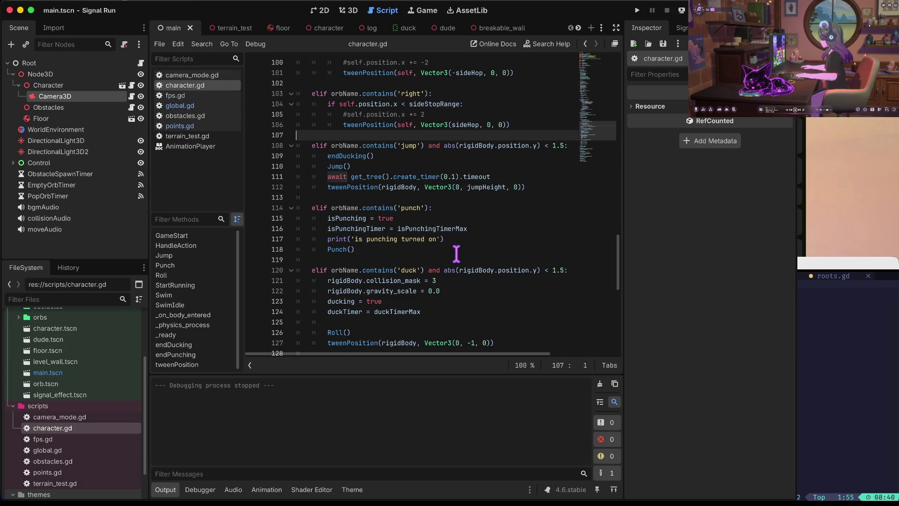
# Insert the guard line 'elif !isPunching and !ducking:' above the jump branch
pyautogui.press('Return')
pyautogui.press('Tab')
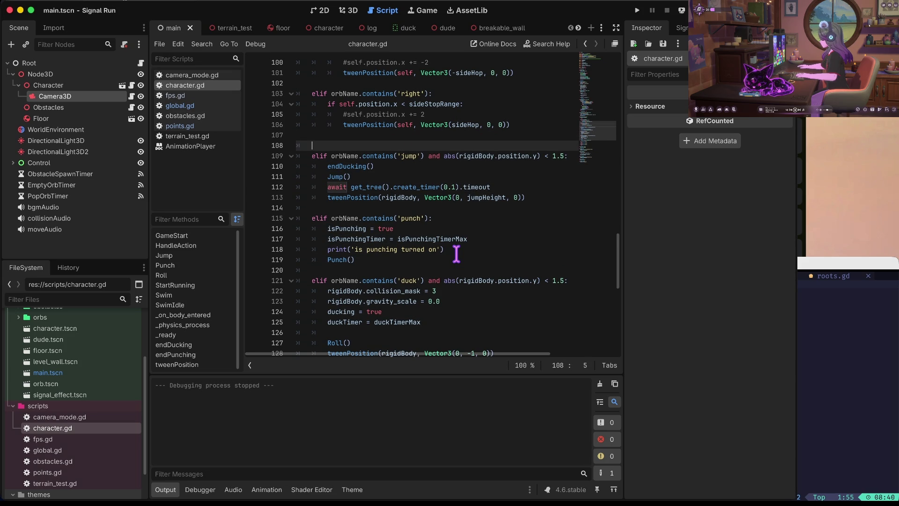
pyautogui.write('elif')
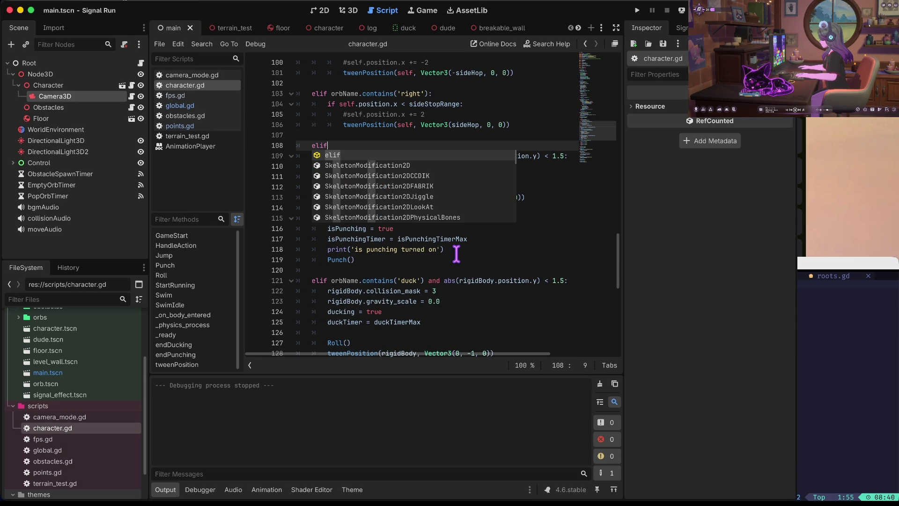
pyautogui.write(':')
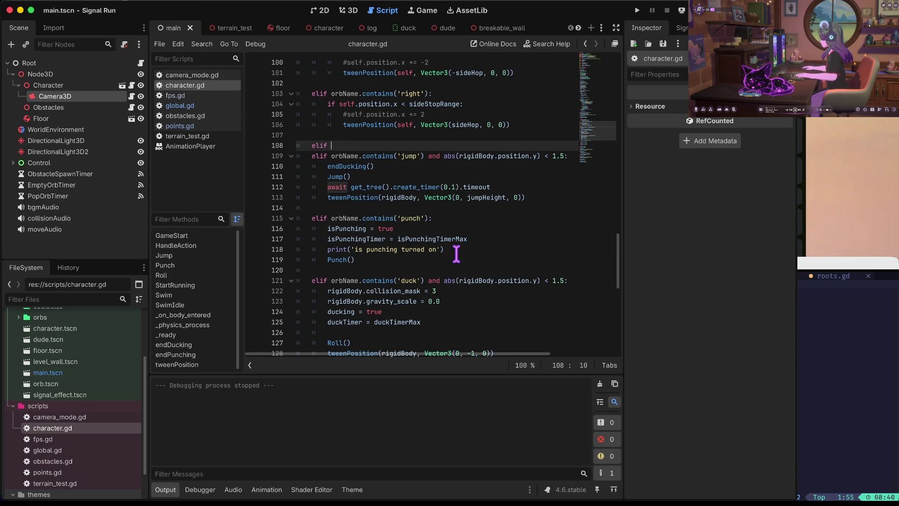
pyautogui.write('ju')
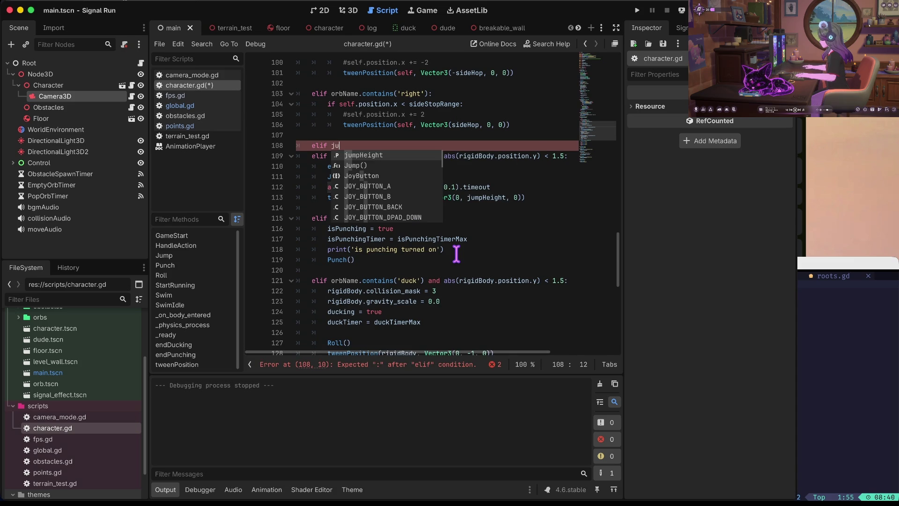
pyautogui.press('BackSpace')
pyautogui.press('BackSpace')
pyautogui.write('ispu')
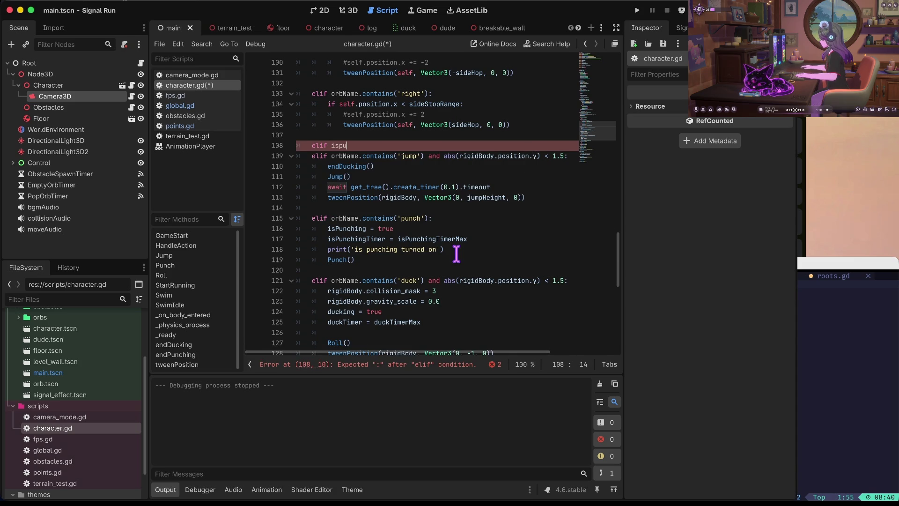
pyautogui.press('Return')
pyautogui.press('Home')
pyautogui.press('Right')
pyautogui.press('Right')
pyautogui.press('Right')
pyautogui.write('!')
pyautogui.press('End')
pyautogui.write('and !')
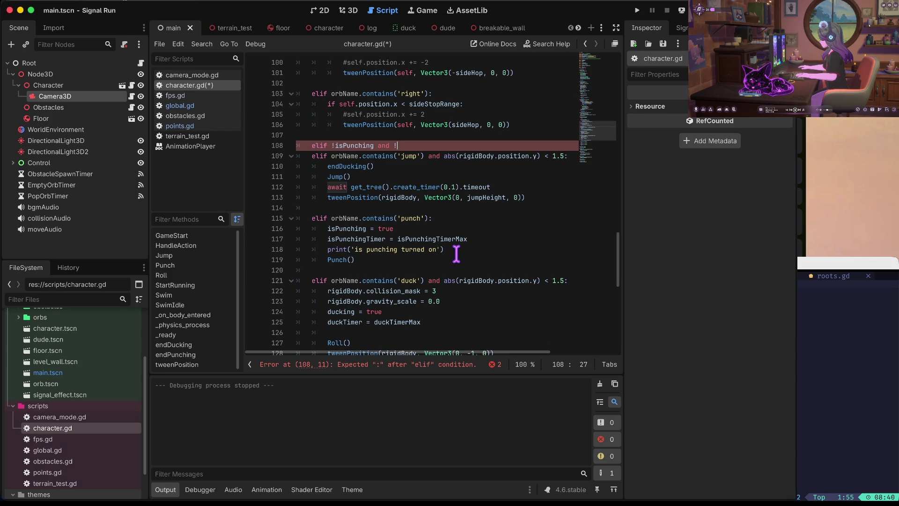
pyautogui.write('duck')
pyautogui.press('Return')
pyautogui.write(':')
# Indent the jump, punch, duck, swim, climb and kick branches under the new guard
pyautogui.press('Down')
pyautogui.press('Home')
pyautogui.hotkey('shift', 'Down')
pyautogui.hotkey('shift', 'Down')
pyautogui.hotkey('shift', 'Down')
pyautogui.hotkey('shift', 'Down')
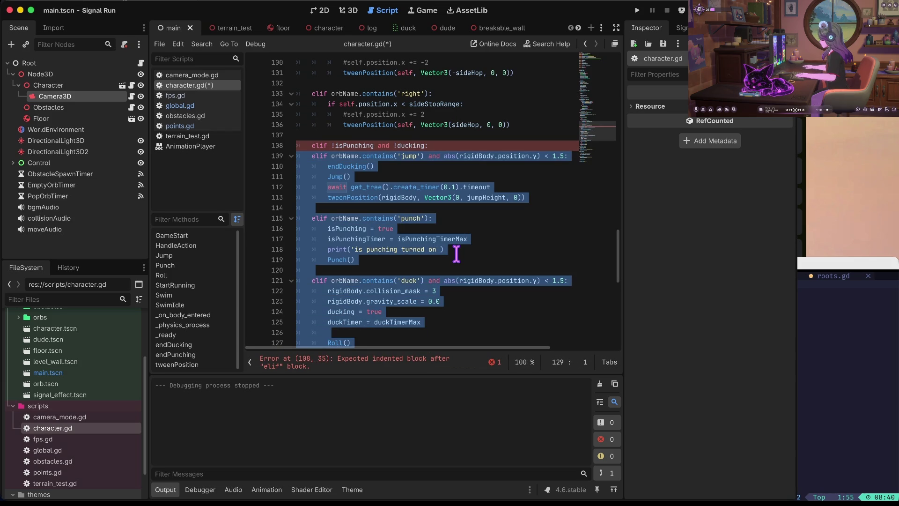
pyautogui.press('Tab')
pyautogui.press('Up')
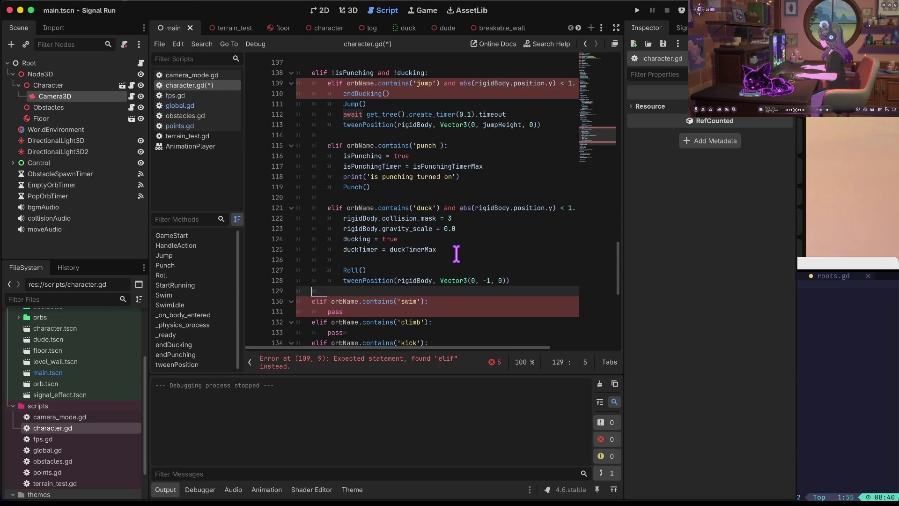
pyautogui.press('Down')
pyautogui.press('Home')
pyautogui.hotkey('shift', 'Down')
pyautogui.hotkey('shift', 'Down')
pyautogui.hotkey('shift', 'Down')
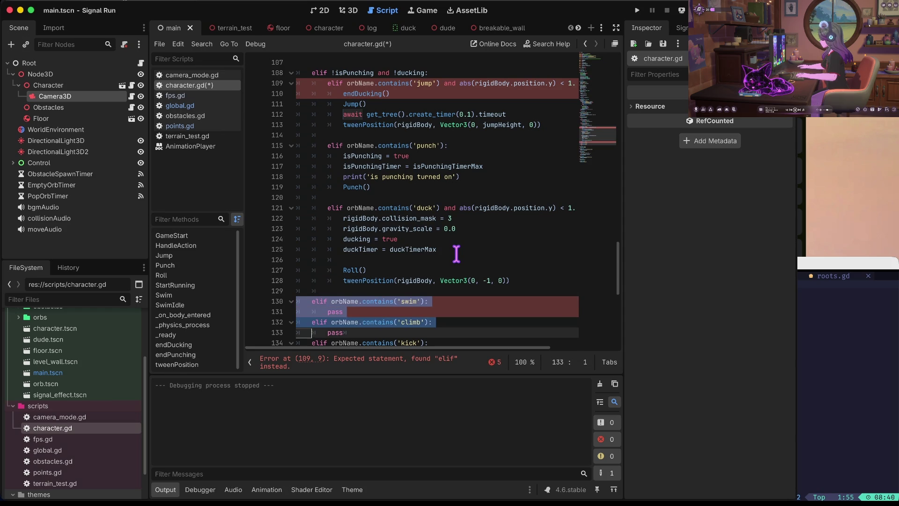
pyautogui.press('Tab')
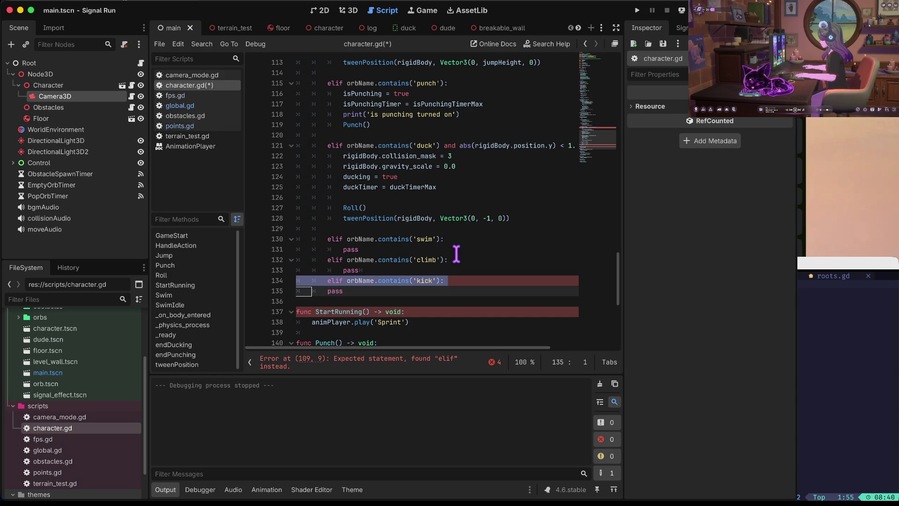
# Delete the kick branch from HandleAction
pyautogui.hotkey('shift', 'Tab')
pyautogui.press('Up')
pyautogui.hotkey('ctrl', 'shift', 'k')
pyautogui.hotkey('ctrl', 'shift', 'k')
pyautogui.press('Up')
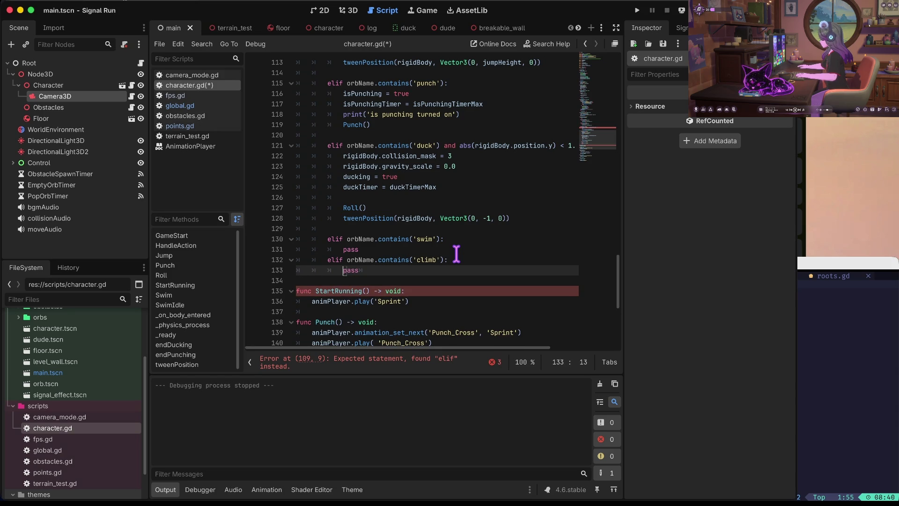
# Change the jump branch's 'elif' to 'if' under the guard
pyautogui.press('Up')
pyautogui.press('Up')
pyautogui.press('Up')
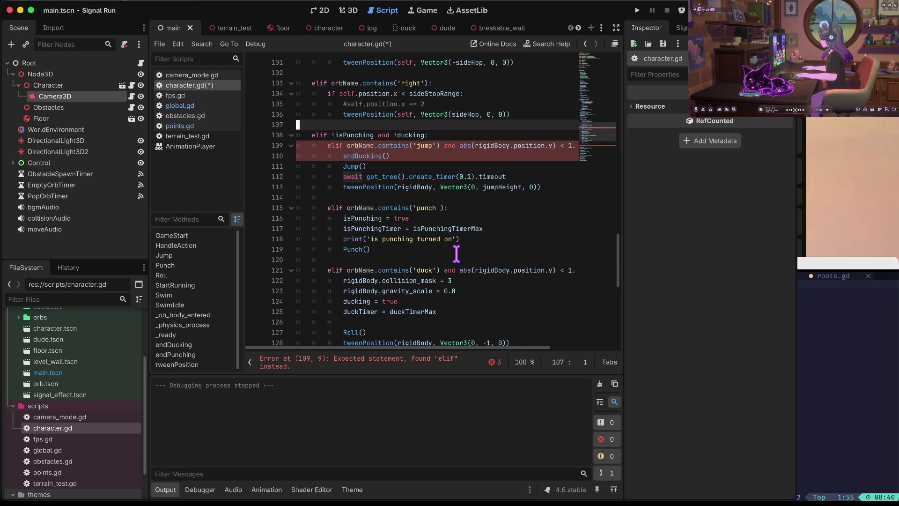
pyautogui.press('Down')
pyautogui.press('Down')
pyautogui.hotkey('ctrl', 'Right')
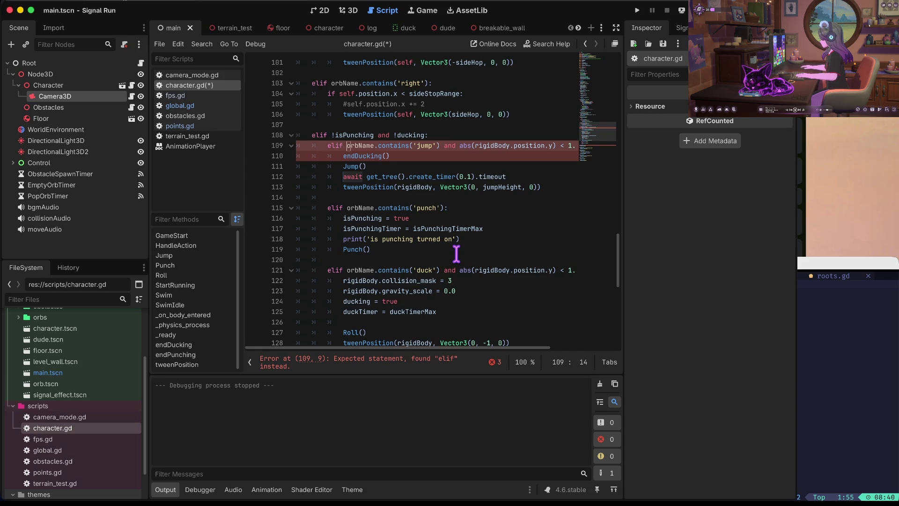
pyautogui.press('End')
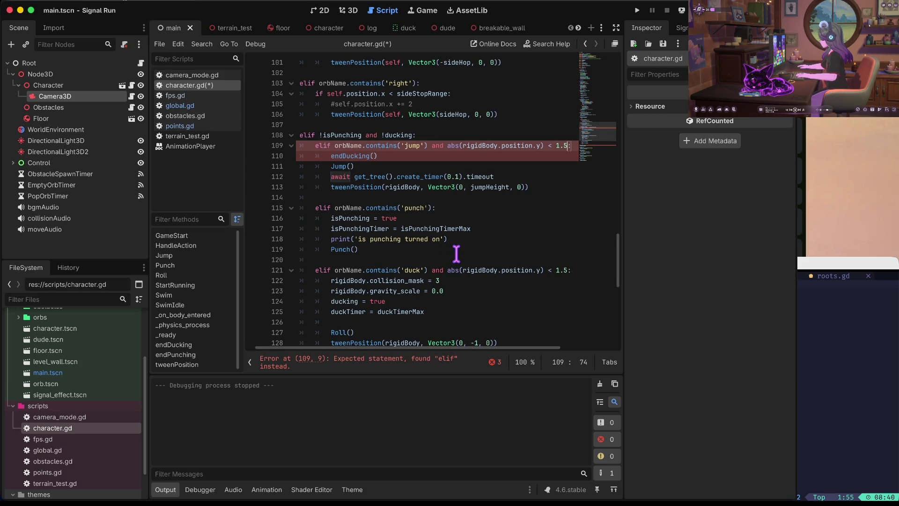
pyautogui.press('Home')
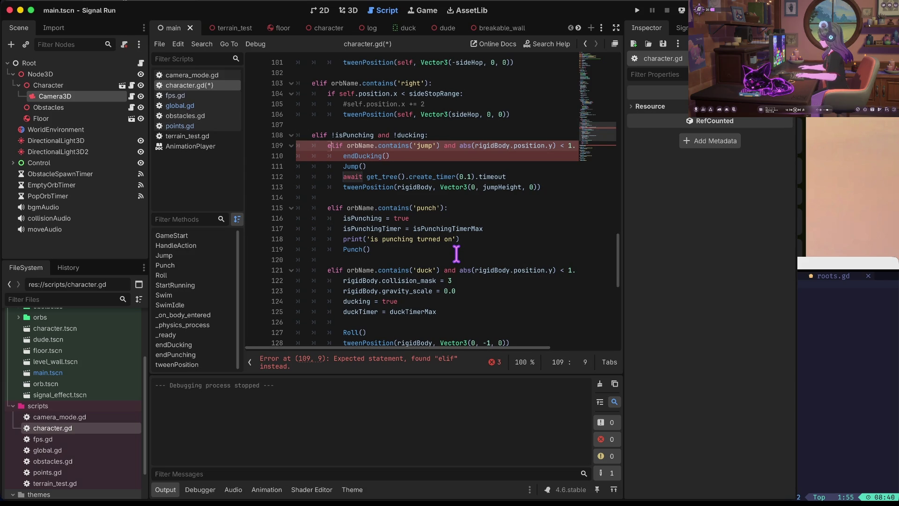
pyautogui.press('Delete')
pyautogui.press('Delete')
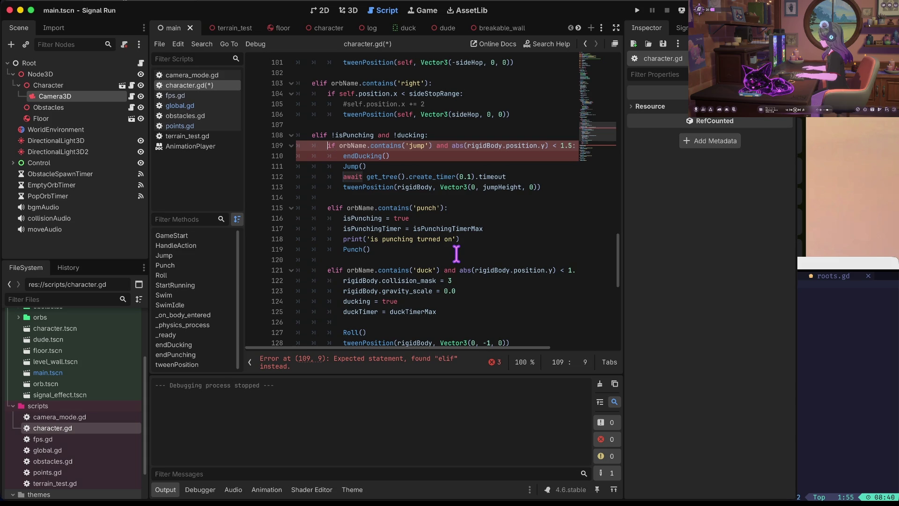
pyautogui.press('Down')
pyautogui.press('Down')
pyautogui.press('Down')
pyautogui.press('Down')
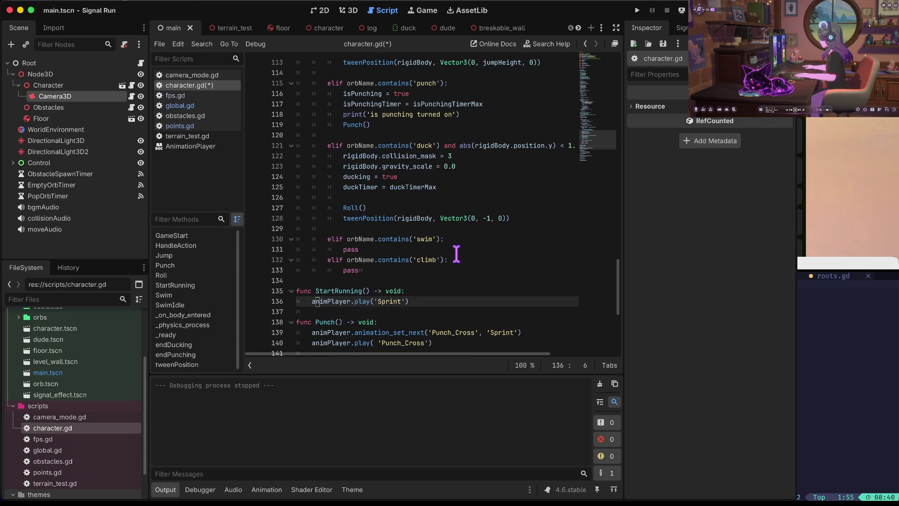
# Save character.gd
pyautogui.hotkey('shift', 'Down')
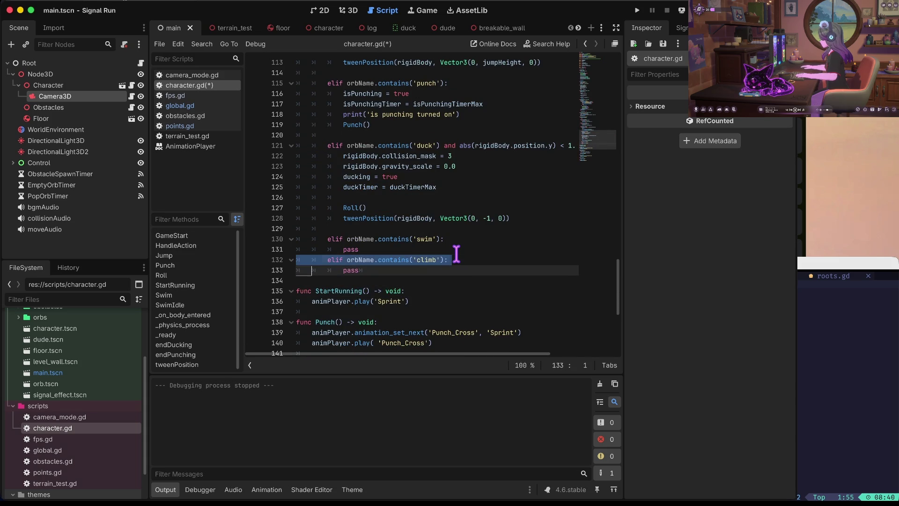
pyautogui.hotkey('shift', 'Up')
pyautogui.press('Up')
pyautogui.press('Up')
pyautogui.press('Up')
pyautogui.press('super+s')
pyautogui.press('super+Tab')
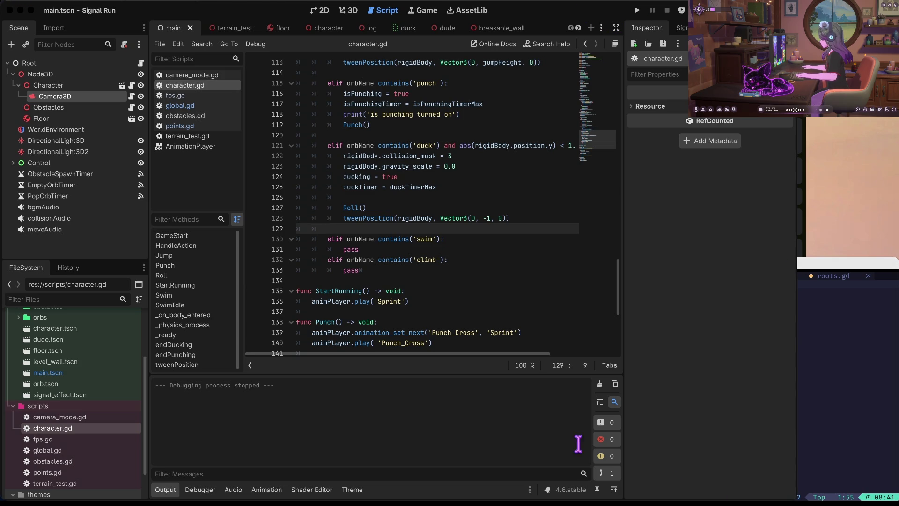
pyautogui.click(574, 414)
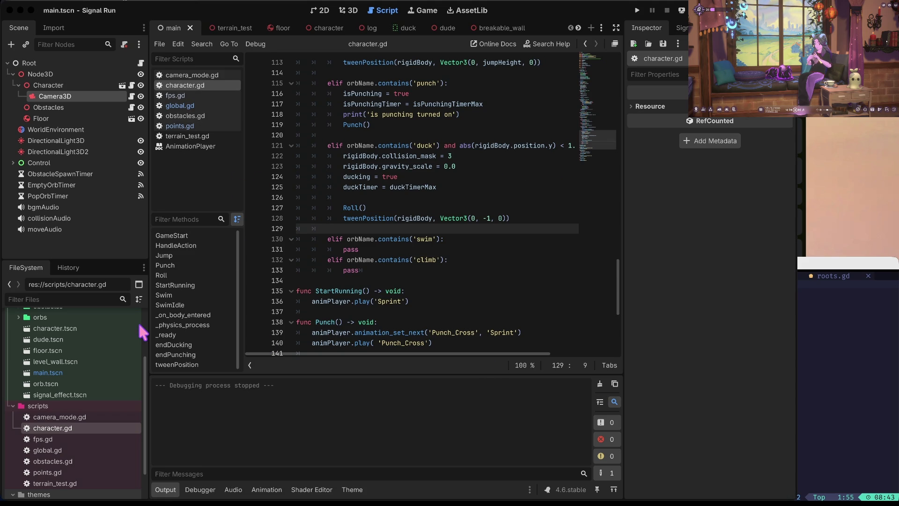
pyautogui.click(285, 152)
pyautogui.scroll(3, 425, 135)
pyautogui.press('super+b')
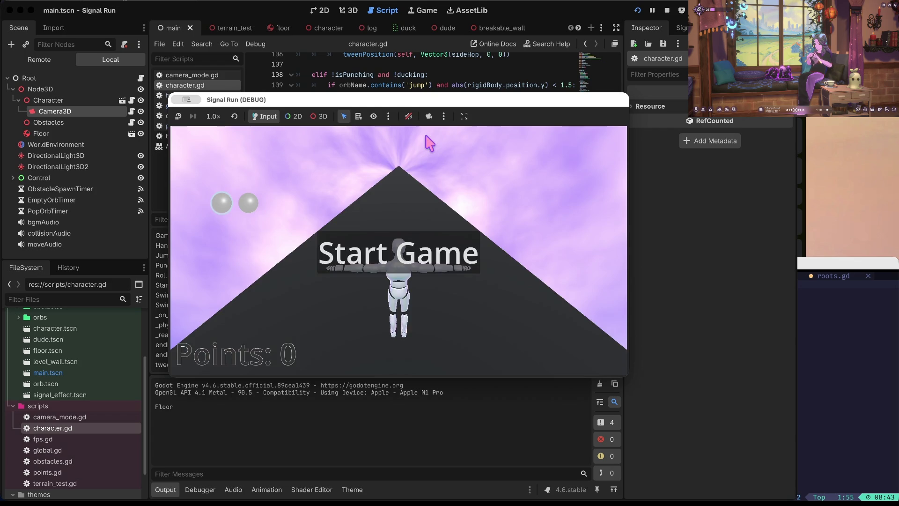
pyautogui.press('space')
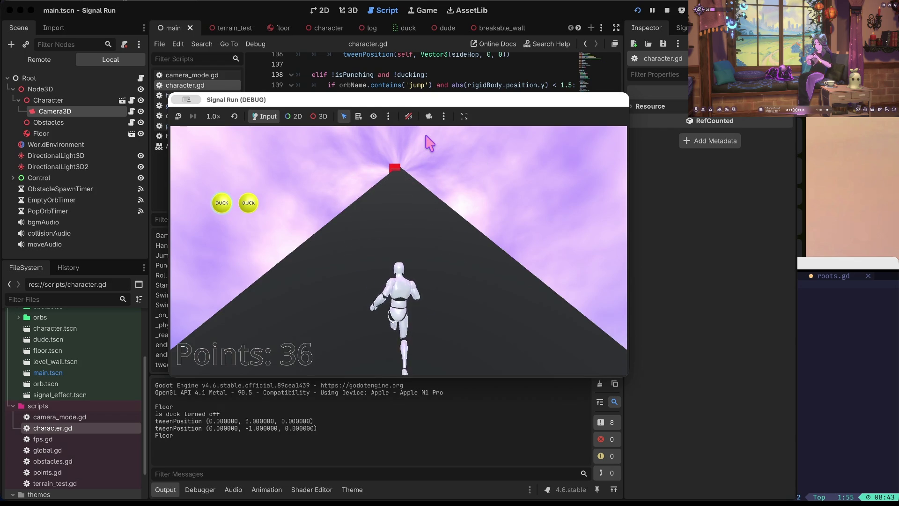
pyautogui.press('Down')
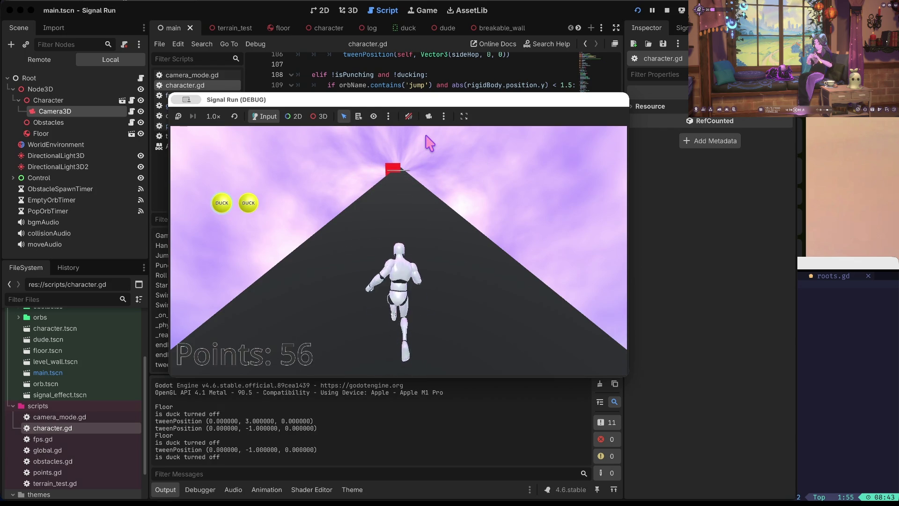
pyautogui.press('super+period')
pyautogui.scroll(20, 429, 126)
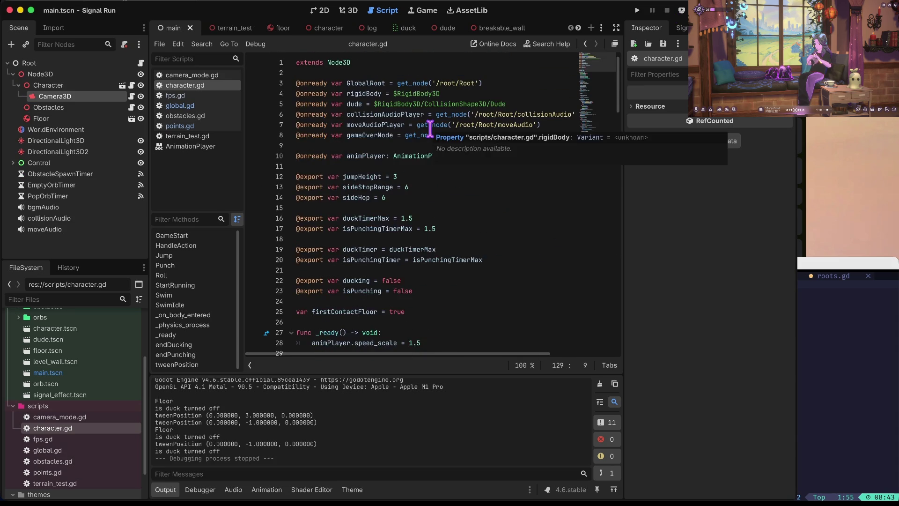
# Set duckTimerMax to 0.7 and isPunchingTimerMax to 0.5, then run the game
pyautogui.click(429, 208)
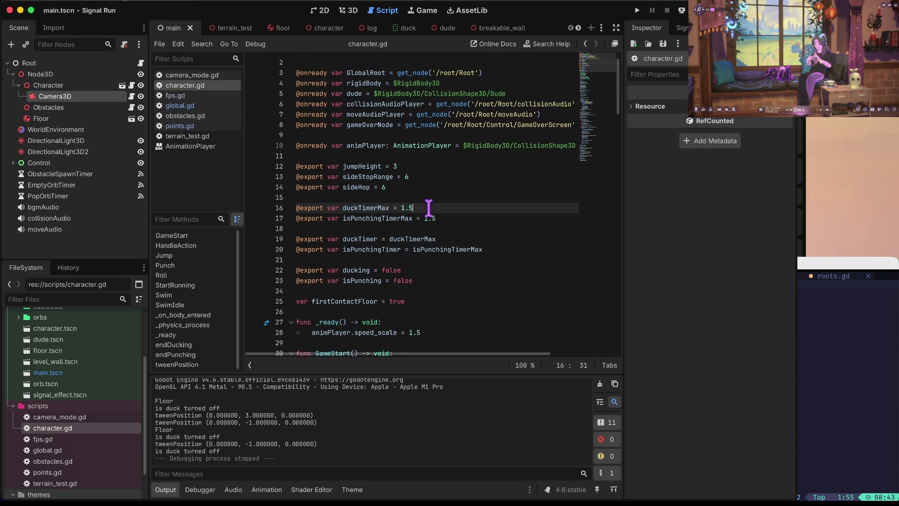
pyautogui.write('07')
pyautogui.press('Down')
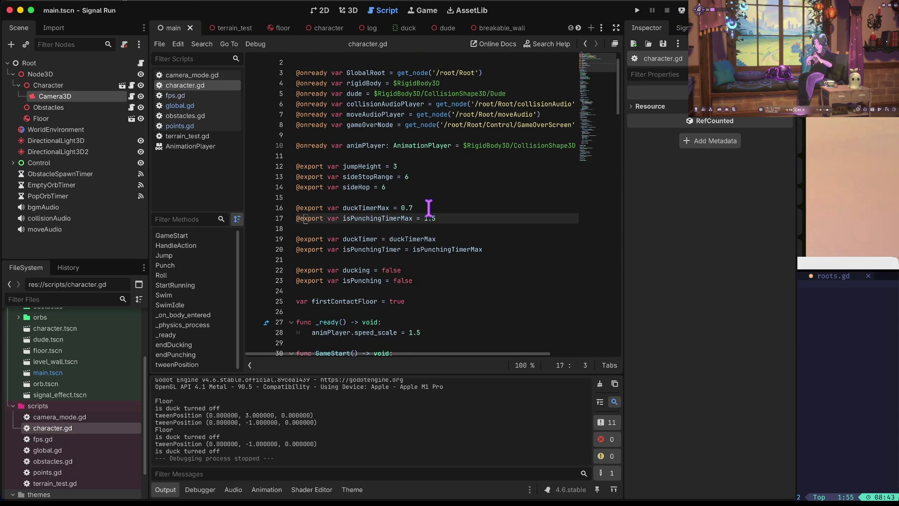
pyautogui.write('5')
pyautogui.press('super+b')
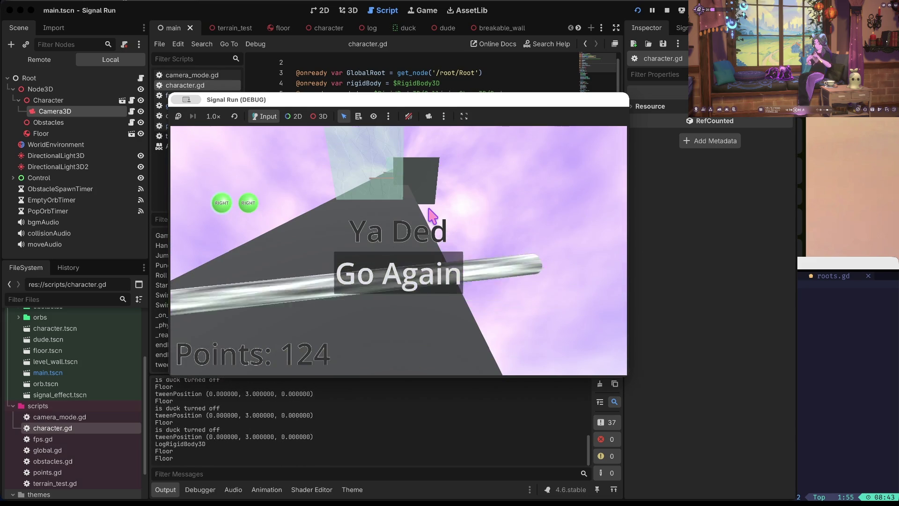
pyautogui.press('space')
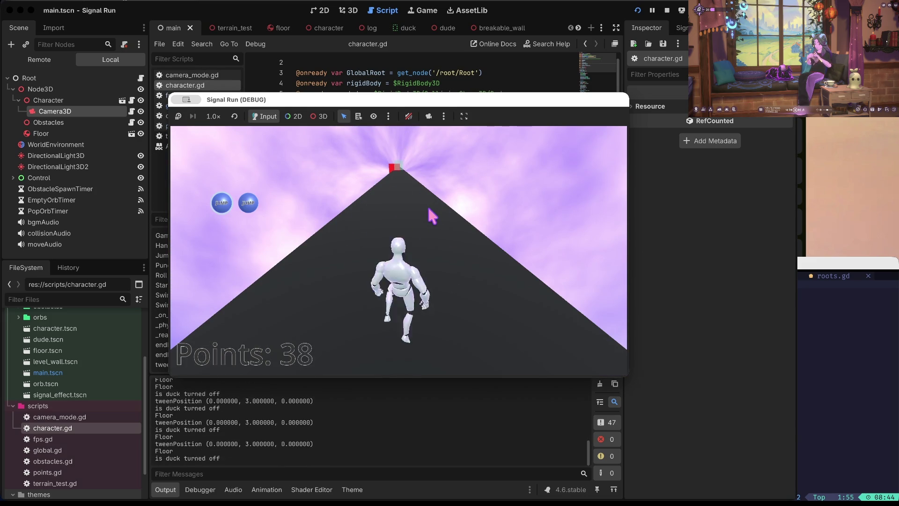
pyautogui.click(667, 10)
pyautogui.click(542, 154)
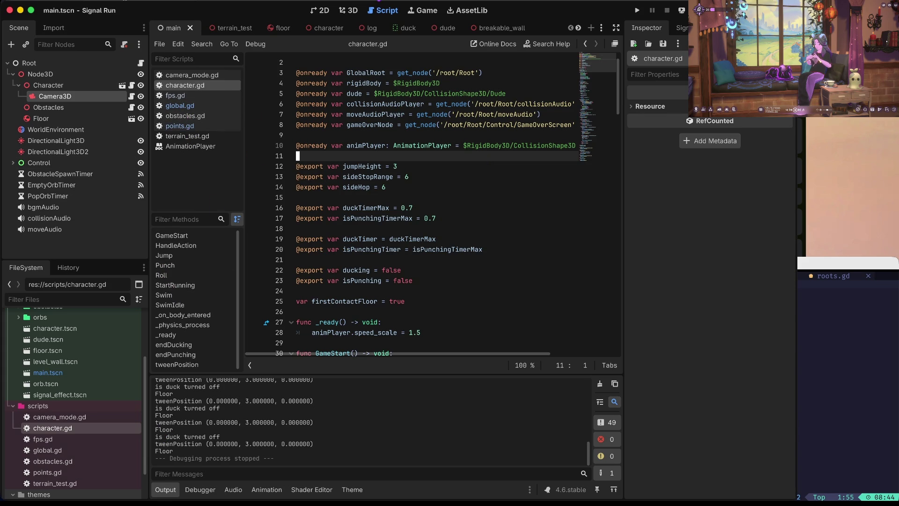
# Comment out the Jump_Start chaining line in character.gd's Jump() function
pyautogui.click(187, 95)
pyautogui.click(186, 85)
pyautogui.scroll(-20, 406, 246)
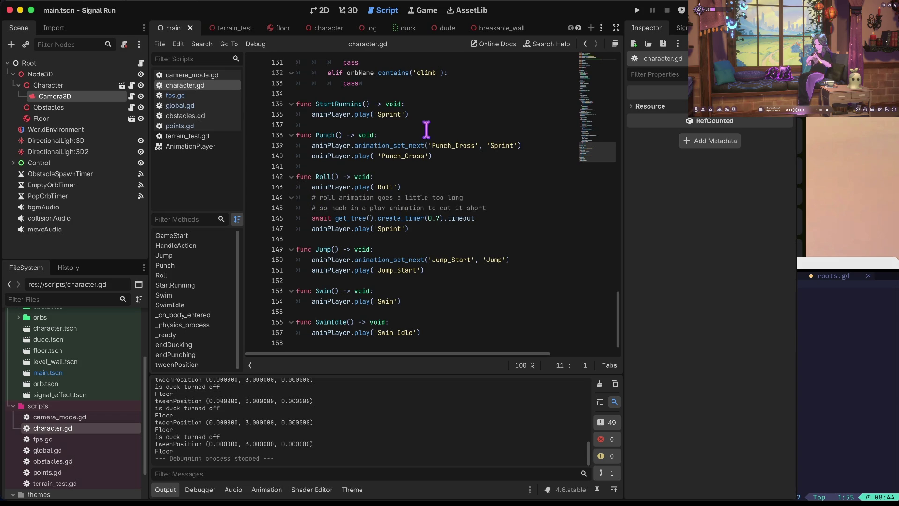
pyautogui.click(309, 260)
pyautogui.write('#')
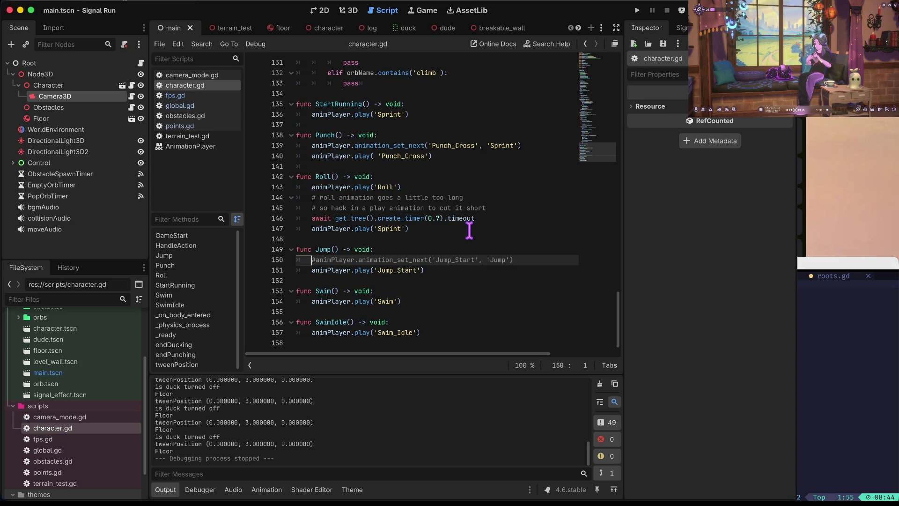
# Change the played animation to 'Jump', test jumping in a run, then stop the game
pyautogui.press('Down')
pyautogui.hotkey('ctrl', 'Right')
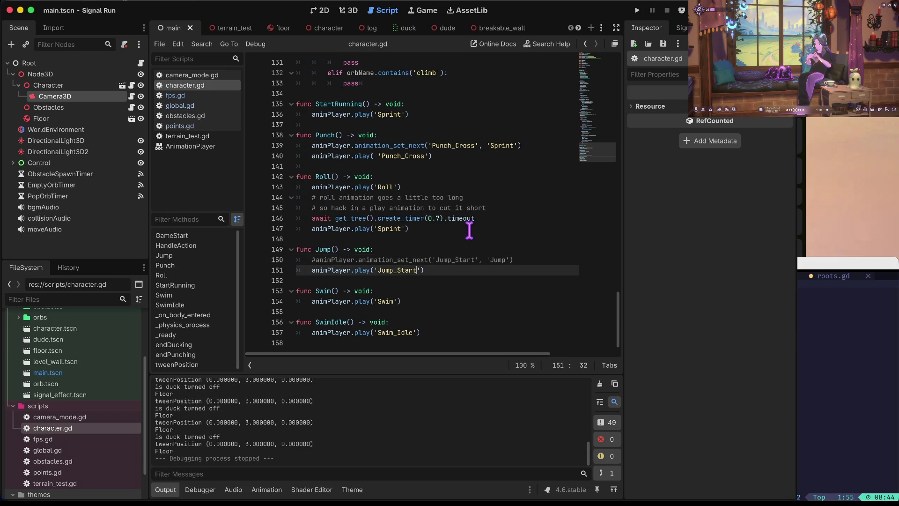
pyautogui.press('super+b')
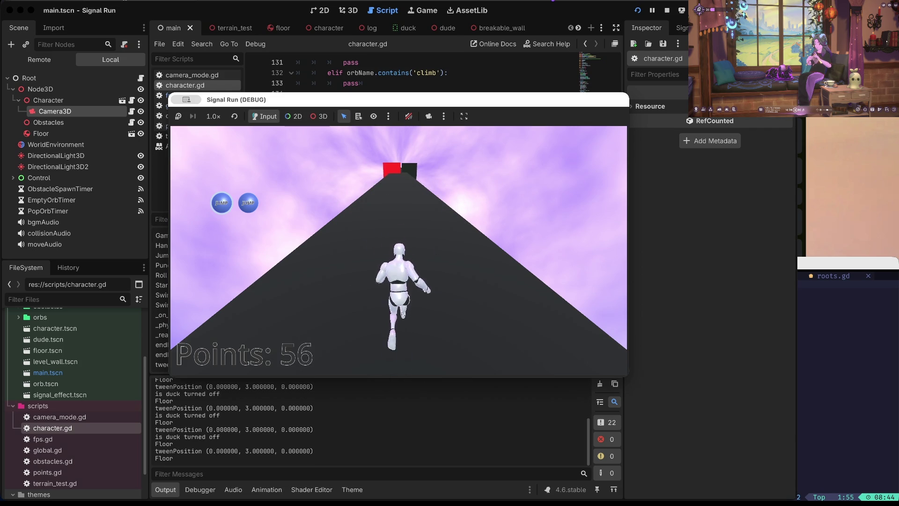
pyautogui.click(667, 10)
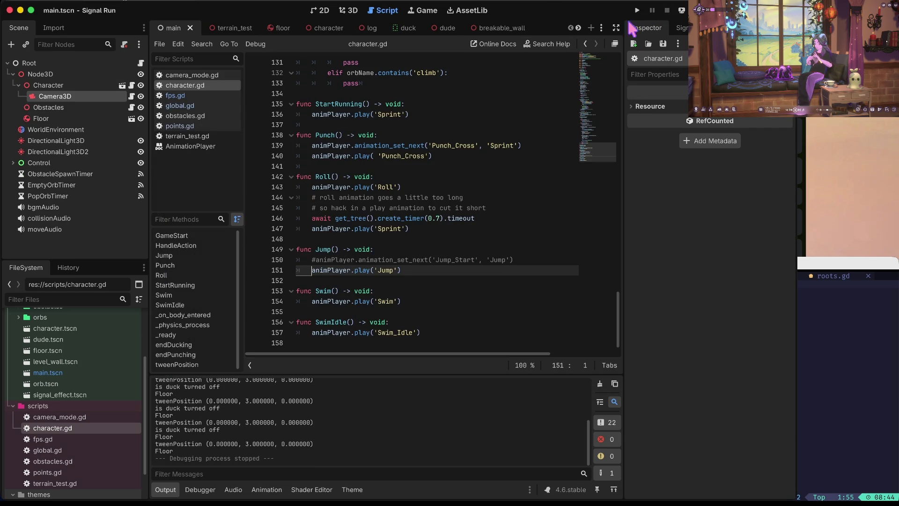
# Copy Roll()'s timer wait and Sprint lines into Jump()
pyautogui.click(368, 256)
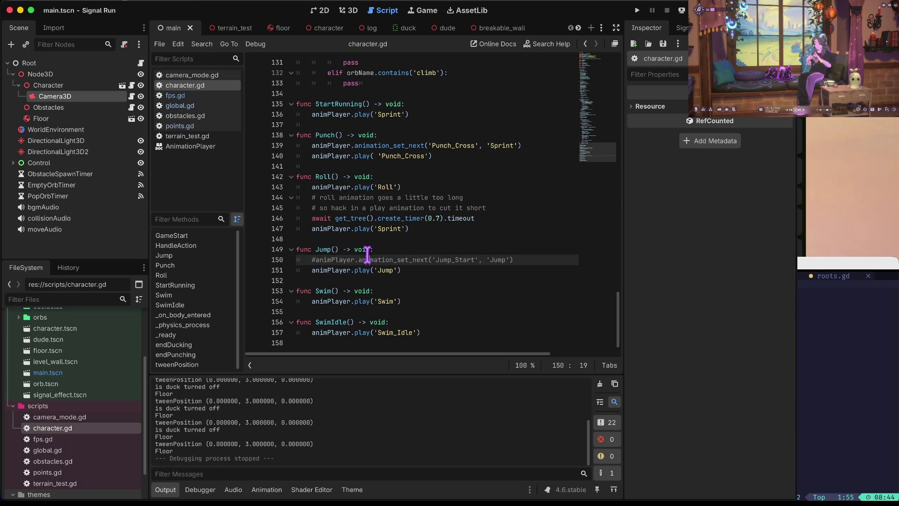
pyautogui.press('Left')
pyautogui.press('Left')
pyautogui.press('Left')
pyautogui.press('Left')
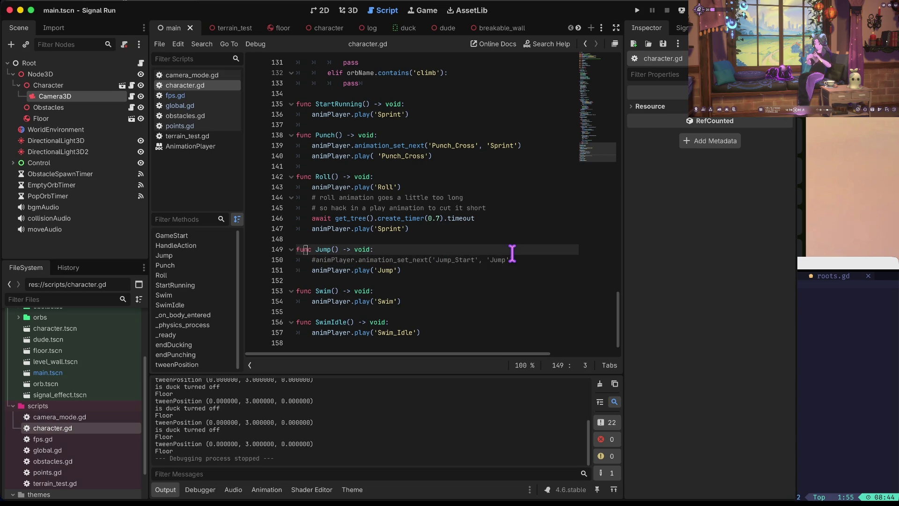
pyautogui.press('Up')
pyautogui.press('Up')
pyautogui.press('Up')
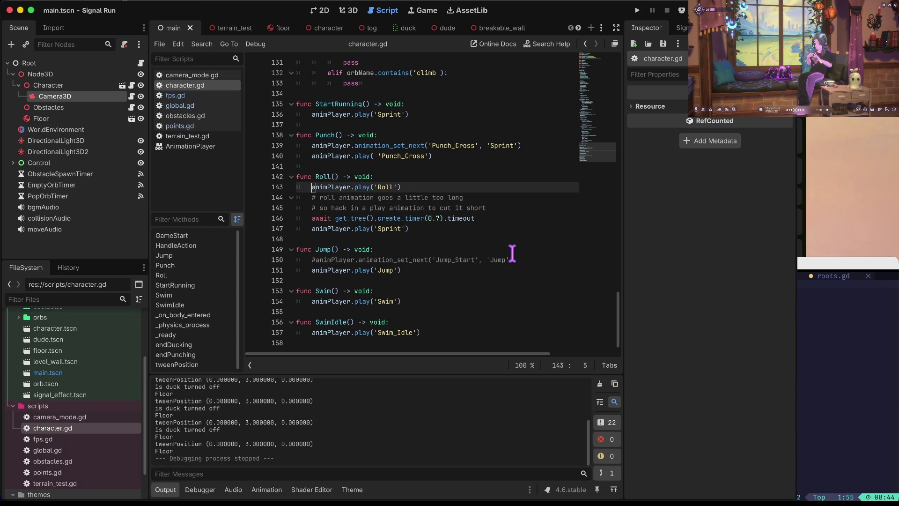
pyautogui.press('Down')
pyautogui.press('Down')
pyautogui.press('Up')
pyautogui.press('Up')
pyautogui.press('Up')
pyautogui.press('Up')
pyautogui.press('Up')
pyautogui.press('Up')
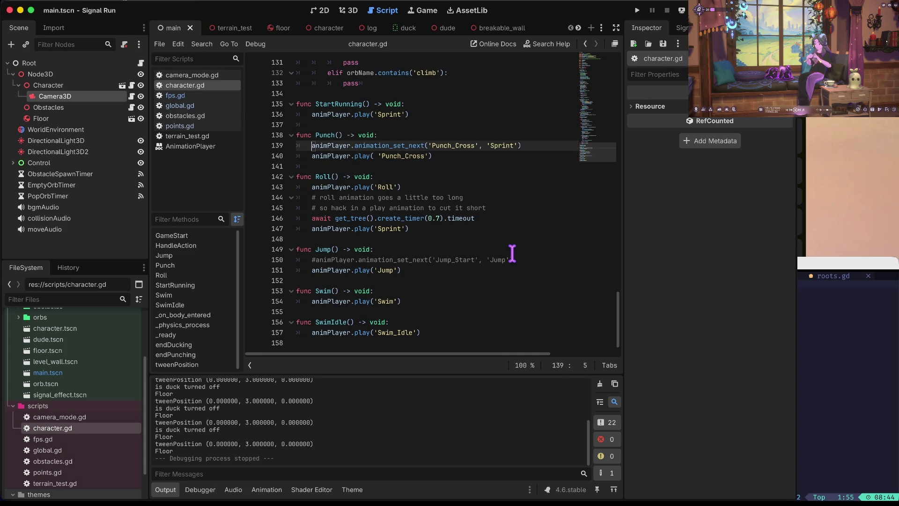
pyautogui.press('Down')
pyautogui.press('Down')
pyautogui.press('Down')
pyautogui.press('Down')
pyautogui.press('Down')
pyautogui.press('Down')
pyautogui.press('End')
pyautogui.hotkey('shift', 'Home')
pyautogui.hotkey('shift', 'Home')
pyautogui.hotkey('shift', 'Down')
pyautogui.hotkey('ctrl', 'c')
pyautogui.press('Down')
pyautogui.press('Down')
pyautogui.press('Down')
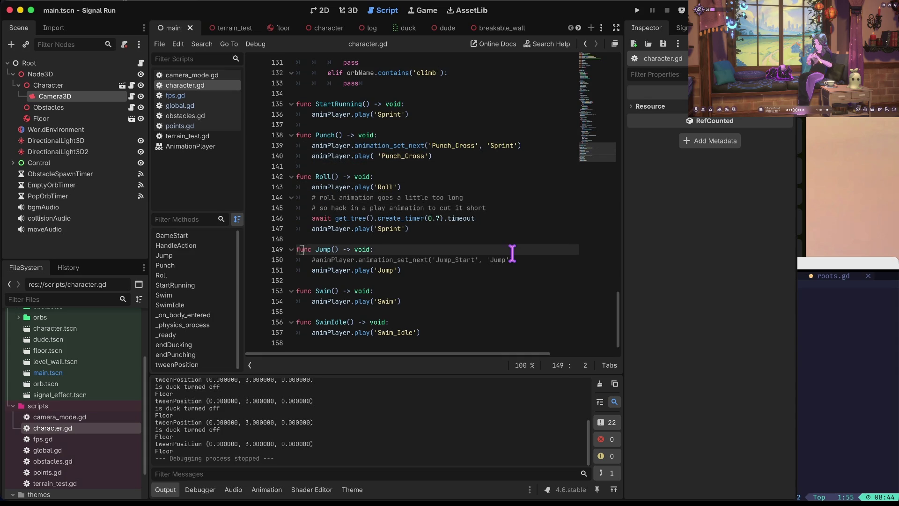
pyautogui.hotkey('ctrl', 'v')
pyautogui.press('Up')
pyautogui.press('Up')
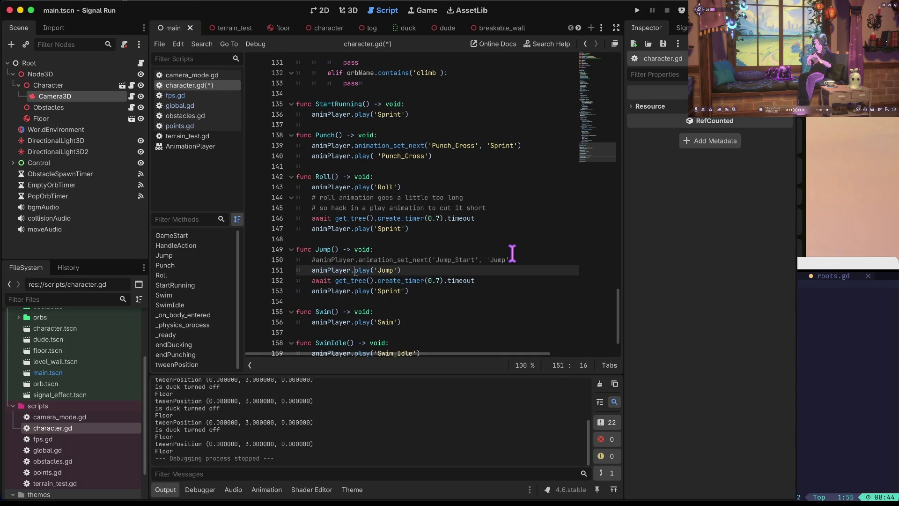
# Search the script for 'floor' to find the floor-contact collision handling
pyautogui.hotkey('ctrl', 'Home')
pyautogui.press('Down')
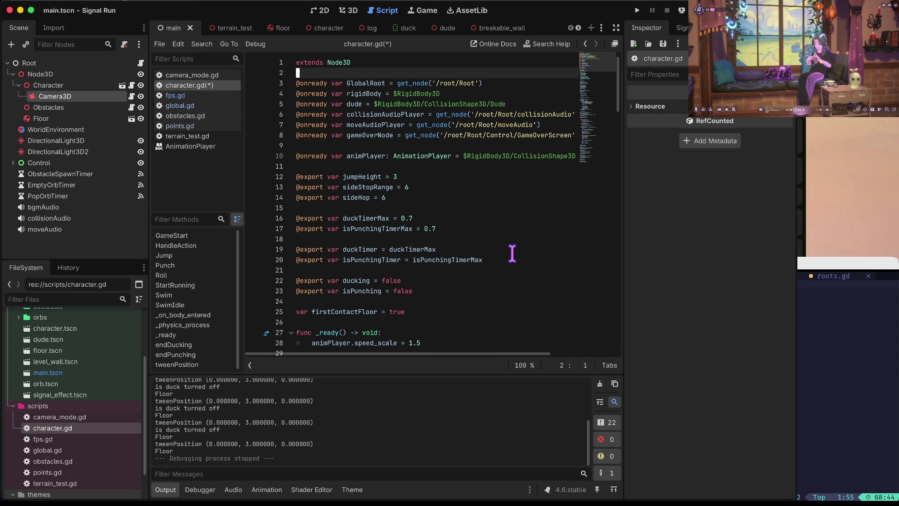
pyautogui.hotkey('ctrl', 'f')
pyautogui.write('floor')
pyautogui.press('Return')
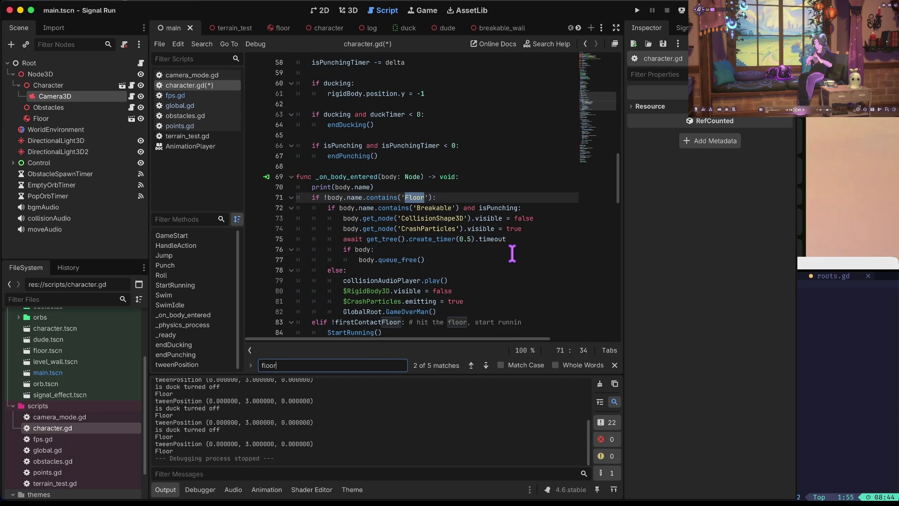
pyautogui.press('Return')
pyautogui.hotkey('shift', 'Return')
pyautogui.press('Escape')
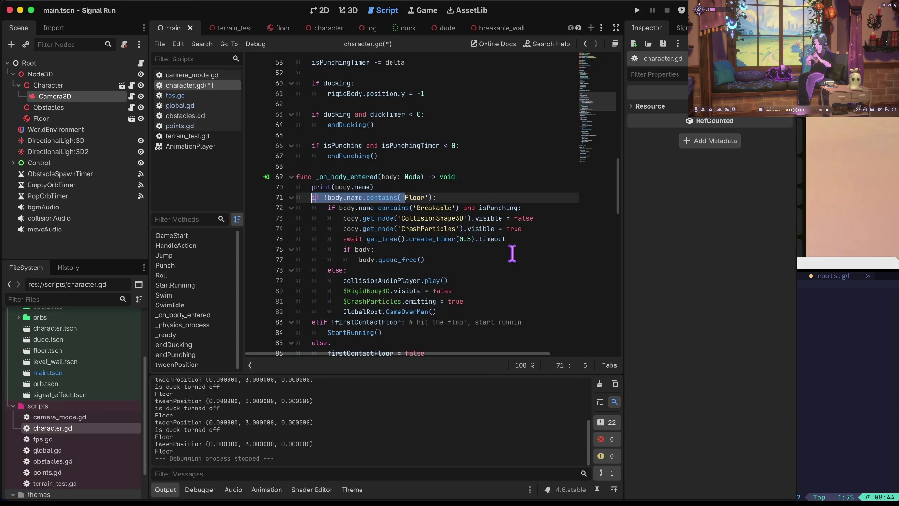
# Delete the elif !firstContactFloor branch and its StartRunning() call, then run the game
pyautogui.press('Down')
pyautogui.press('Down')
pyautogui.press('Down')
pyautogui.press('Down')
pyautogui.press('Down')
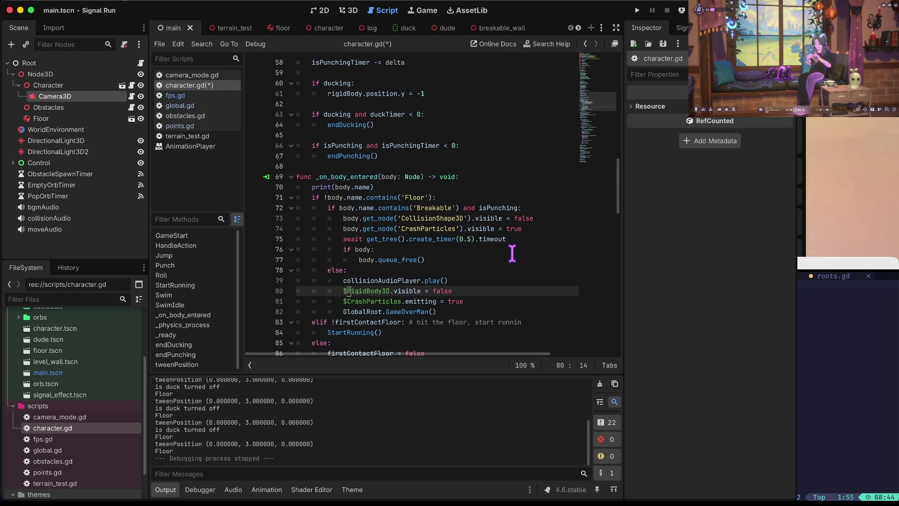
pyautogui.press('Up')
pyautogui.press('Up')
pyautogui.press('Up')
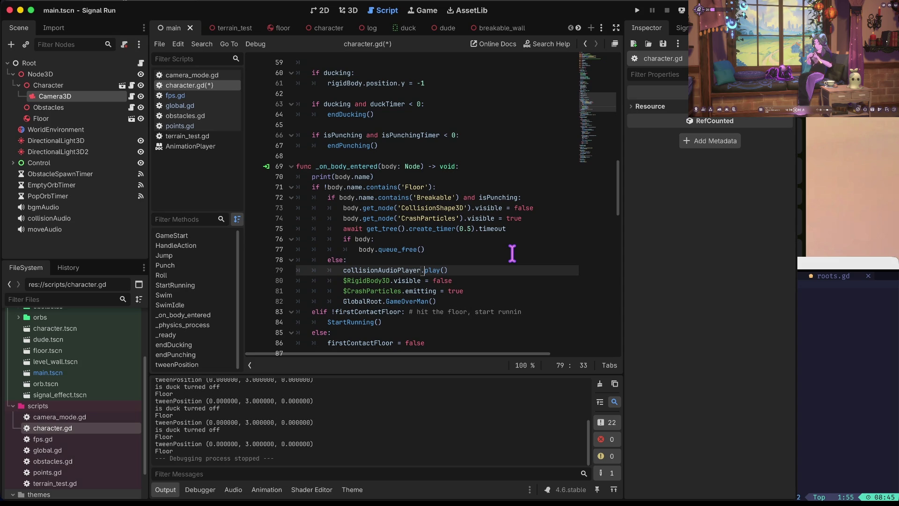
pyautogui.press('Down')
pyautogui.press('Down')
pyautogui.press('Down')
pyautogui.press('Home')
pyautogui.hotkey('shift', 'Down')
pyautogui.press('Delete')
pyautogui.hotkey('shift', 'Down')
pyautogui.press('Delete')
pyautogui.press('F5')
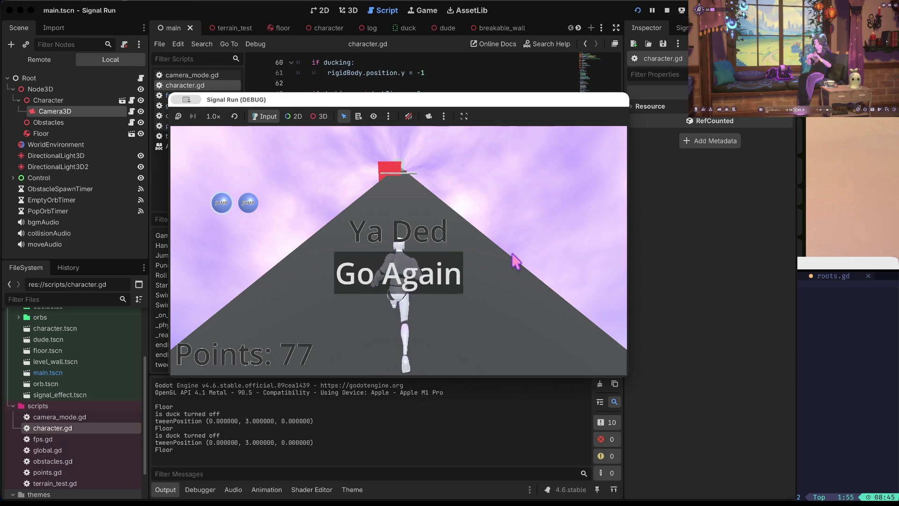
# Stop the debug game after the runner dies
pyautogui.click(667, 10)
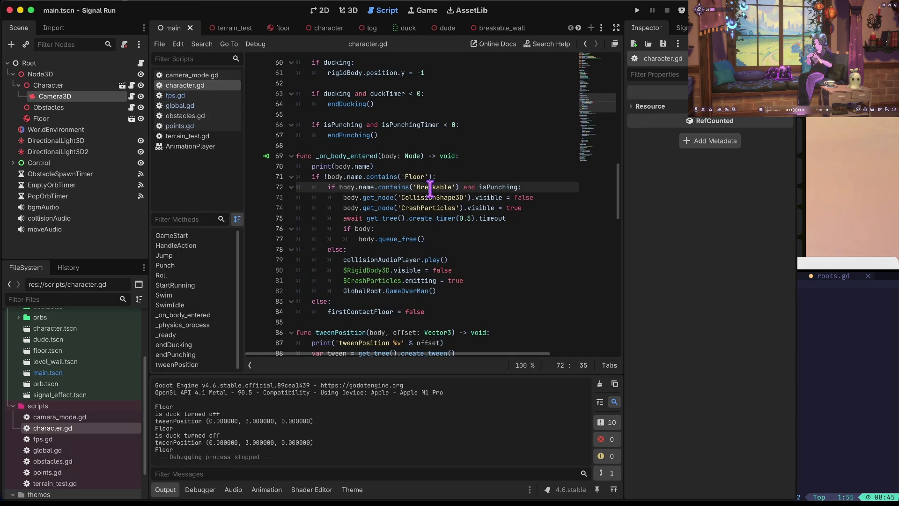
# Remove the body-name print in _on_body_entered and the tweenPosition debug print
pyautogui.press('Up')
pyautogui.press('Up')
pyautogui.press('Up')
pyautogui.press('Home')
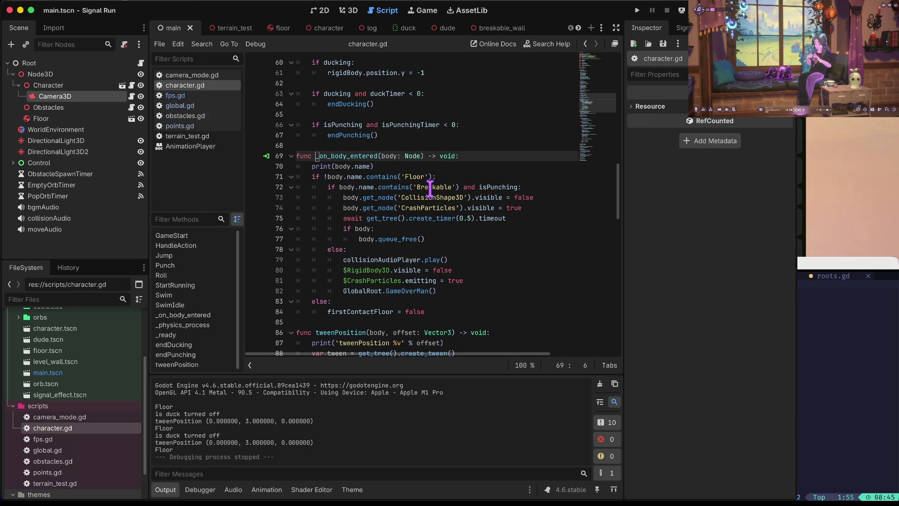
pyautogui.press('Down')
pyautogui.hotkey('ctrl', 'shift', 'k')
pyautogui.press('Down')
pyautogui.press('Down')
pyautogui.press('Down')
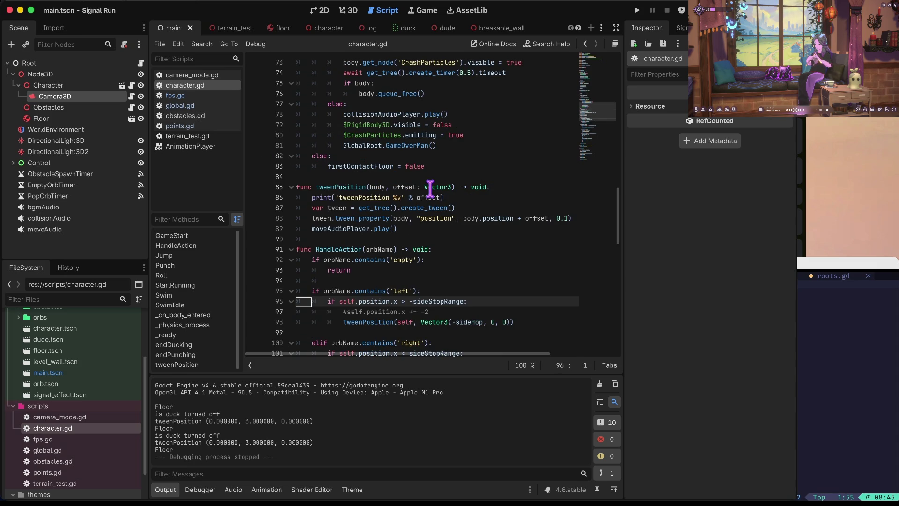
pyautogui.press('Up')
pyautogui.press('Up')
pyautogui.press('Up')
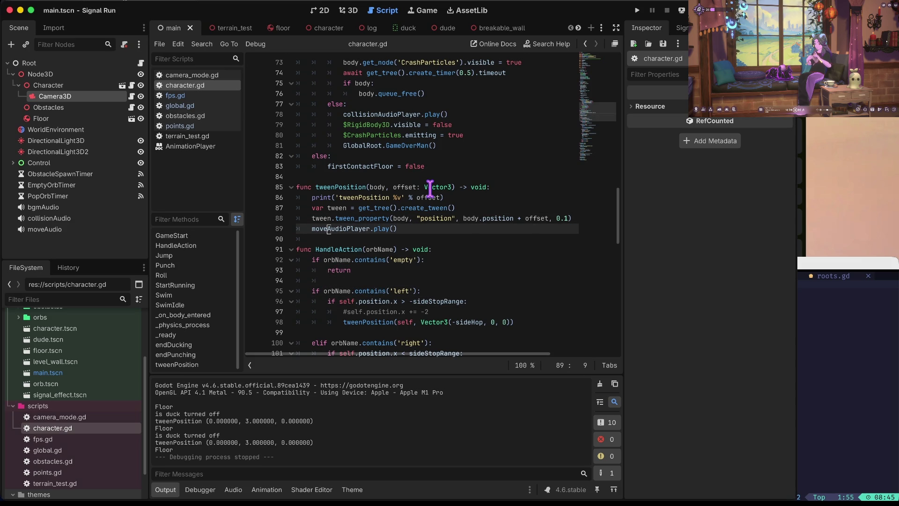
pyautogui.press('Up')
pyautogui.press('Up')
pyautogui.press('Up')
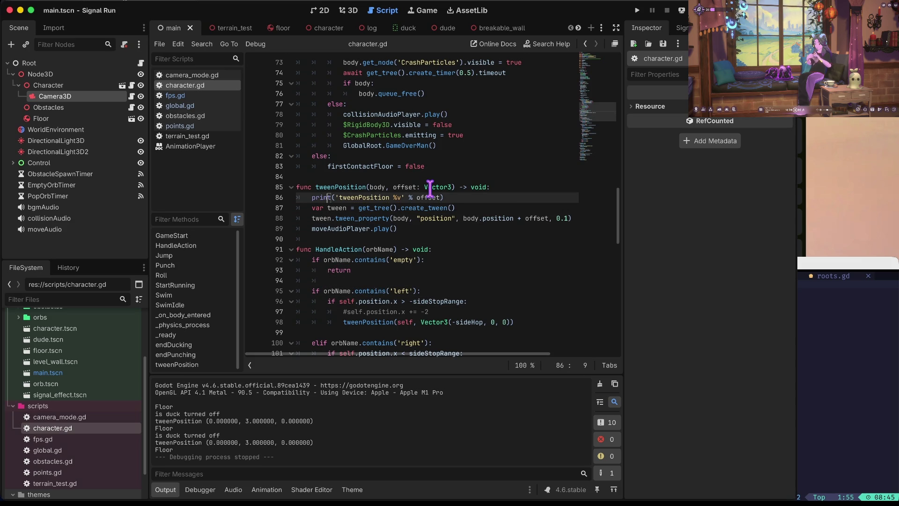
pyautogui.press('super+x')
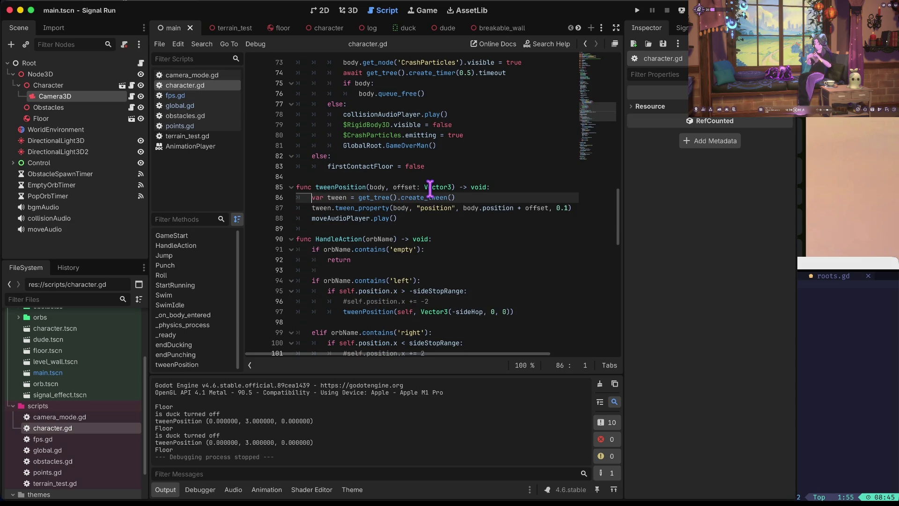
# Delete the commented-out +2 and -2 position lines in the move branches
pyautogui.press('Down')
pyautogui.press('Down')
pyautogui.press('Down')
pyautogui.press('Down')
pyautogui.press('Down')
pyautogui.hotkey('alt', 'Right')
pyautogui.hotkey('alt', 'Right')
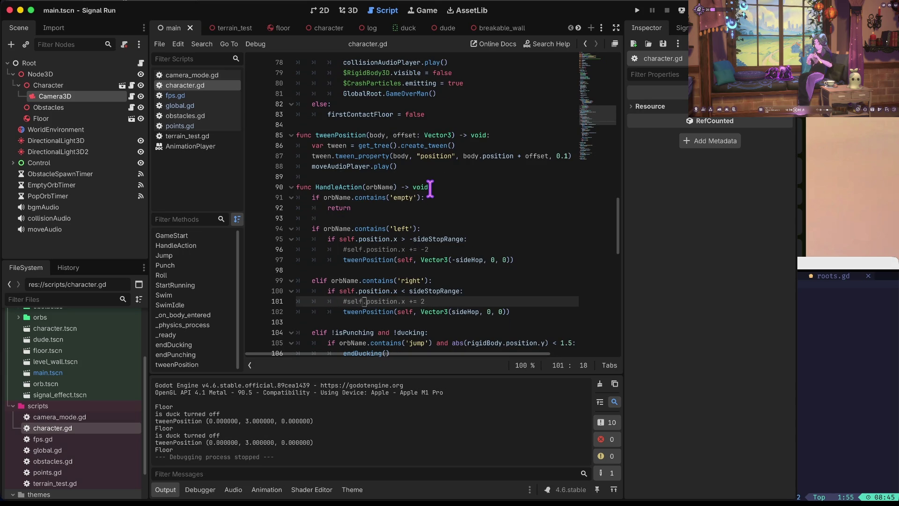
pyautogui.hotkey('ctrl', 'shift', 'k')
pyautogui.press('Up')
pyautogui.press('Up')
pyautogui.press('Up')
pyautogui.hotkey('ctrl', 'shift', 'k')
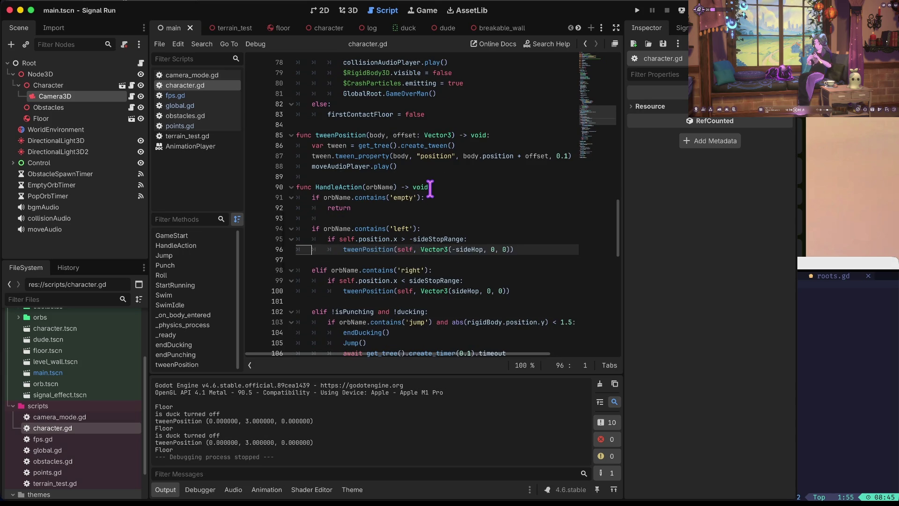
# Review HandleAction's punch and jump branch lines, then launch the game
pyautogui.press('Down')
pyautogui.press('Down')
pyautogui.press('Down')
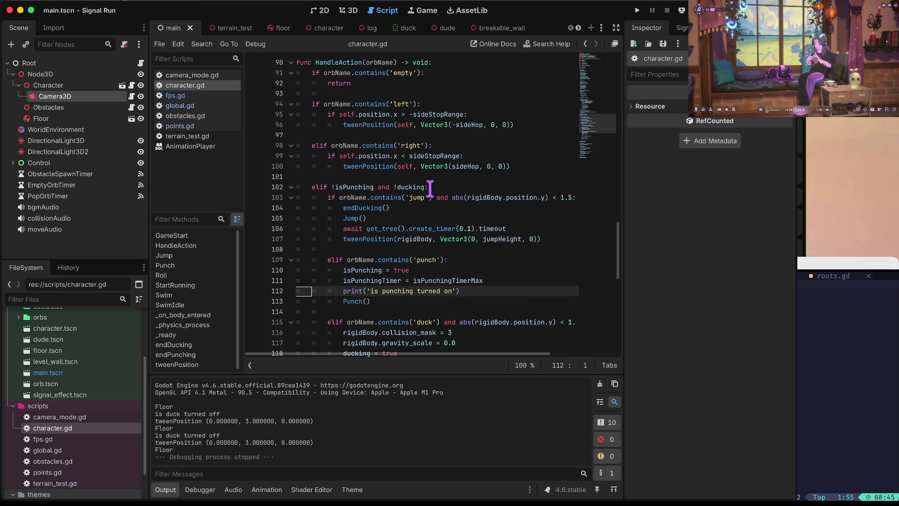
pyautogui.press('Up')
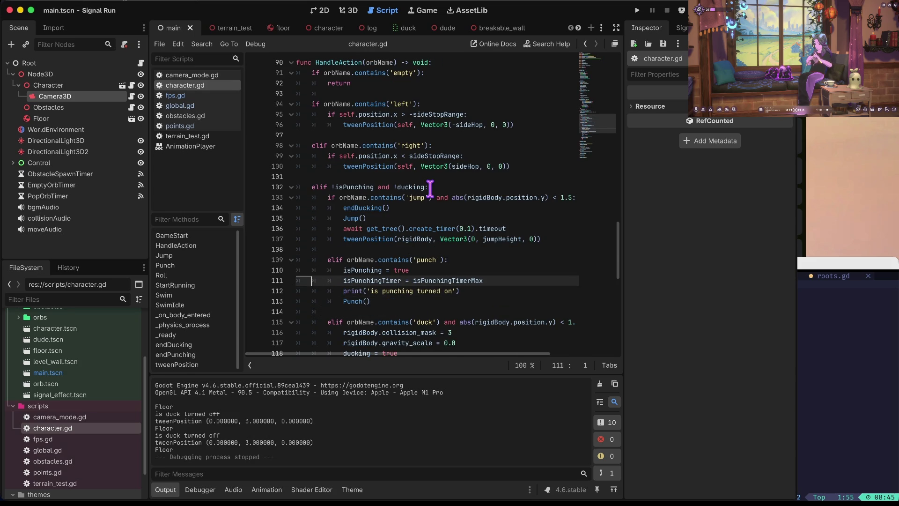
pyautogui.press('Down')
pyautogui.press('Down')
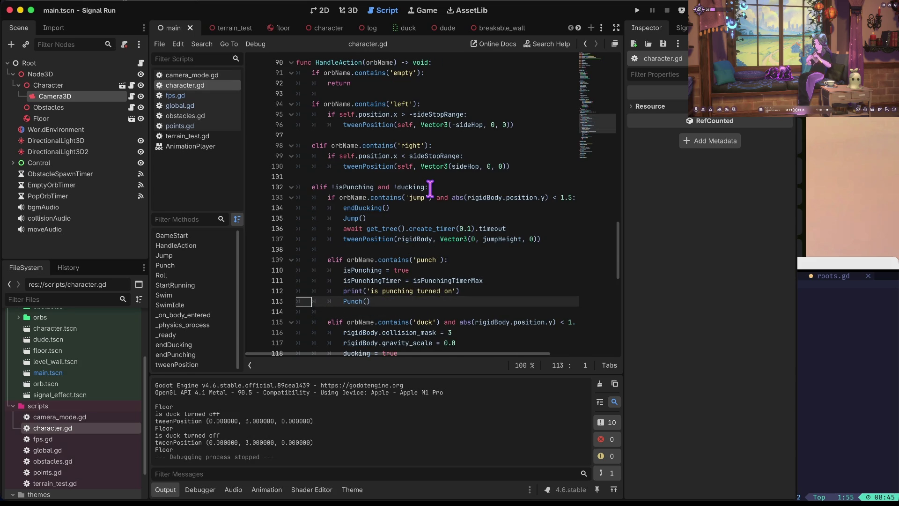
pyautogui.press('Up')
pyautogui.press('Up')
pyautogui.press('Up')
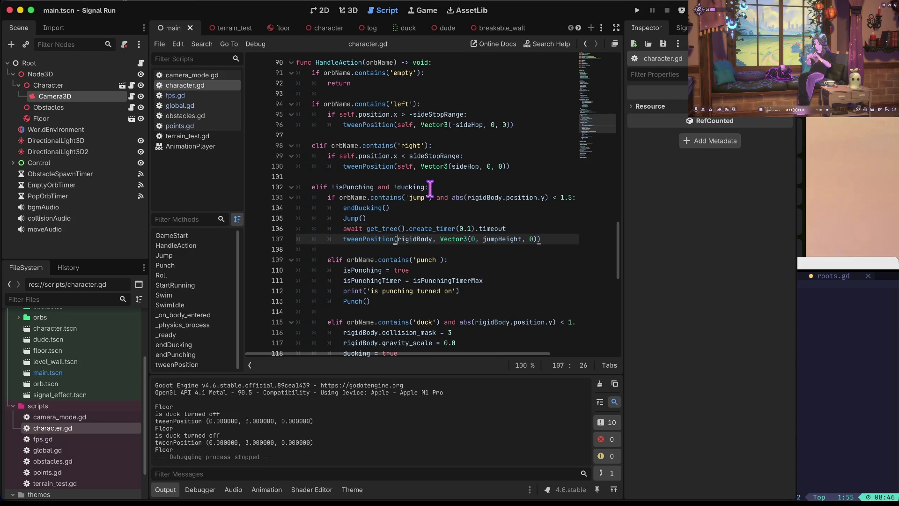
pyautogui.press('Up')
pyautogui.press('Up')
pyautogui.press('Up')
pyautogui.press('Up')
pyautogui.press('Home')
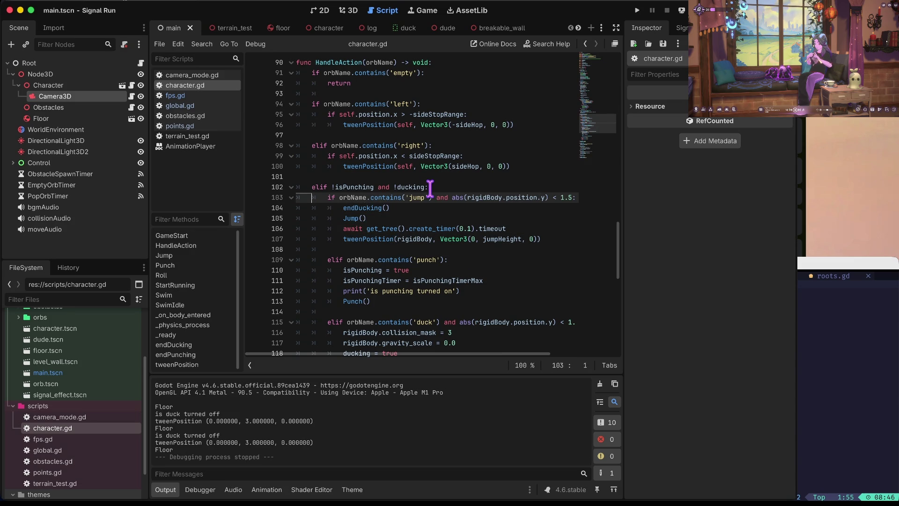
pyautogui.press('Down')
pyautogui.press('End')
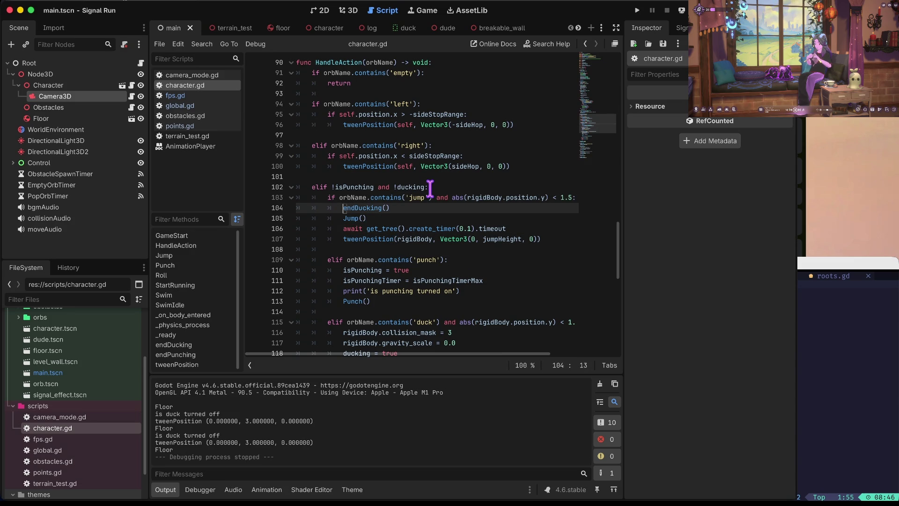
pyautogui.press('Down')
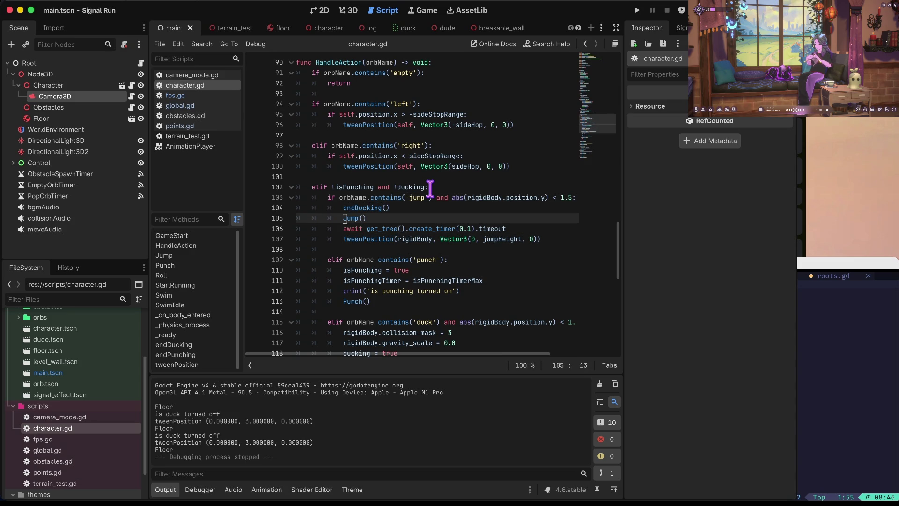
pyautogui.press('Down')
pyautogui.press('super+b')
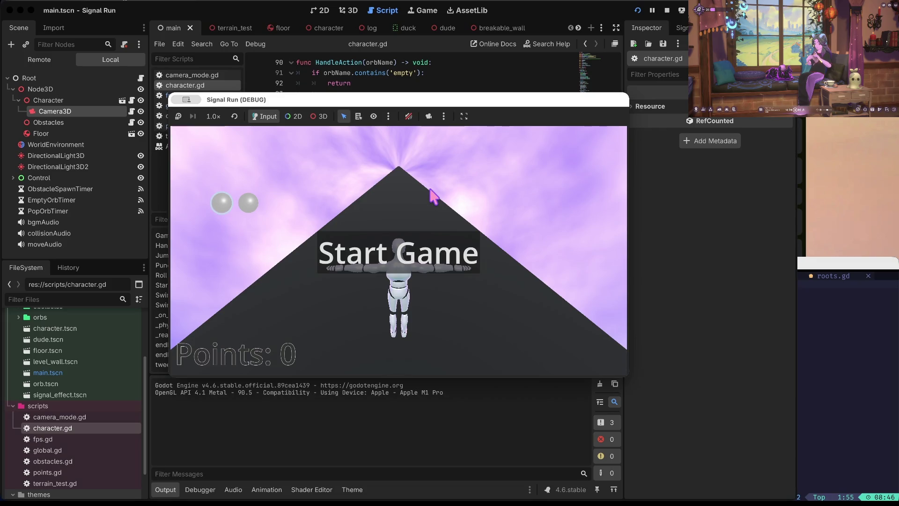
# Play the test run to 118 points, stop it, and place the caret in HandleAction's jump branch
pyautogui.press('space')
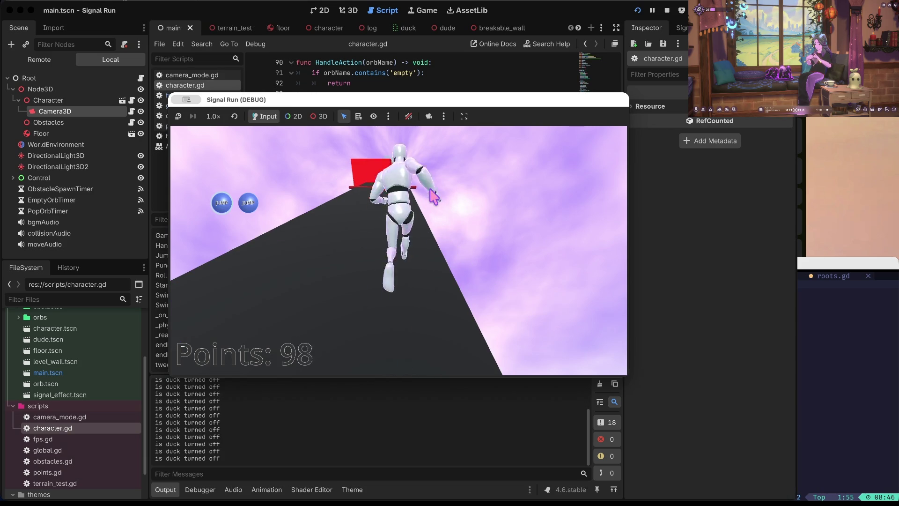
pyautogui.click(667, 9)
pyautogui.click(387, 197)
pyautogui.press('Down')
pyautogui.press('Down')
pyautogui.press('Down')
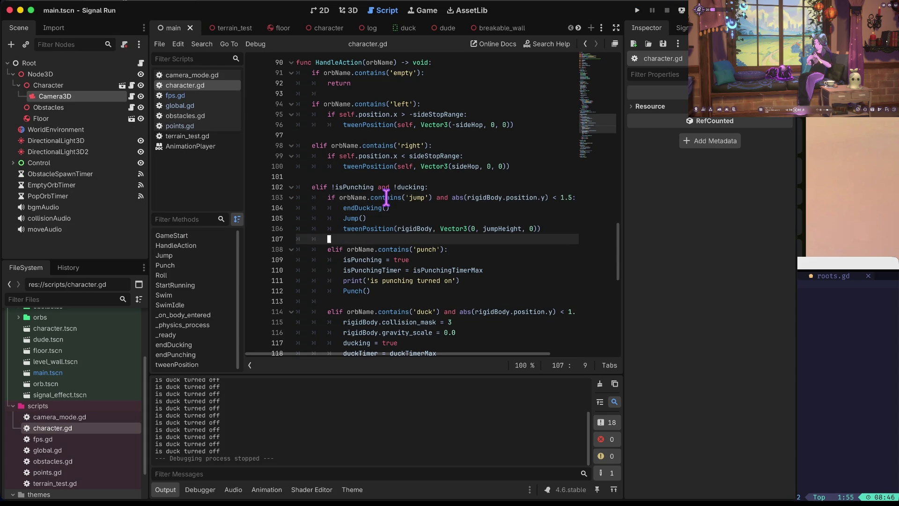
# Change Jump()'s create_timer wait from 0.7 to 0.8 and save character.gd
pyautogui.hotkey('ctrl', 'f')
pyautogui.write('jump')
pyautogui.press('Escape')
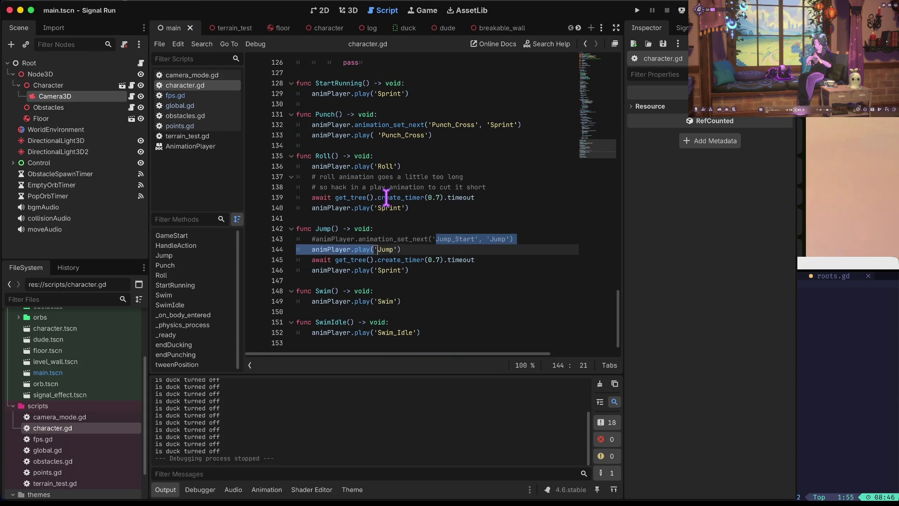
pyautogui.press('Right')
pyautogui.press('Down')
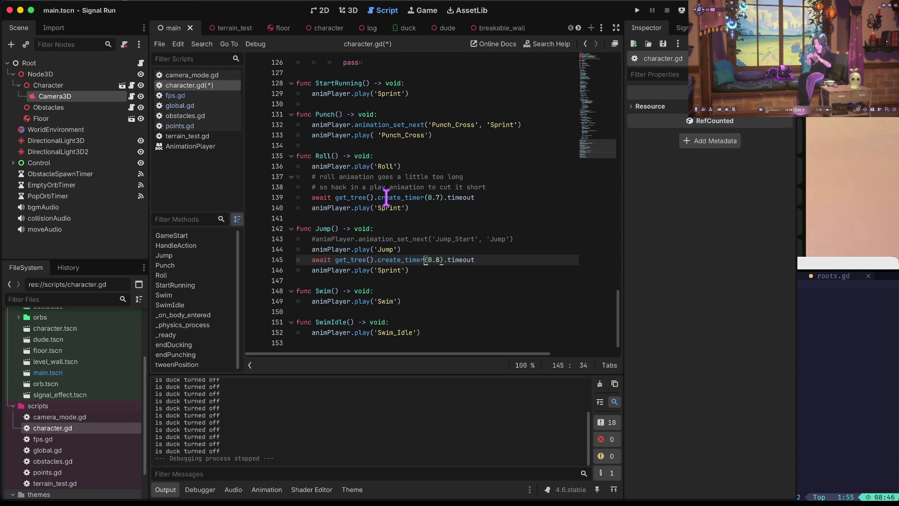
pyautogui.press('Up')
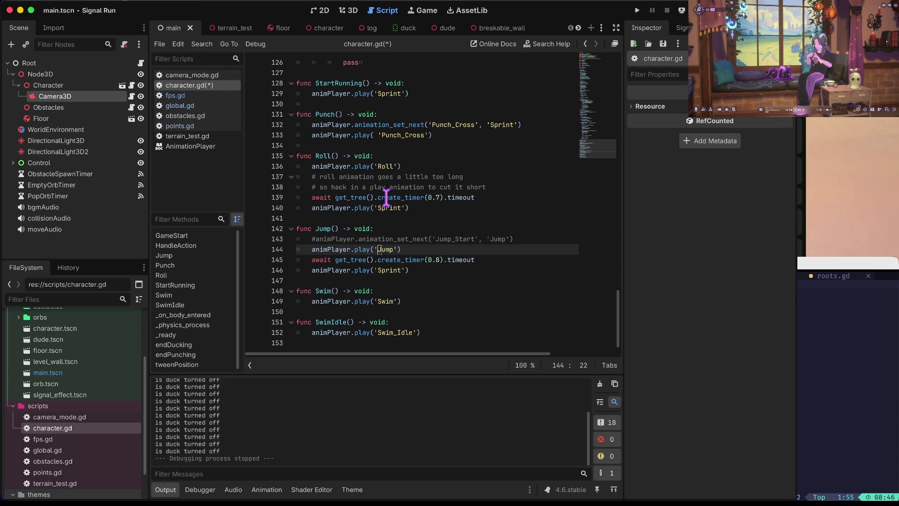
pyautogui.hotkey('ctrl', 's')
pyautogui.press('Up')
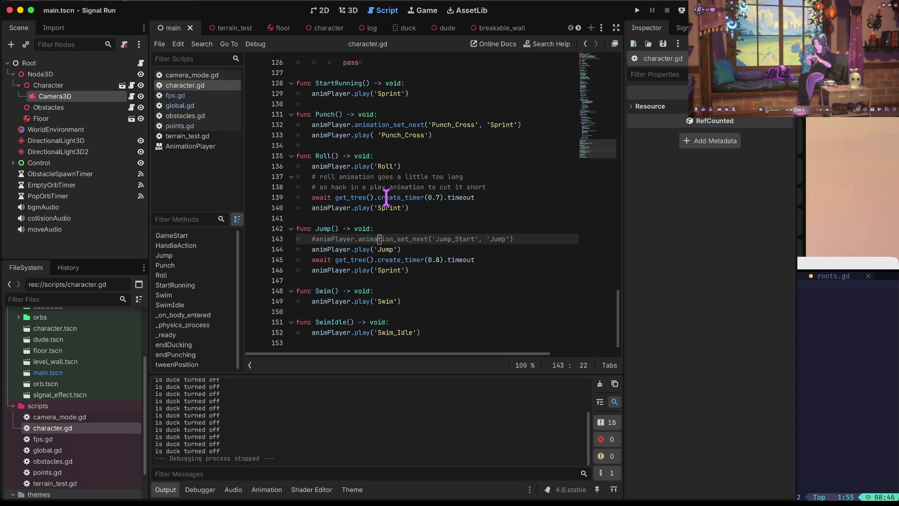
pyautogui.press('Up')
pyautogui.press('Up')
pyautogui.press('Up')
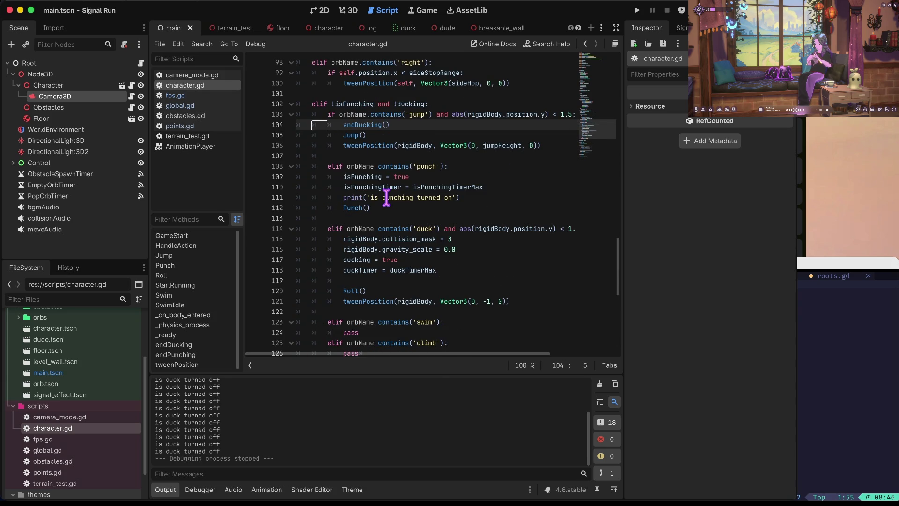
# Lower the jump height threshold from 1.5 to 1, then run and stop a short test
pyautogui.press('Up')
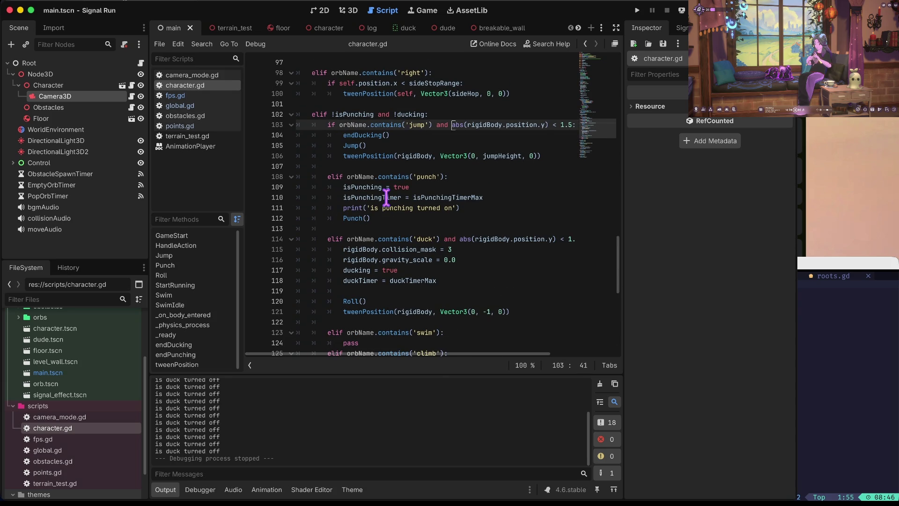
pyautogui.press('Right')
pyautogui.press('Right')
pyautogui.press('Right')
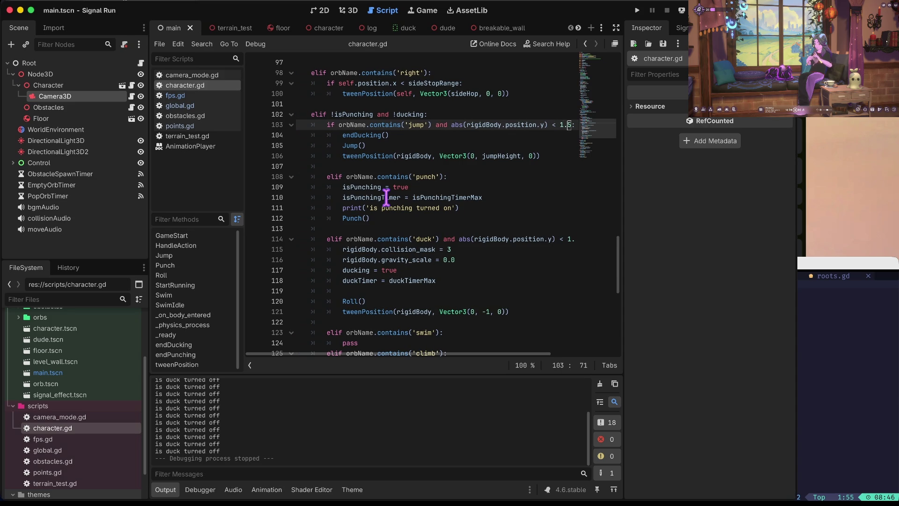
pyautogui.press('BackSpace')
pyautogui.press('Down')
pyautogui.press('Down')
pyautogui.press('Down')
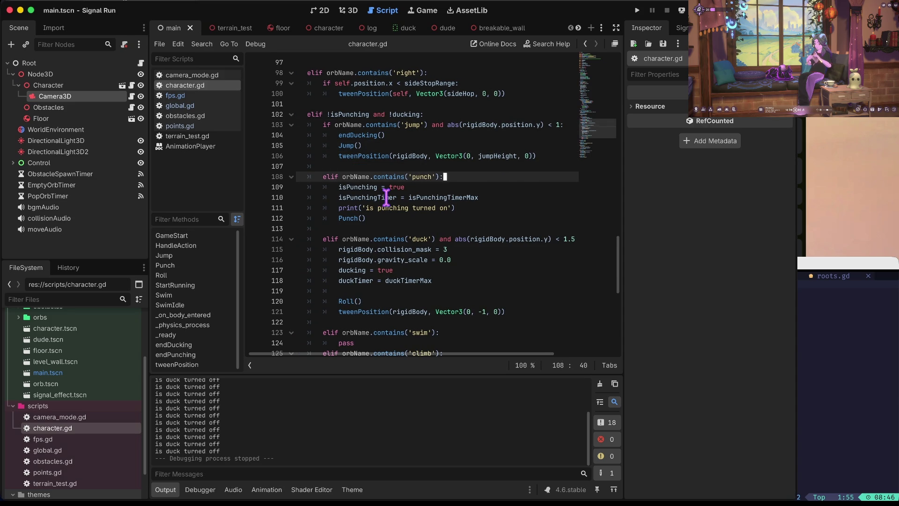
pyautogui.press('Right')
pyautogui.press('Right')
pyautogui.press('Right')
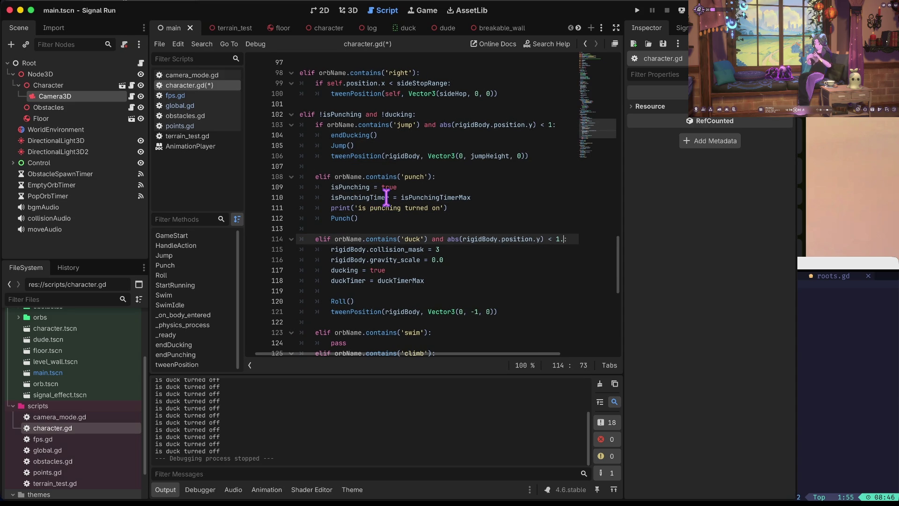
pyautogui.press('super+b')
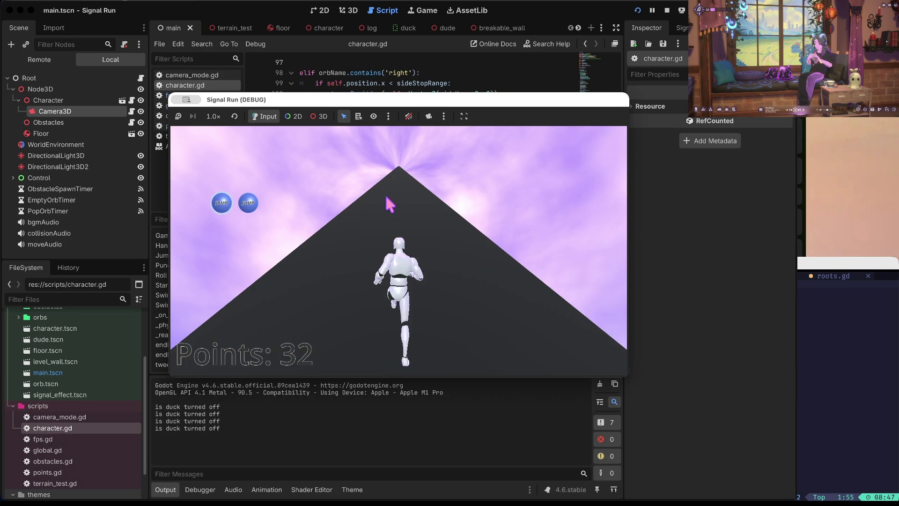
pyautogui.press('super+period')
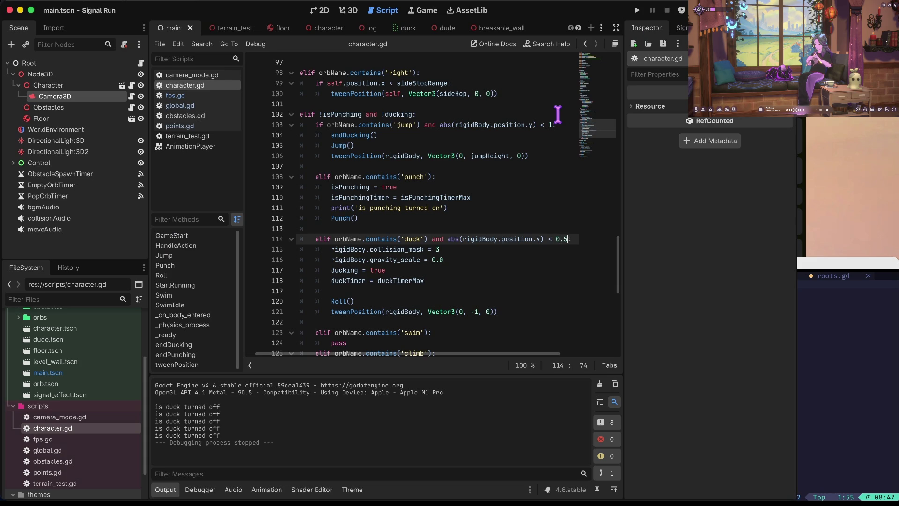
# Move the abs(rigidBody.position.y) < 0.5 check onto its own if line above the branches
pyautogui.press('Up')
pyautogui.press('Up')
pyautogui.press('Up')
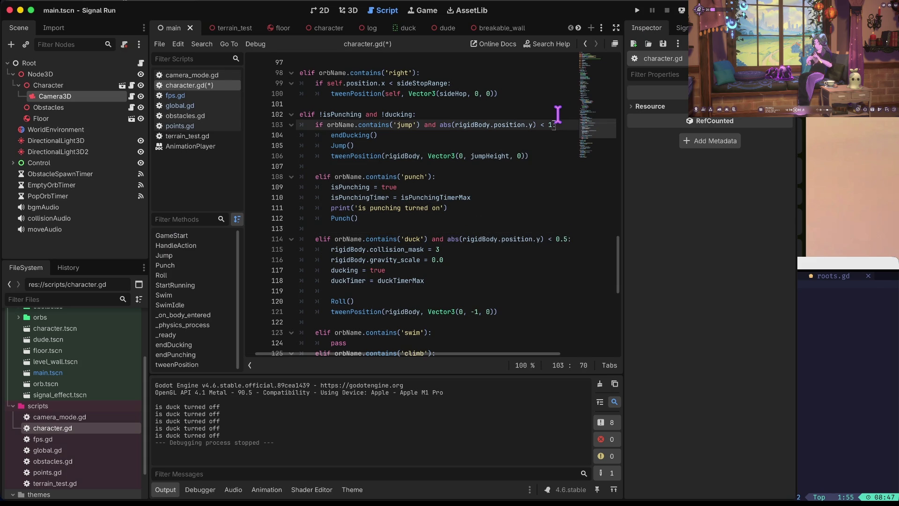
pyautogui.press('Home')
pyautogui.press('super+s')
pyautogui.press('Right')
pyautogui.press('Right')
pyautogui.press('Right')
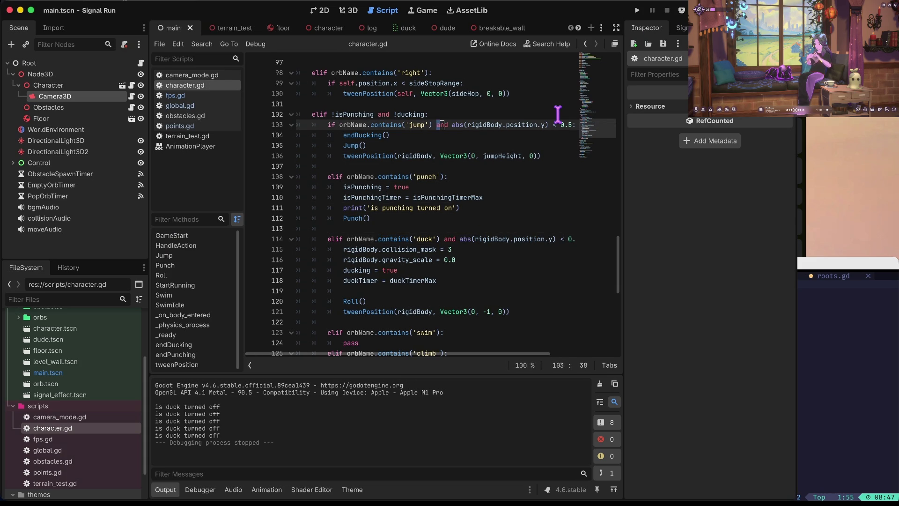
pyautogui.hotkey('shift', 'End')
pyautogui.press('super+x')
pyautogui.press('Up')
pyautogui.press('End')
pyautogui.press('Return')
pyautogui.write('if')
pyautogui.press('super+v')
pyautogui.press('Home')
pyautogui.press('Right')
pyautogui.press('Right')
pyautogui.press('Right')
pyautogui.press('Delete')
pyautogui.press('Delete')
pyautogui.press('Delete')
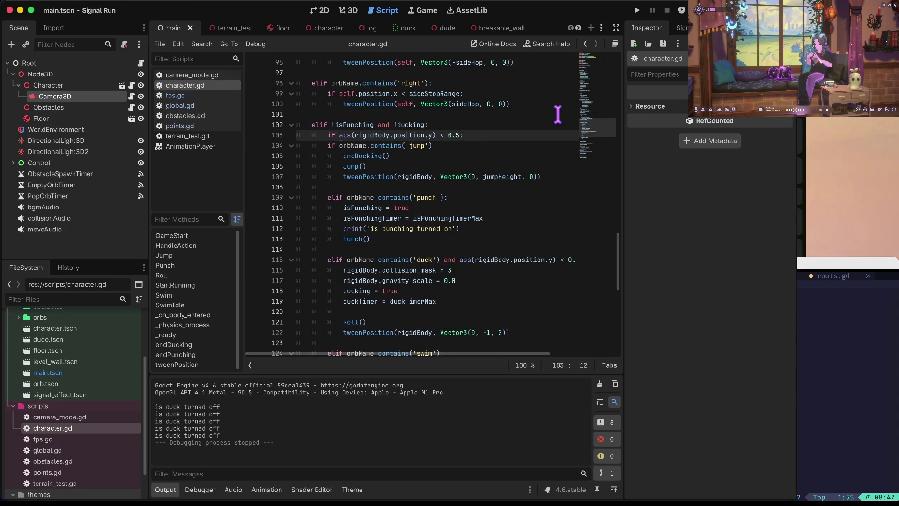
# Indent the jump, punch and duck branches under the new height check
pyautogui.press('Down')
pyautogui.press('Home')
pyautogui.press('Home')
pyautogui.hotkey('shift', 'Down')
pyautogui.hotkey('shift', 'Down')
pyautogui.hotkey('shift', 'Down')
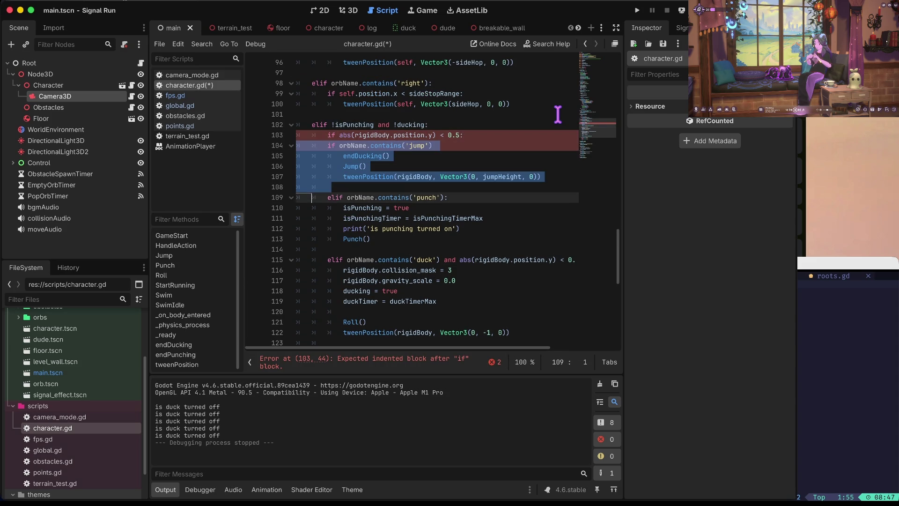
pyautogui.hotkey('shift', 'Down')
pyautogui.hotkey('shift', 'Down')
pyautogui.hotkey('shift', 'Down')
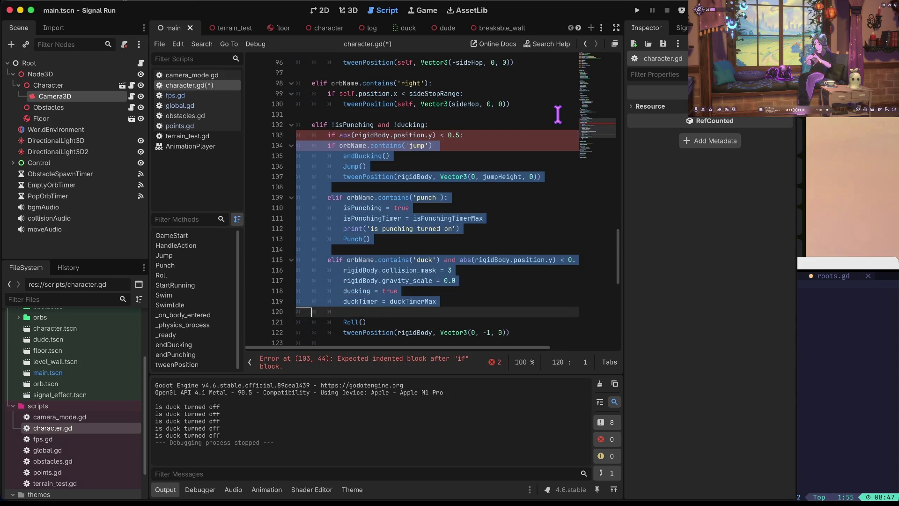
pyautogui.hotkey('shift', 'Down')
pyautogui.press('Tab')
pyautogui.press('End')
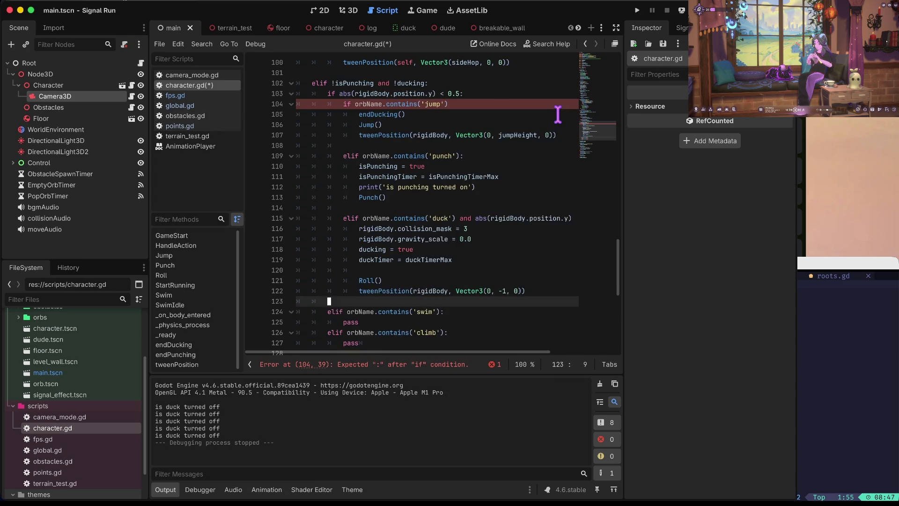
# Remove the duck branch's duplicate height check, save, and run the game
pyautogui.press('Up')
pyautogui.press('Up')
pyautogui.press('Up')
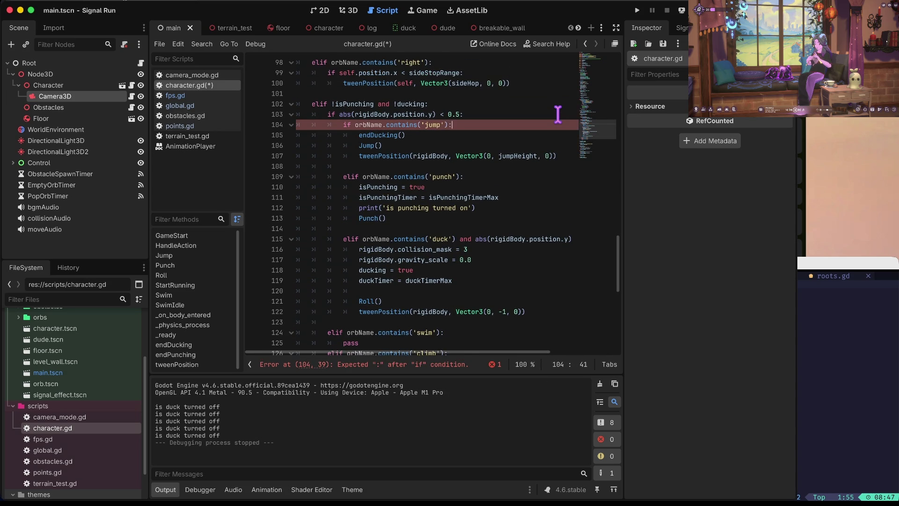
pyautogui.press('Down')
pyautogui.press('Down')
pyautogui.press('Down')
pyautogui.press('End')
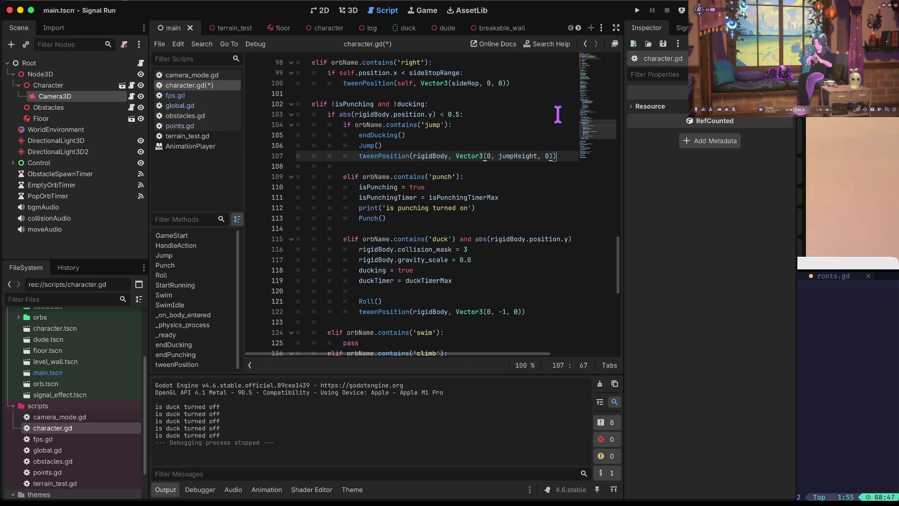
pyautogui.press('Down')
pyautogui.press('Down')
pyautogui.press('Down')
pyautogui.press('Down')
pyautogui.hotkey('shift', 'End')
pyautogui.write(':')
pyautogui.hotkey('ctrl', 's')
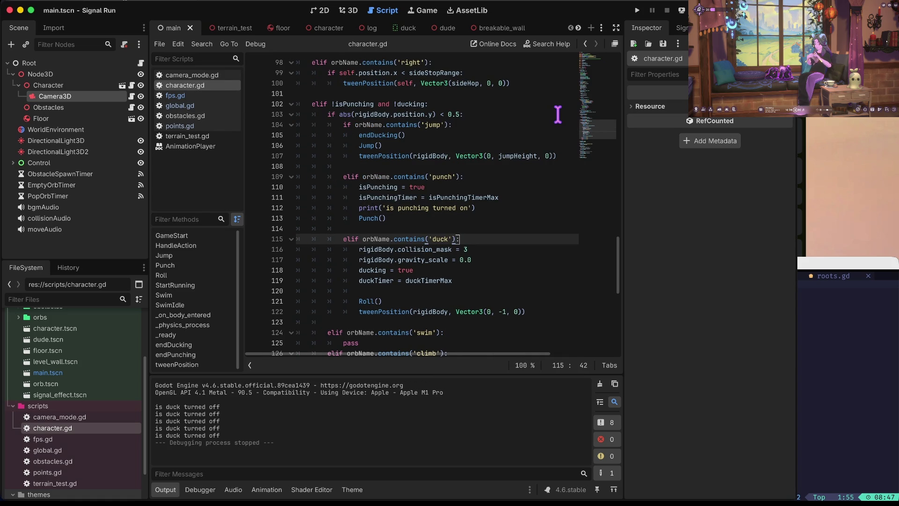
pyautogui.hotkey('ctrl', 'b')
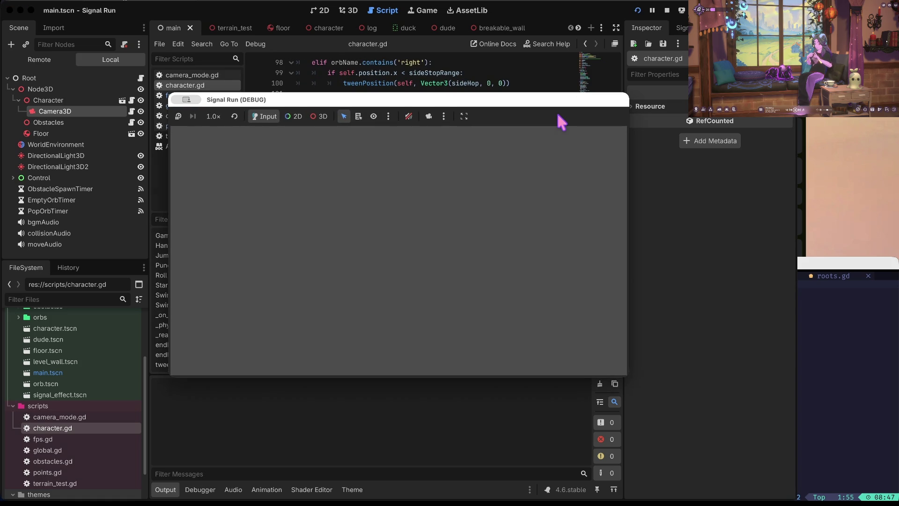
# Bring the Signal Run game window to the front and start the run
pyautogui.click(518, 63)
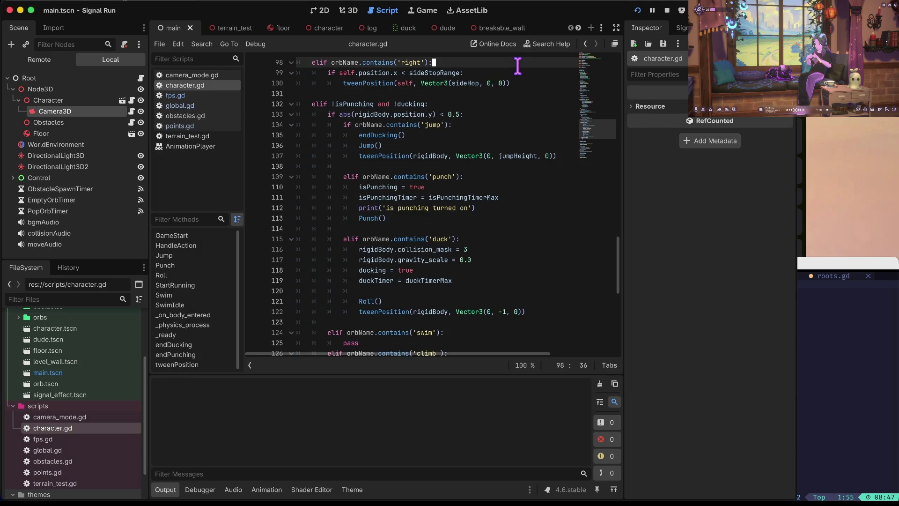
pyautogui.hotkey('ctrl', 'Up')
pyautogui.click(517, 190)
pyautogui.press('space')
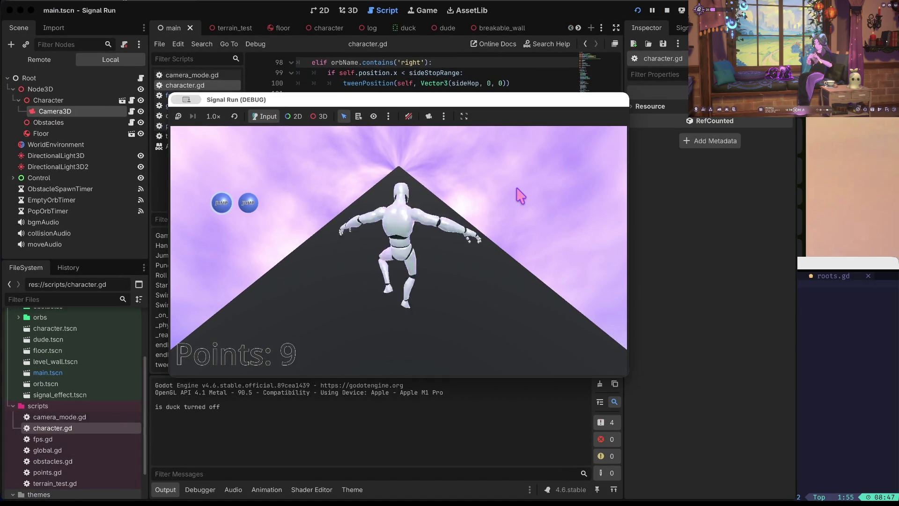
pyautogui.press('space')
# Jump over the red bars until game over at 189 points, then stop debugging
pyautogui.press('space')
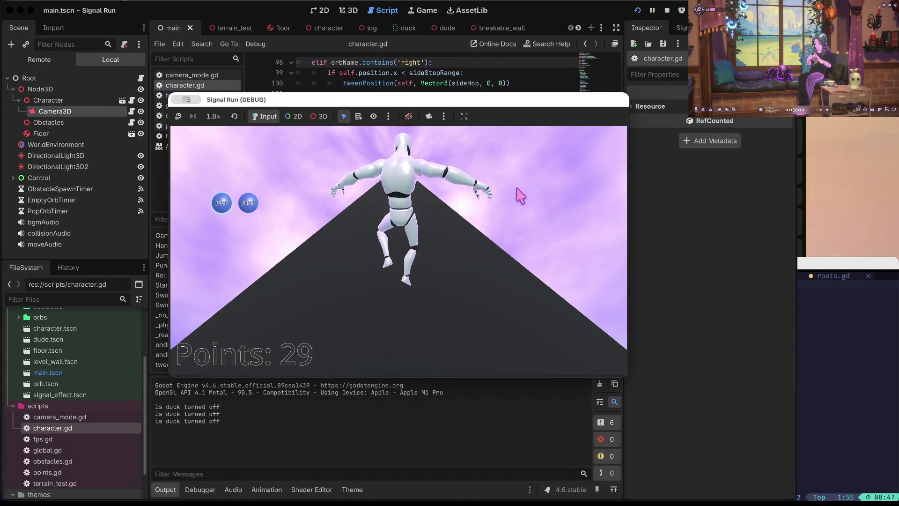
pyautogui.press('space')
pyautogui.press('space')
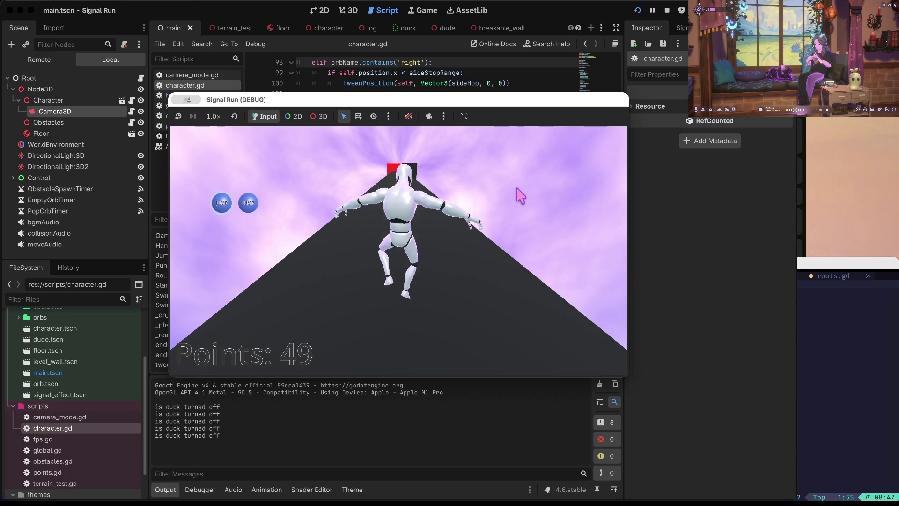
pyautogui.press('space')
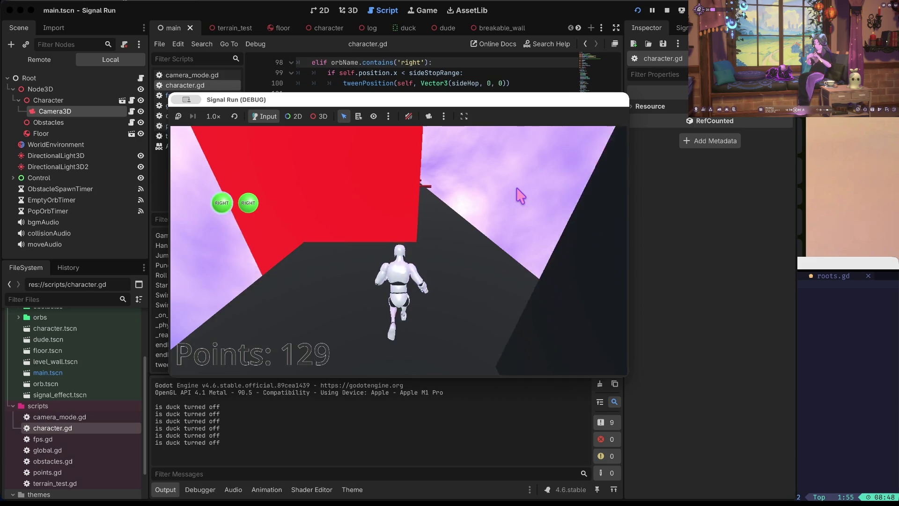
pyautogui.press('space')
pyautogui.press('space')
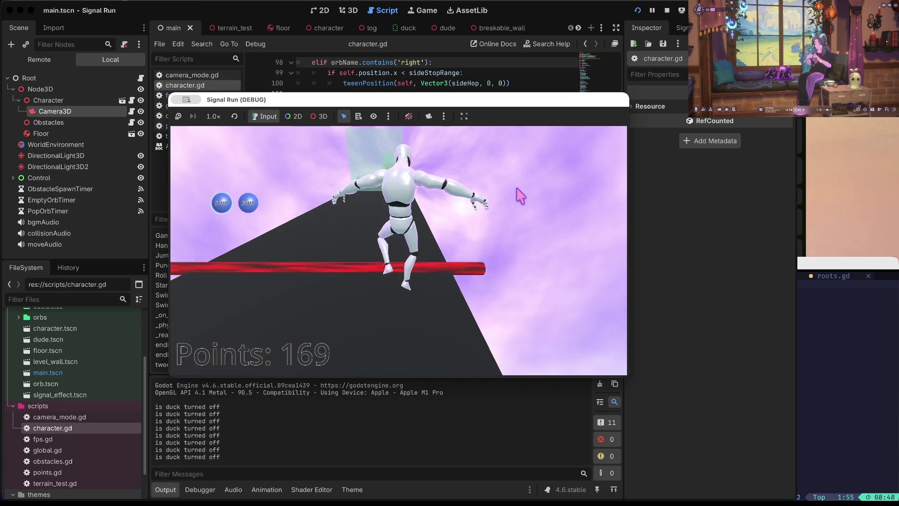
pyautogui.press('space')
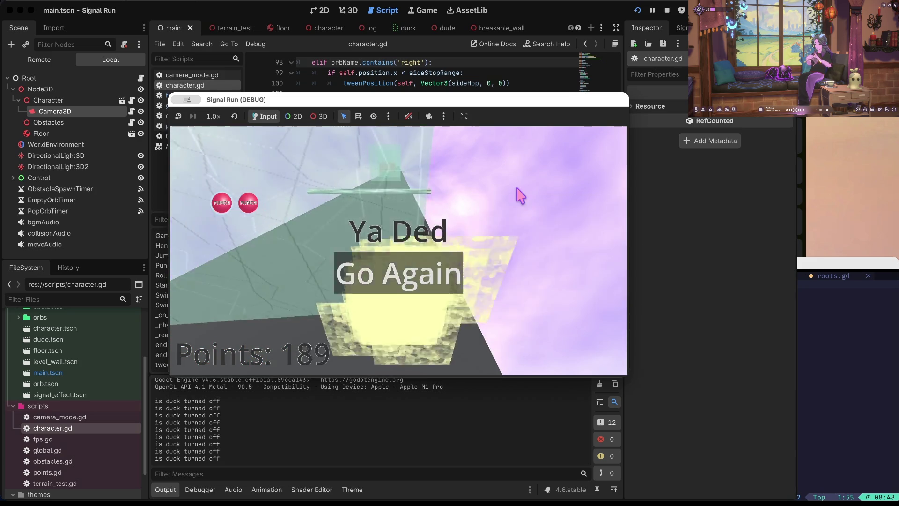
pyautogui.click(668, 12)
pyautogui.click(455, 186)
# Move the punch branch from above the duck branch to below it
pyautogui.press('Up')
pyautogui.press('Home')
pyautogui.hotkey('shift', 'Down')
pyautogui.hotkey('shift', 'Down')
pyautogui.hotkey('shift', 'Down')
pyautogui.press('BackSpace')
pyautogui.press('Down')
pyautogui.press('Down')
pyautogui.press('Down')
pyautogui.press('End')
pyautogui.press('Down')
pyautogui.press('Down')
pyautogui.press('Down')
pyautogui.hotkey('ctrl', 'v')
pyautogui.press('Up')
pyautogui.press('Up')
pyautogui.press('Up')
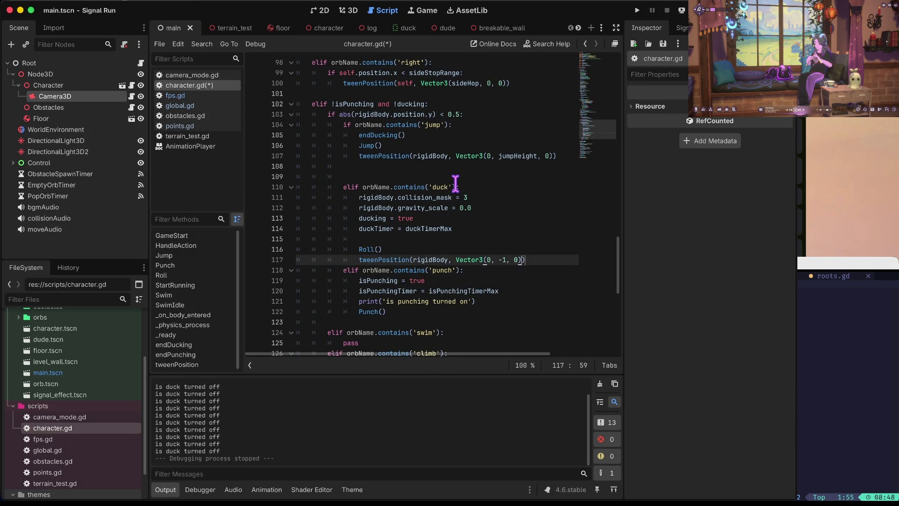
# Tidy the blank lines around the moved punch branch and save the script
pyautogui.press('End')
pyautogui.press('Return')
pyautogui.press('Up')
pyautogui.press('Up')
pyautogui.press('Up')
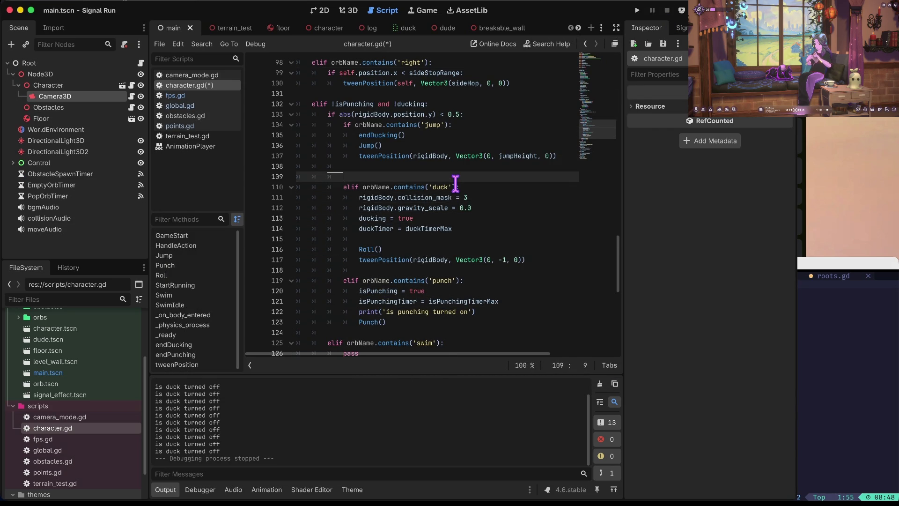
pyautogui.hotkey('ctrl', 'shift', 'k')
pyautogui.hotkey('ctrl', 's')
pyautogui.press('Down')
pyautogui.press('Down')
pyautogui.press('Down')
# Move 'ducking = true' to the top of the duck branch and save
pyautogui.press('Down')
pyautogui.press('Up')
pyautogui.press('Up')
pyautogui.press('Up')
pyautogui.press('Down')
pyautogui.press('Down')
pyautogui.press('Home')
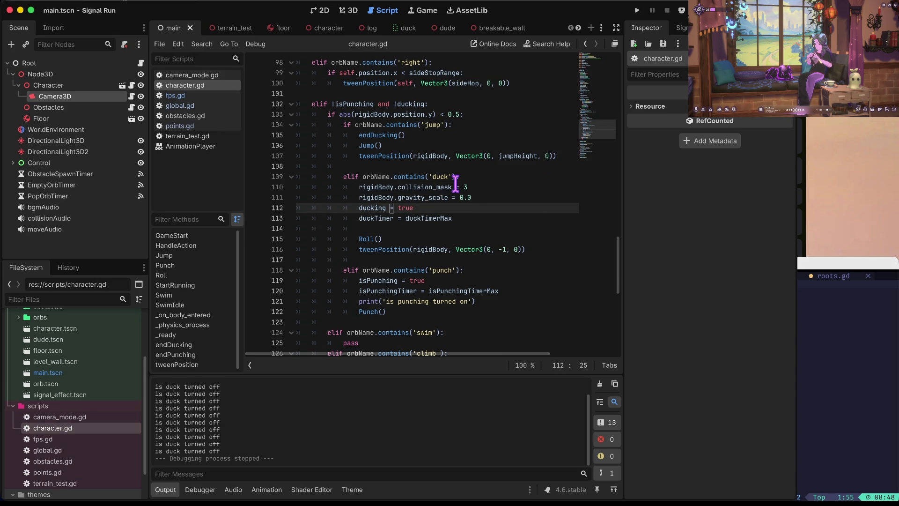
pyautogui.hotkey('ctrl', 'shift', 'k')
pyautogui.press('Up')
pyautogui.press('Up')
pyautogui.press('Up')
pyautogui.press('Down')
pyautogui.hotkey('ctrl', 'v')
pyautogui.hotkey('ctrl', 's')
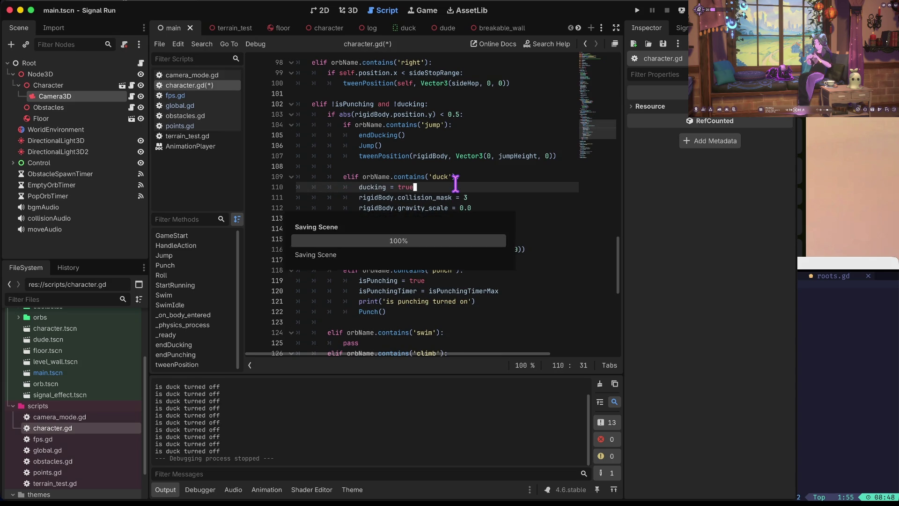
pyautogui.press('Down')
pyautogui.press('Down')
pyautogui.press('Down')
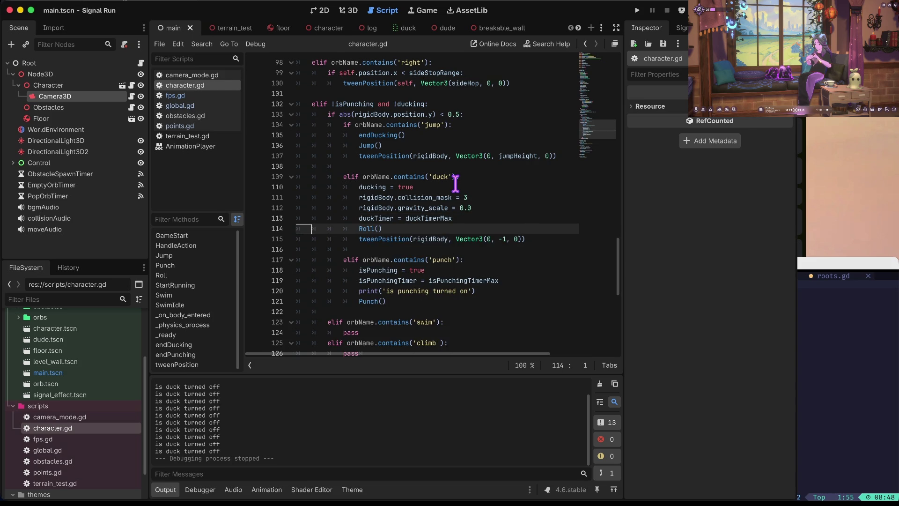
# Delete the punch debug print line and save character.gd
pyautogui.press('Down')
pyautogui.press('Home')
pyautogui.press('Down')
pyautogui.press('Down')
pyautogui.press('Down')
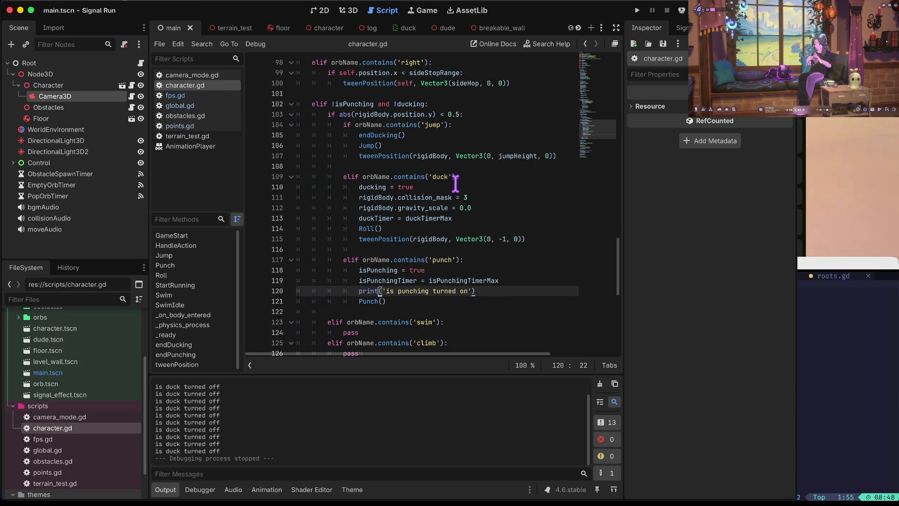
pyautogui.hotkey('ctrl', 'shift', 'k')
pyautogui.hotkey('ctrl', 's')
pyautogui.press('Up')
pyautogui.press('Up')
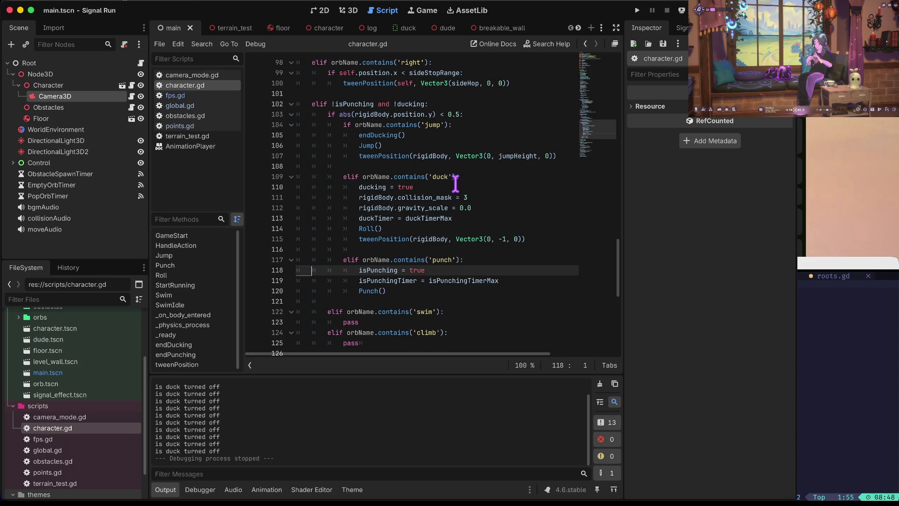
# Indent the swim branch one level and add a blank line after it
pyautogui.press('Down')
pyautogui.press('Down')
pyautogui.press('Down')
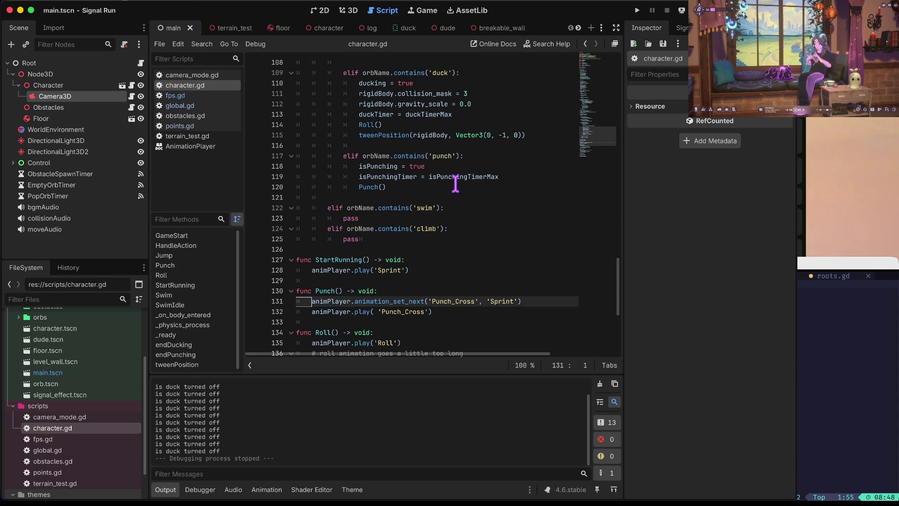
pyautogui.press('Up')
pyautogui.press('Up')
pyautogui.press('Up')
pyautogui.hotkey('shift', 'Down')
pyautogui.hotkey('shift', 'Down')
pyautogui.hotkey('shift', 'Down')
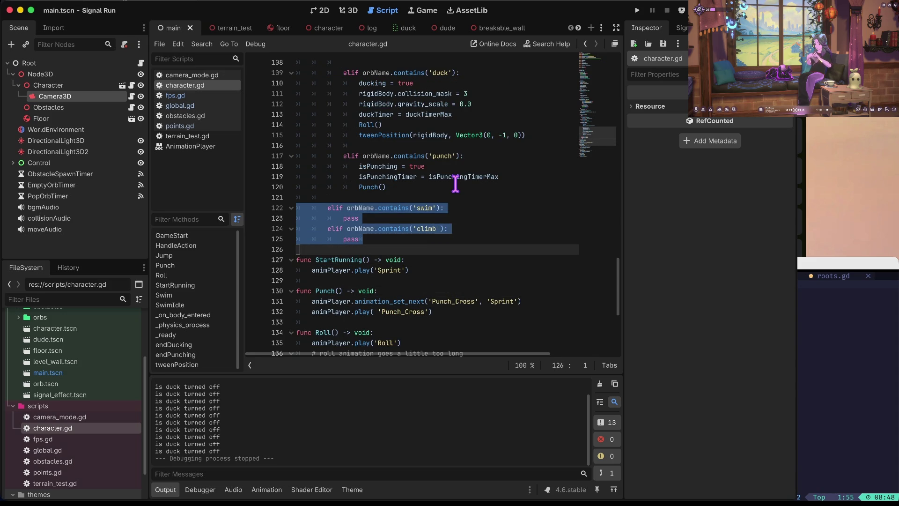
pyautogui.hotkey('shift', 'Up')
pyautogui.hotkey('shift', 'Up')
pyautogui.hotkey('shift', 'Up')
pyautogui.hotkey('shift', 'Down')
pyautogui.press('Tab')
pyautogui.press('Right')
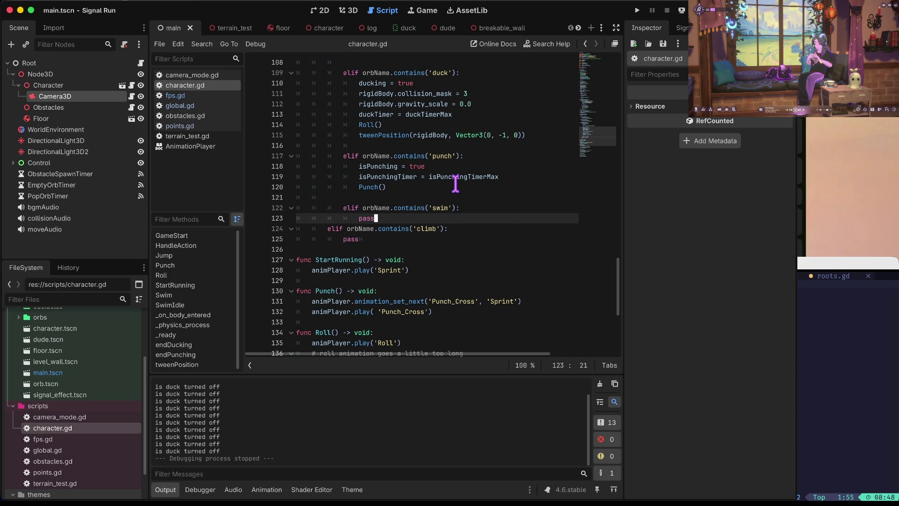
pyautogui.press('Return')
pyautogui.press('Up')
# Indent the climb branch one level to match the swim branch
pyautogui.press('Home')
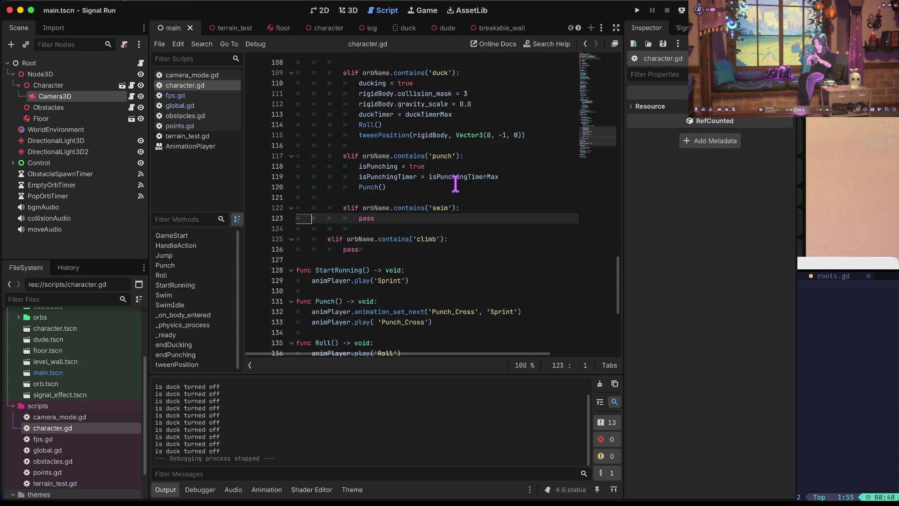
pyautogui.press('Down')
pyautogui.press('Down')
pyautogui.hotkey('shift', 'Down')
pyautogui.hotkey('shift', 'Down')
pyautogui.press('Tab')
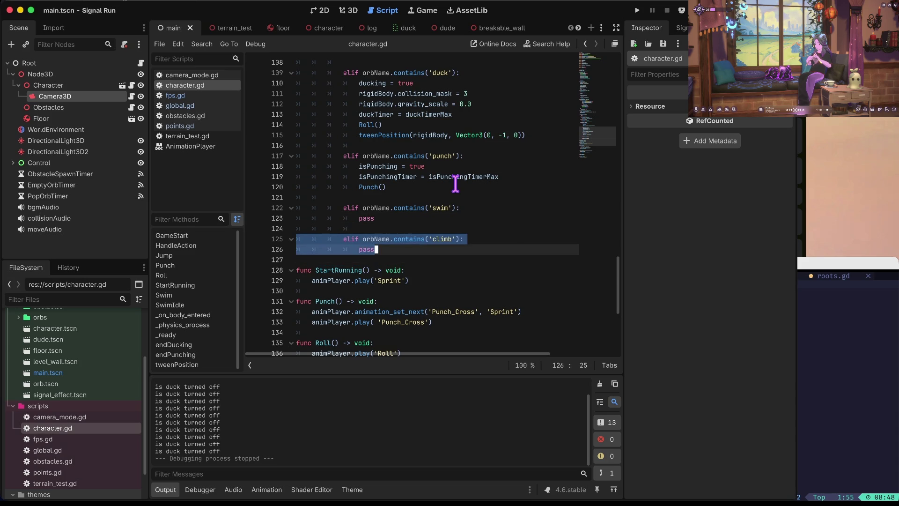
pyautogui.press('Right')
# Change line 102's condition to 'elif isPunching or ducking:', dropping the negations
pyautogui.press('Up')
pyautogui.press('Up')
pyautogui.press('Up')
pyautogui.press('Home')
pyautogui.press('Up')
pyautogui.press('Up')
pyautogui.press('Up')
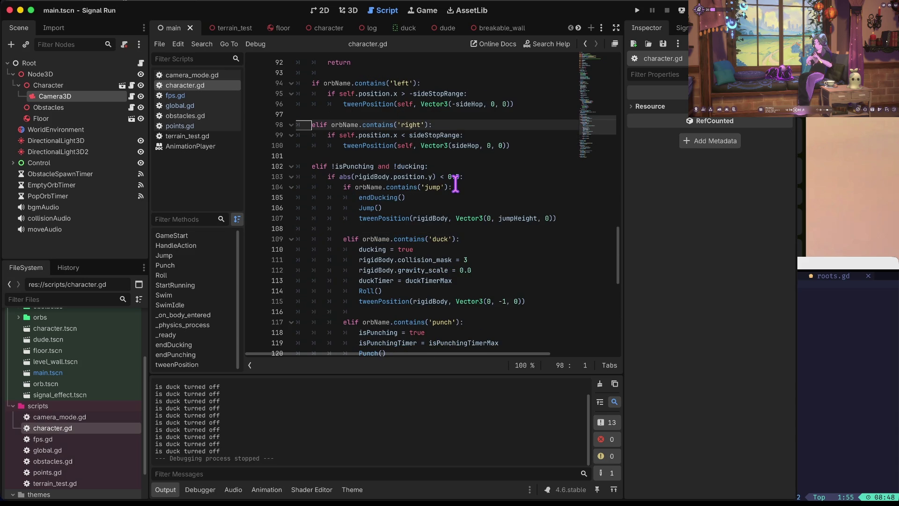
pyautogui.press('Down')
pyautogui.press('Down')
pyautogui.press('Down')
pyautogui.press('Right')
pyautogui.press('Right')
pyautogui.press('Right')
pyautogui.press('Delete')
pyautogui.hotkey('ctrl', 'Right')
pyautogui.hotkey('ctrl', 'Right')
pyautogui.press('Right')
pyautogui.press('Delete')
pyautogui.press('Left')
pyautogui.press('BackSpace')
pyautogui.press('BackSpace')
pyautogui.press('BackSpace')
pyautogui.write('or')
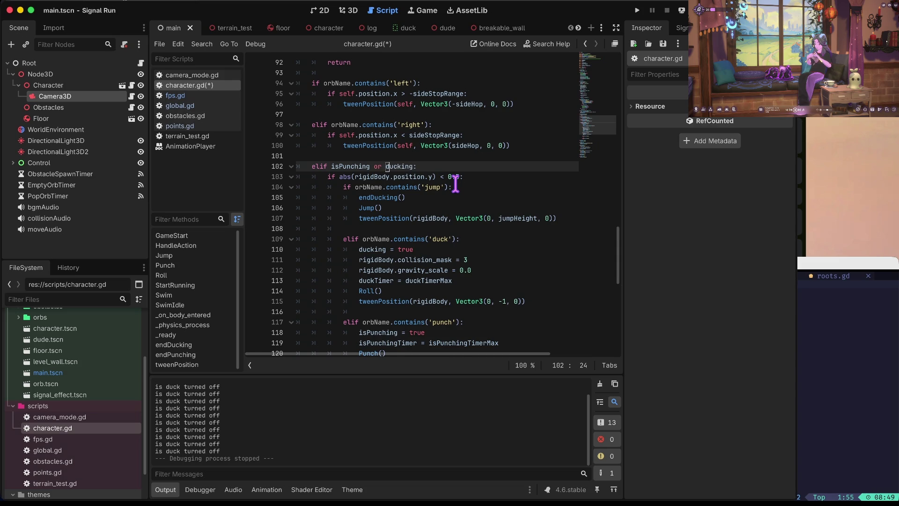
# Look through the script for other uses of ducking
pyautogui.hotkey('alt', 'Left')
pyautogui.scroll(-7, 456, 184)
pyautogui.scroll(5, 456, 184)
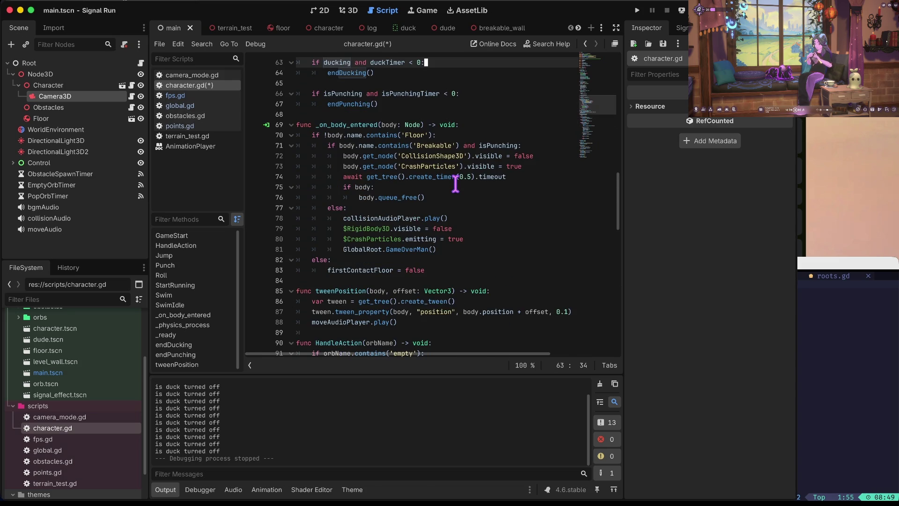
pyautogui.scroll(2, 456, 184)
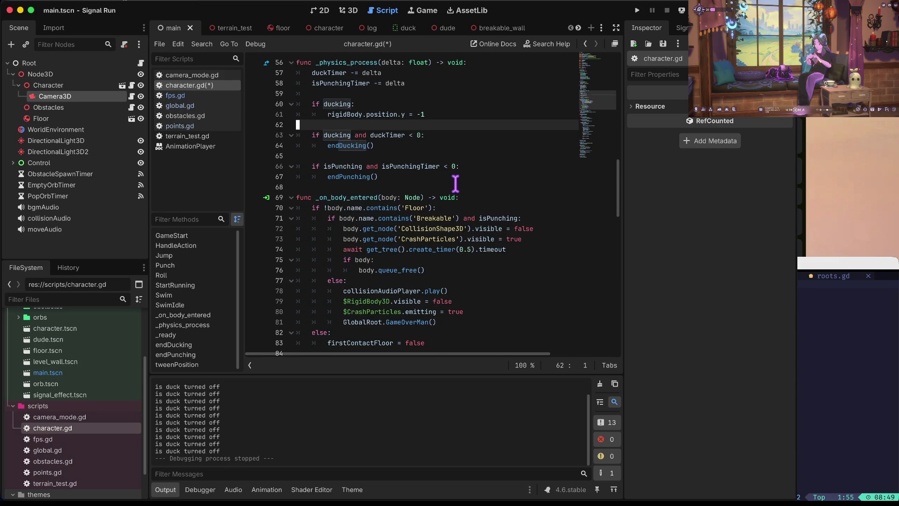
pyautogui.scroll(-7, 456, 183)
pyautogui.scroll(5, 456, 184)
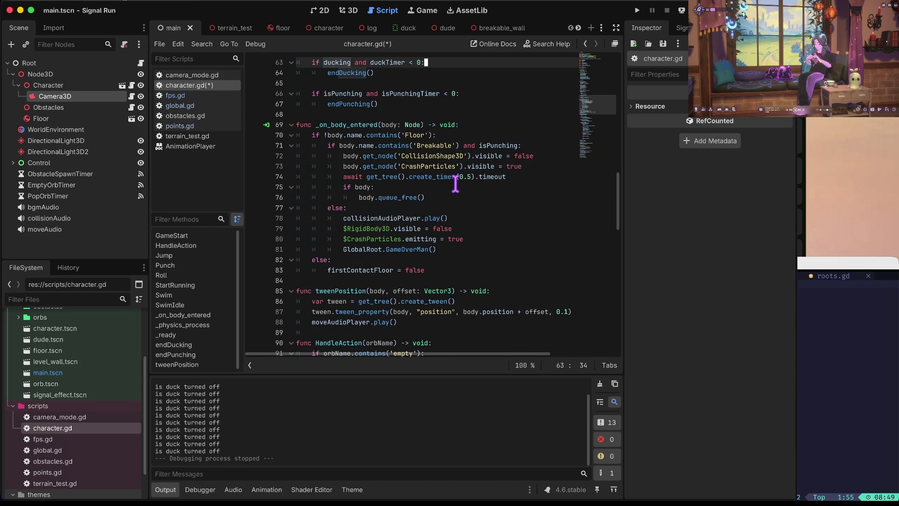
pyautogui.scroll(20, 456, 184)
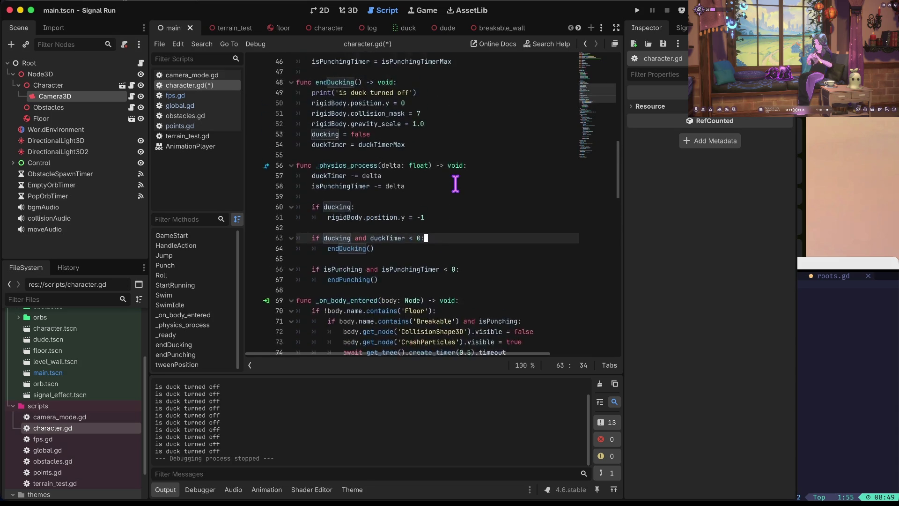
pyautogui.scroll(-20, 455, 183)
pyautogui.scroll(-8, 455, 183)
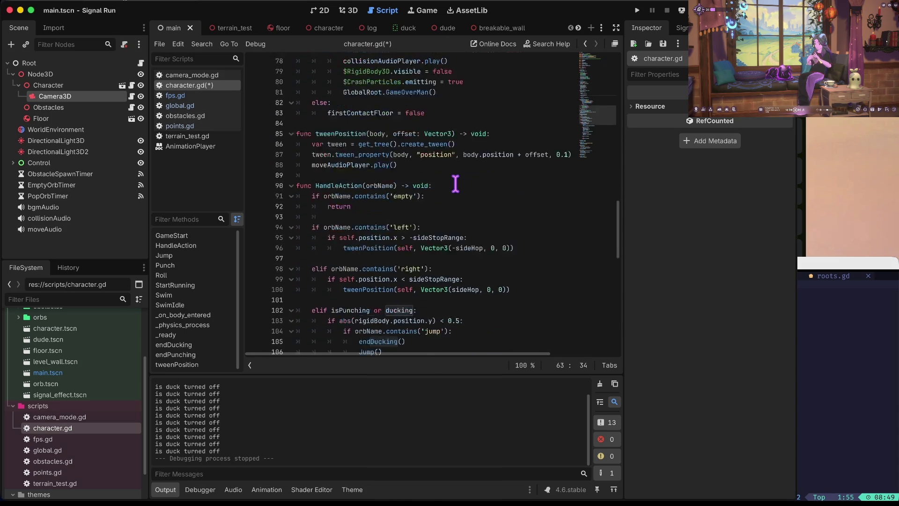
# Add a return line under the 'elif isPunching or ducking:' guard
pyautogui.click(429, 136)
pyautogui.press('Down')
pyautogui.press('End')
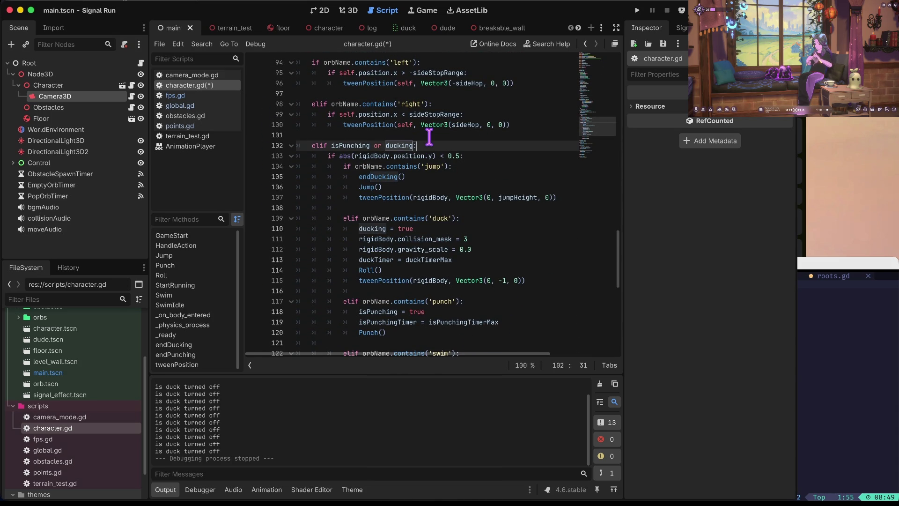
pyautogui.press('Return')
pyautogui.write('re')
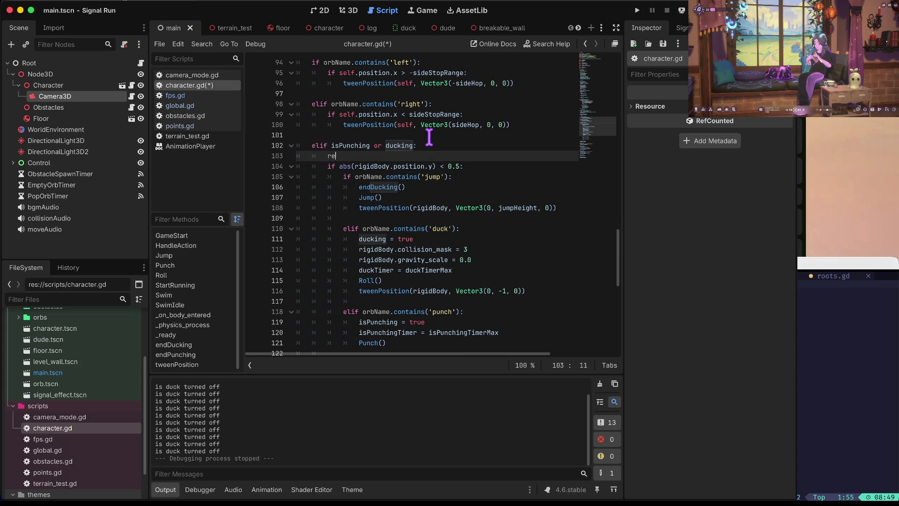
pyautogui.press('Return')
# Try dedenting everything below the return, then undo it after it breaks the functions
pyautogui.press('Down')
pyautogui.press('Home')
pyautogui.hotkey('shift', 'Down')
pyautogui.hotkey('shift', 'Down')
pyautogui.hotkey('shift', 'Down')
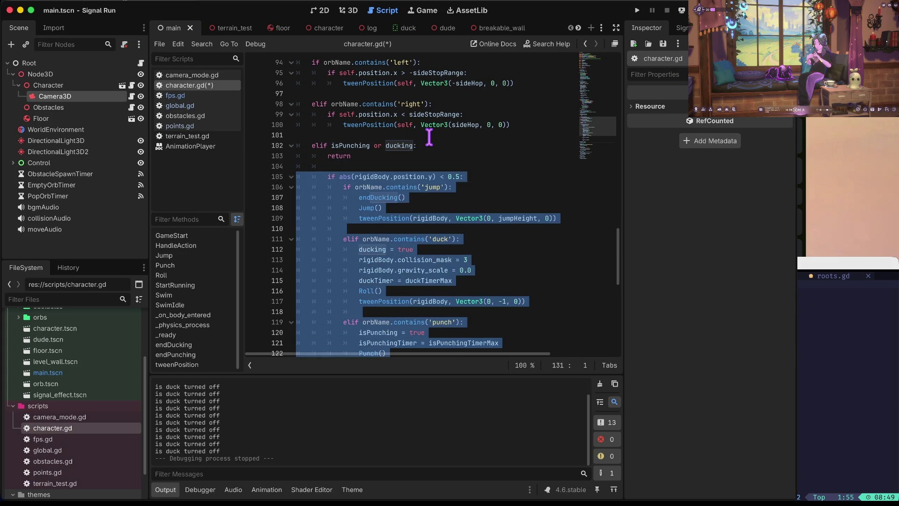
pyautogui.hotkey('shift', 'Tab')
pyautogui.press('End')
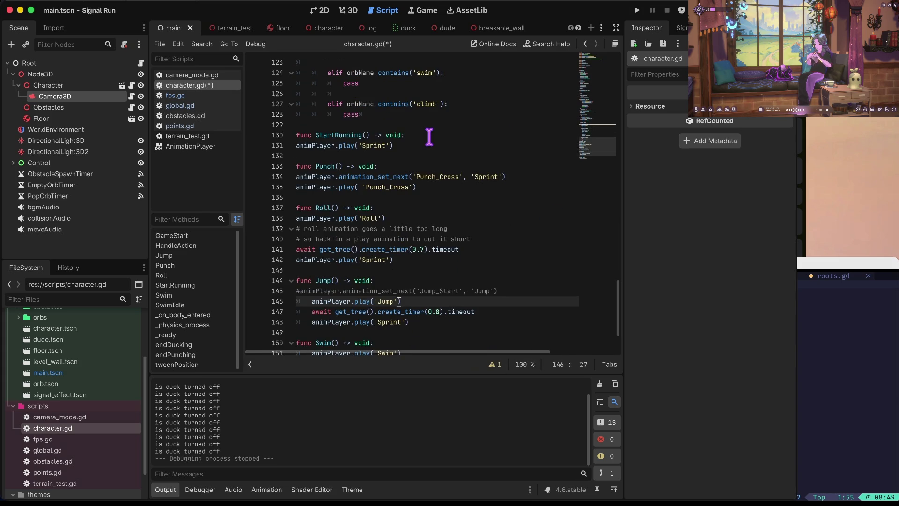
pyautogui.press('Up')
pyautogui.press('Up')
pyautogui.press('Up')
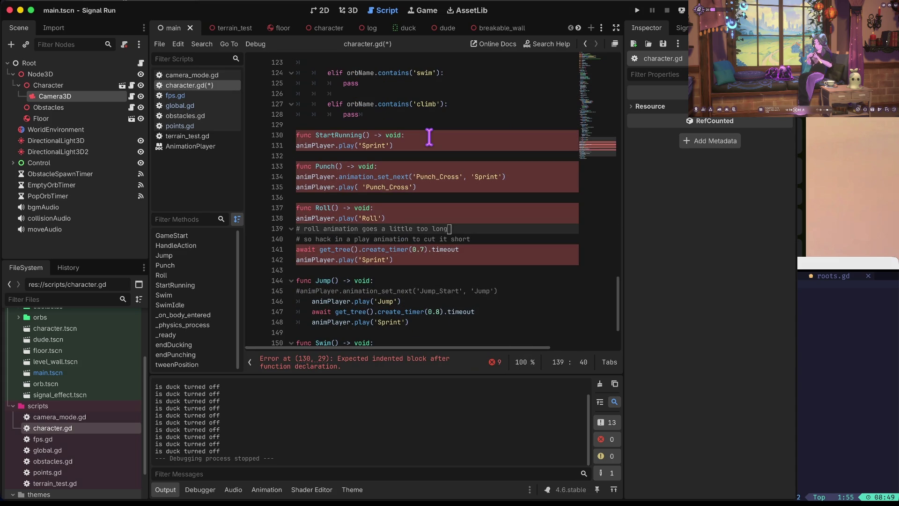
pyautogui.press('Up')
pyautogui.press('Up')
pyautogui.press('Up')
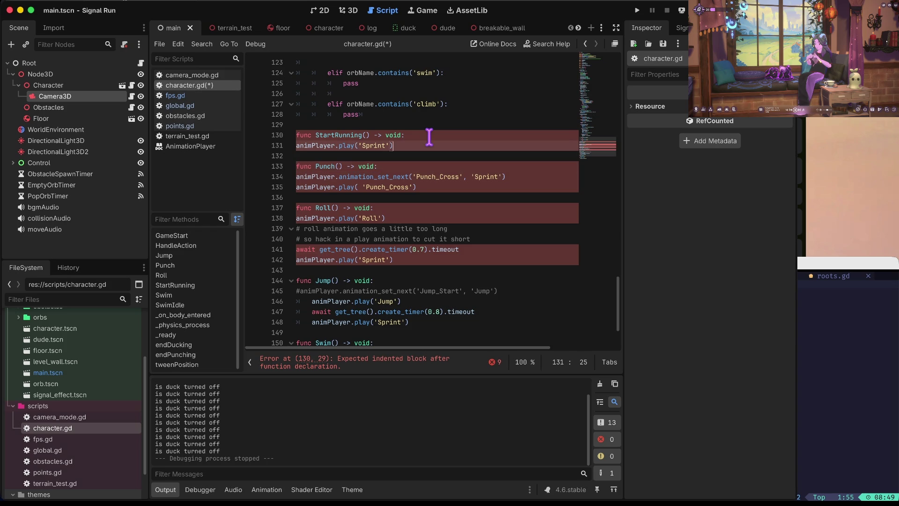
pyautogui.hotkey('ctrl', 'z')
pyautogui.press('Up')
pyautogui.press('Up')
pyautogui.press('Up')
pyautogui.press('Up')
pyautogui.press('Up')
pyautogui.press('Up')
# Dedent the punch, swim and climb branches, then the jump and duck branches, one level
pyautogui.hotkey('shift', 'Up')
pyautogui.hotkey('shift', 'Up')
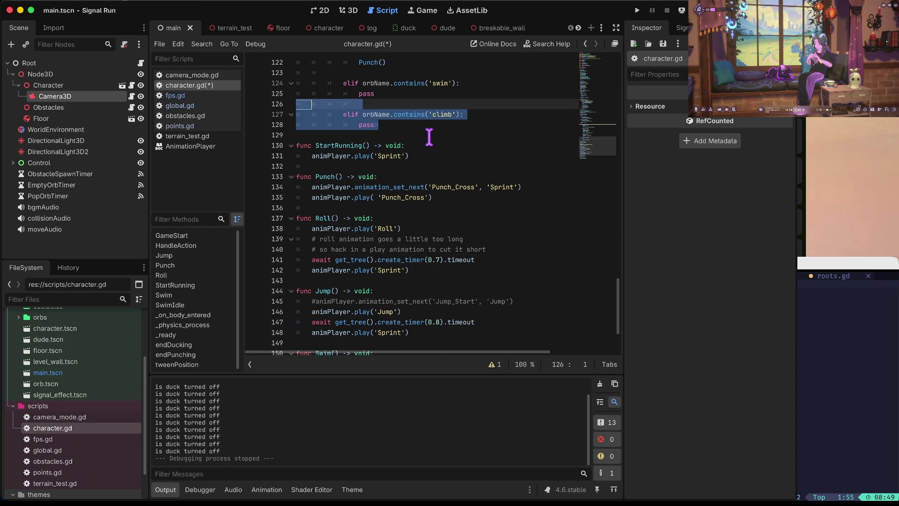
pyautogui.hotkey('shift', 'Up')
pyautogui.hotkey('shift', 'Up')
pyautogui.hotkey('shift', 'Up')
pyautogui.hotkey('shift', 'Tab')
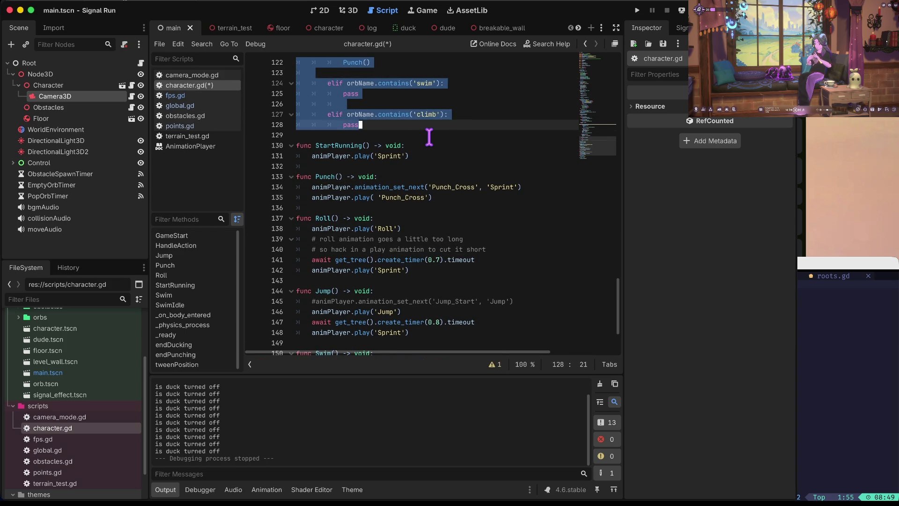
pyautogui.press('Down')
pyautogui.press('Down')
pyautogui.press('Down')
pyautogui.press('End')
pyautogui.press('Up')
pyautogui.press('Up')
pyautogui.press('Up')
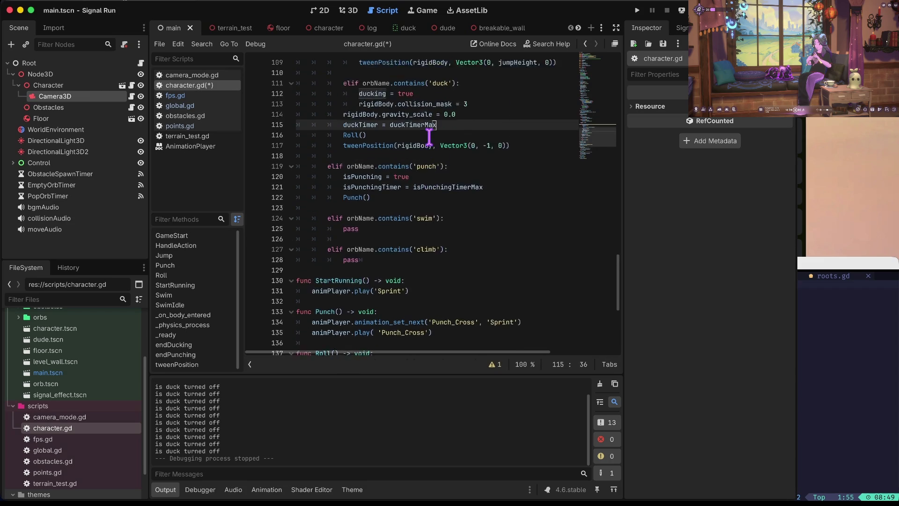
pyautogui.press('Home')
pyautogui.hotkey('shift', 'Up')
pyautogui.hotkey('shift', 'Up')
pyautogui.hotkey('shift', 'Up')
pyautogui.hotkey('shift', 'Up')
pyautogui.hotkey('shift', 'Up')
pyautogui.hotkey('shift', 'Up')
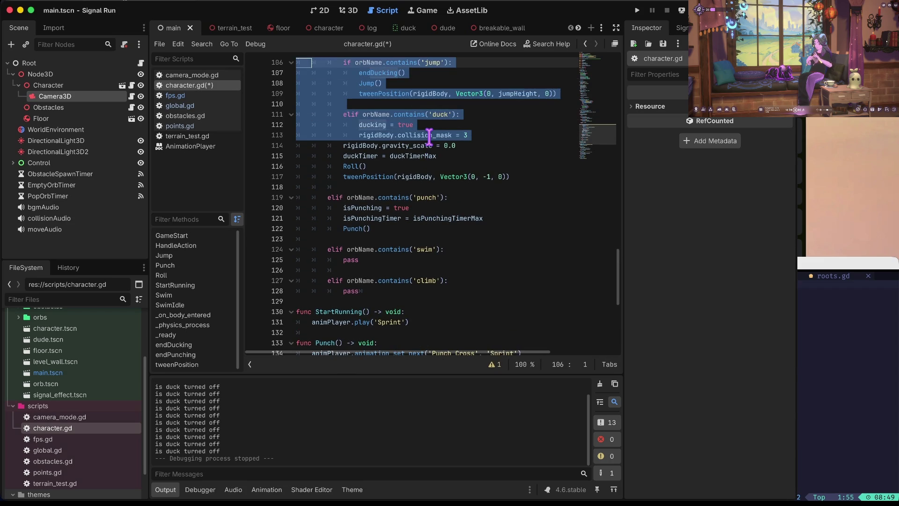
pyautogui.hotkey('shift', 'Tab')
pyautogui.press('Down')
pyautogui.press('Down')
pyautogui.press('Down')
pyautogui.press('End')
# Dedent the abs(position.y) check line on line 105 one level
pyautogui.press('Up')
pyautogui.press('Up')
pyautogui.press('Up')
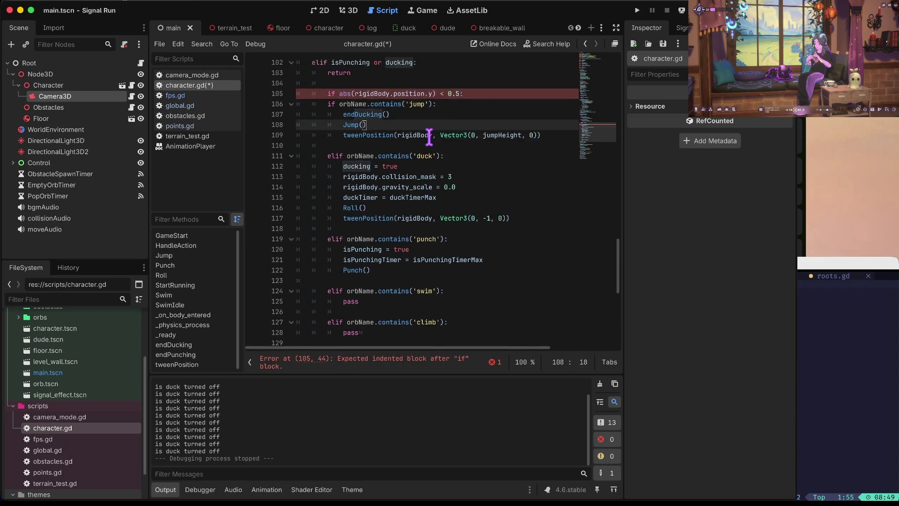
pyautogui.press('Home')
pyautogui.hotkey('shift', 'Tab')
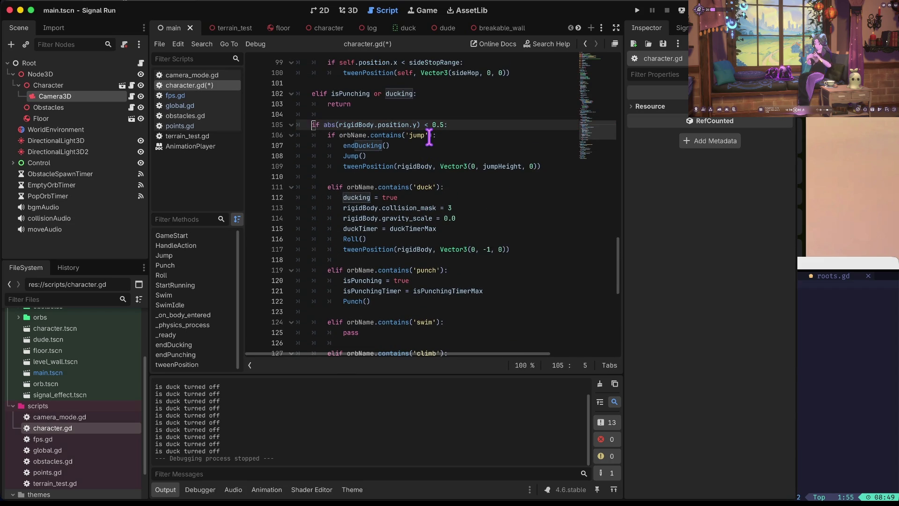
pyautogui.press('Right')
pyautogui.press('Right')
pyautogui.press('Right')
pyautogui.press('Home')
pyautogui.press('Home')
pyautogui.press('Right')
pyautogui.press('Right')
pyautogui.press('Right')
pyautogui.scroll(1, 429, 138)
pyautogui.press('Left')
pyautogui.press('Left')
pyautogui.press('Left')
# Move 'abs(rigidBody.position.y) < 0.5' into the guard and delete the empty if line
pyautogui.hotkey('shift', 'End')
pyautogui.hotkey('ctrl', 'x')
pyautogui.press('Up')
pyautogui.press('Up')
pyautogui.press('Up')
pyautogui.scroll(1, 429, 137)
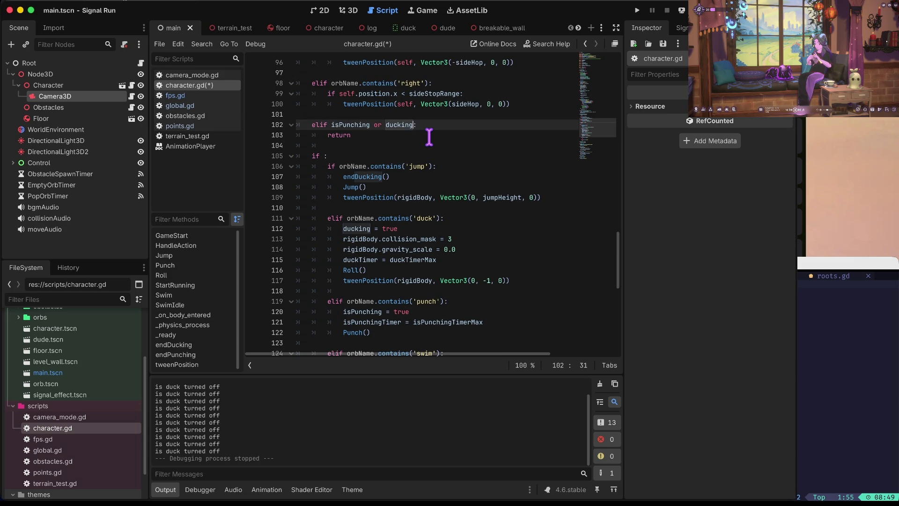
pyautogui.hotkey('ctrl', 'v')
pyautogui.hotkey('ctrl', 'Left')
pyautogui.hotkey('ctrl', 'Left')
pyautogui.hotkey('ctrl', 'Left')
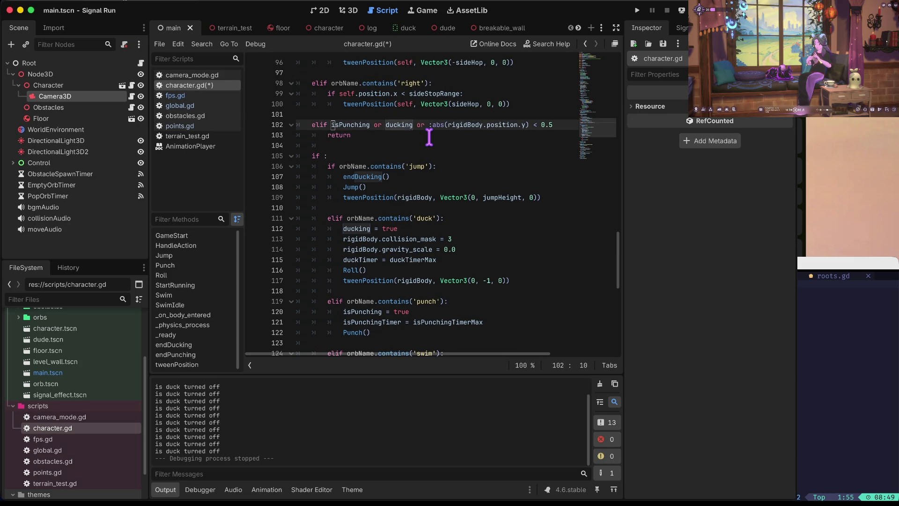
pyautogui.press('Down')
pyautogui.press('Down')
pyautogui.press('Down')
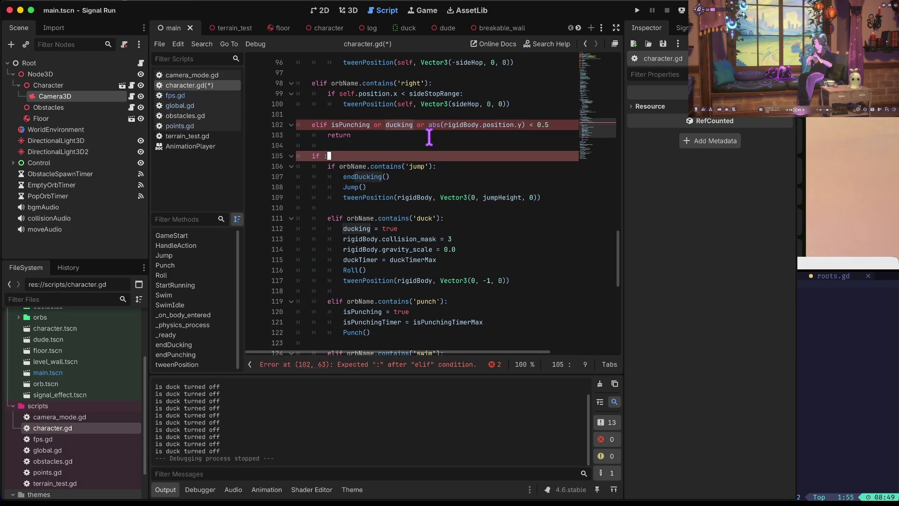
pyautogui.hotkey('ctrl', 'shift', 'k')
pyautogui.press('Up')
pyautogui.press('Up')
pyautogui.press('Up')
pyautogui.press('Home')
# Add the missing colon to the guard line and a blank line above it
pyautogui.press('Up')
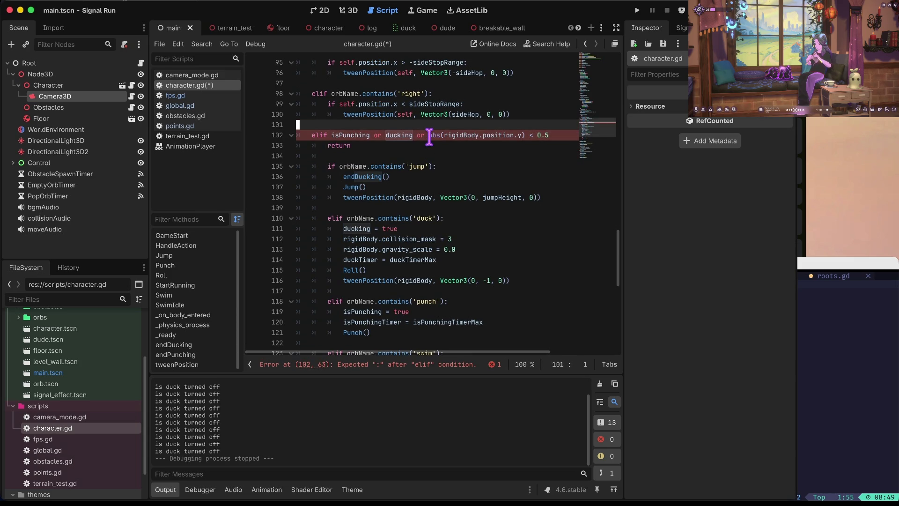
pyautogui.press('Down')
pyautogui.press('Down')
pyautogui.press('Up')
pyautogui.press('End')
pyautogui.write(':')
pyautogui.hotkey('ctrl', 'shift', 'Return')
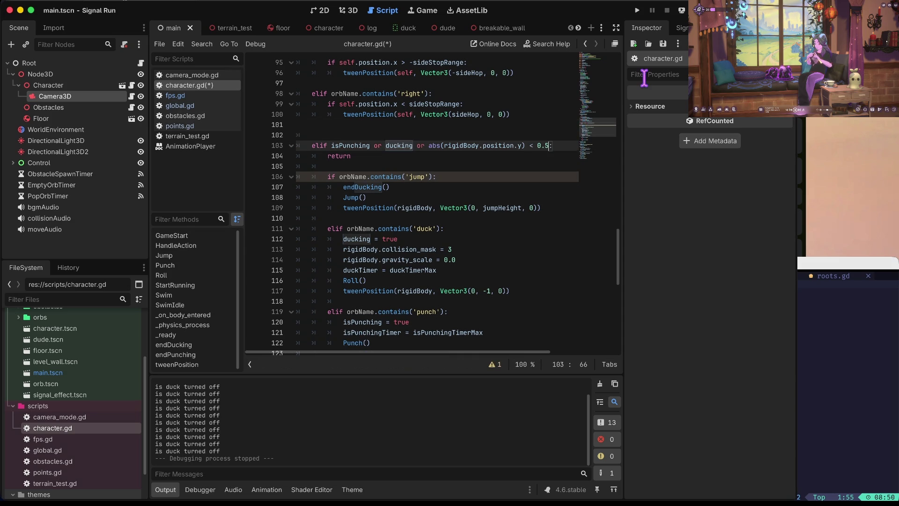
# Check the timer variable declarations at the top of character.gd, then return to the guard
pyautogui.hotkey('ctrl', 'Home')
pyautogui.press('Down')
pyautogui.press('Down')
pyautogui.press('Down')
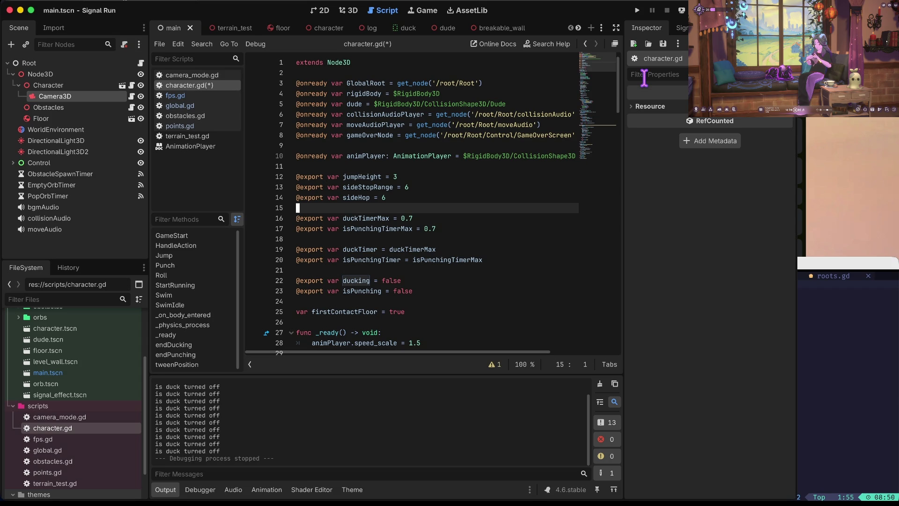
pyautogui.press('Down')
pyautogui.press('Down')
pyautogui.press('Down')
pyautogui.hotkey('alt', 'Left')
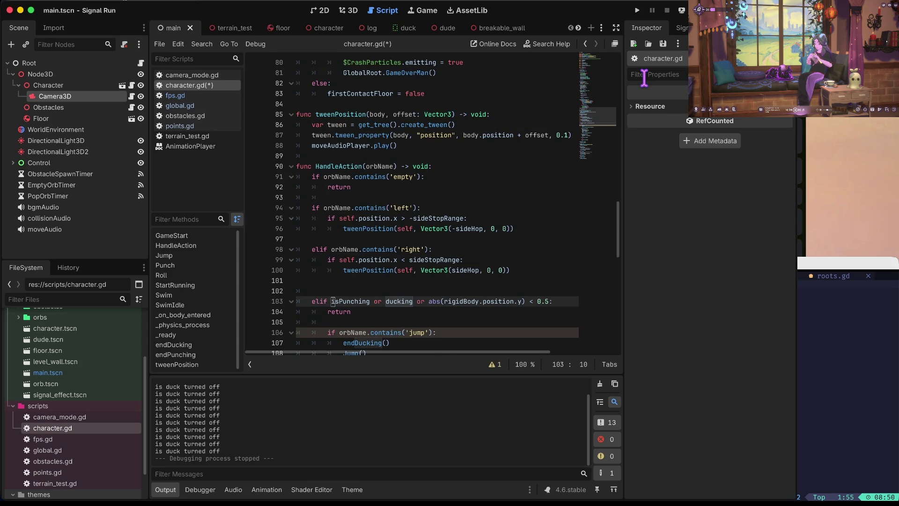
pyautogui.press('Up')
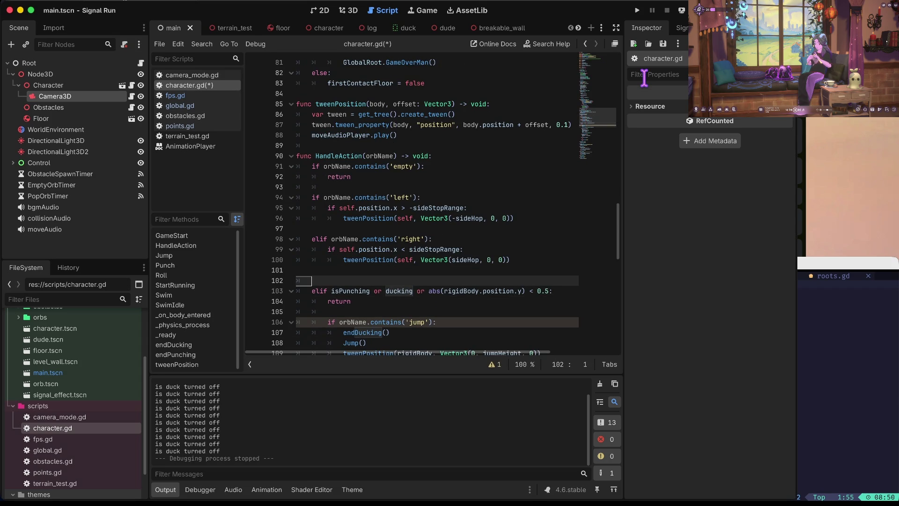
pyautogui.press('Down')
pyautogui.hotkey('ctrl', 'Right')
pyautogui.hotkey('ctrl', 'Right')
pyautogui.hotkey('ctrl', 'Right')
pyautogui.press('Up')
# Save, then type '# should think more about the jumping but time is tickin' above the guard
pyautogui.press('Return')
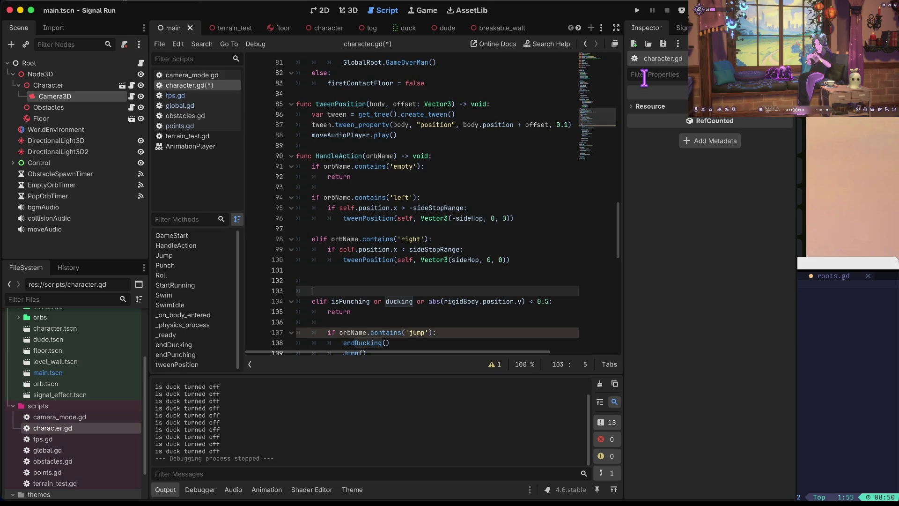
pyautogui.press('BackSpace')
pyautogui.press('BackSpace')
pyautogui.hotkey('ctrl', 's')
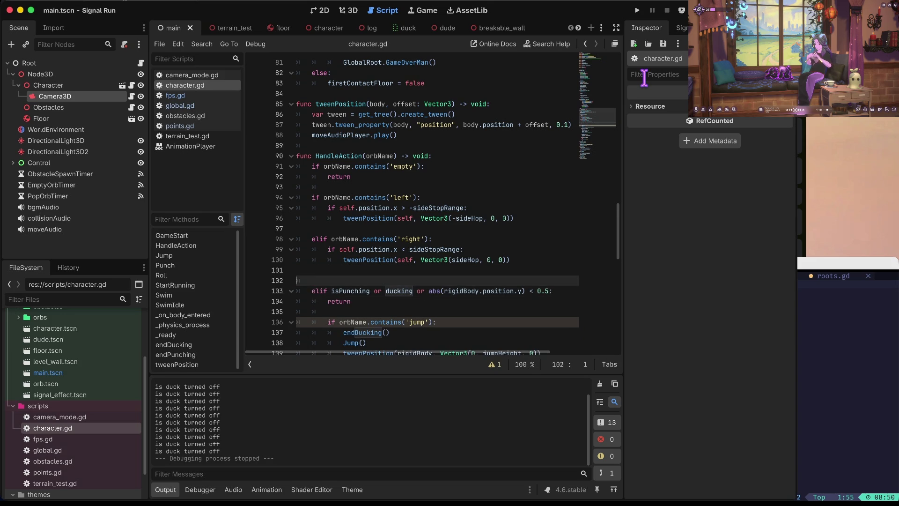
pyautogui.press('Return')
pyautogui.write('# should think more about')
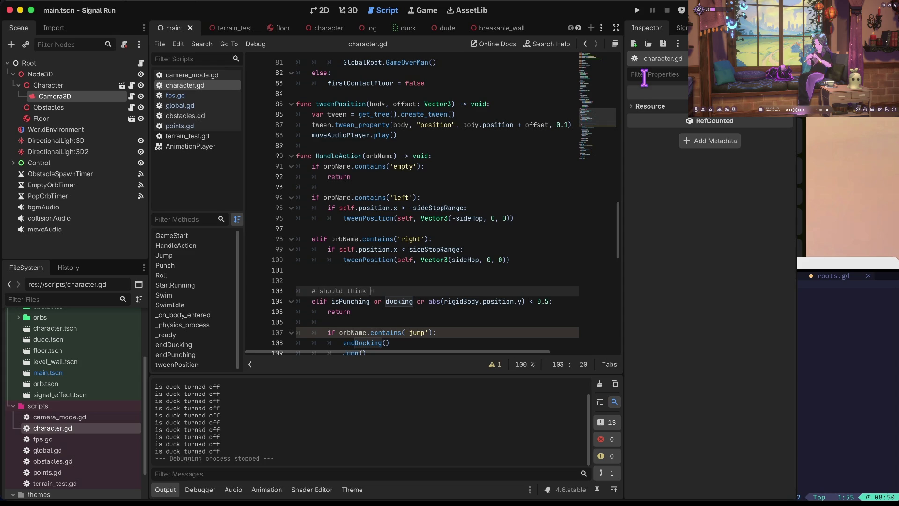
pyautogui.write(' the jumping but ')
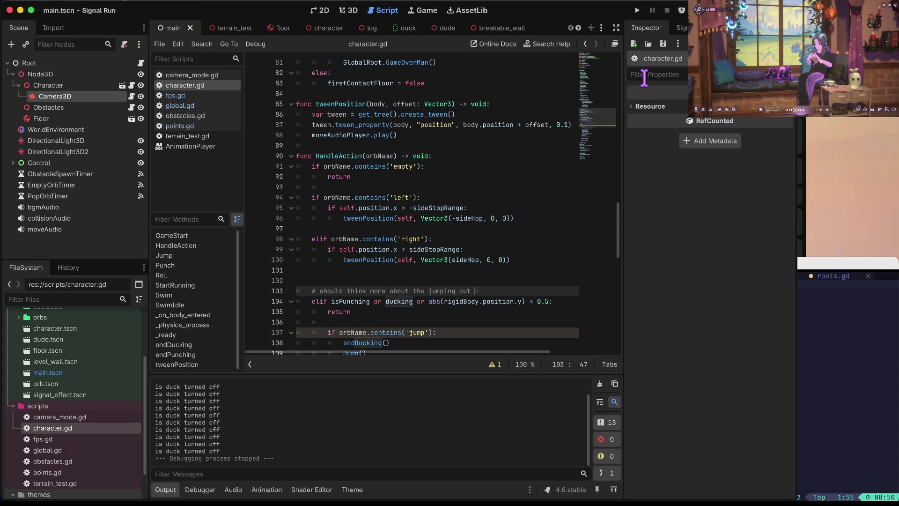
pyautogui.write('time is ')
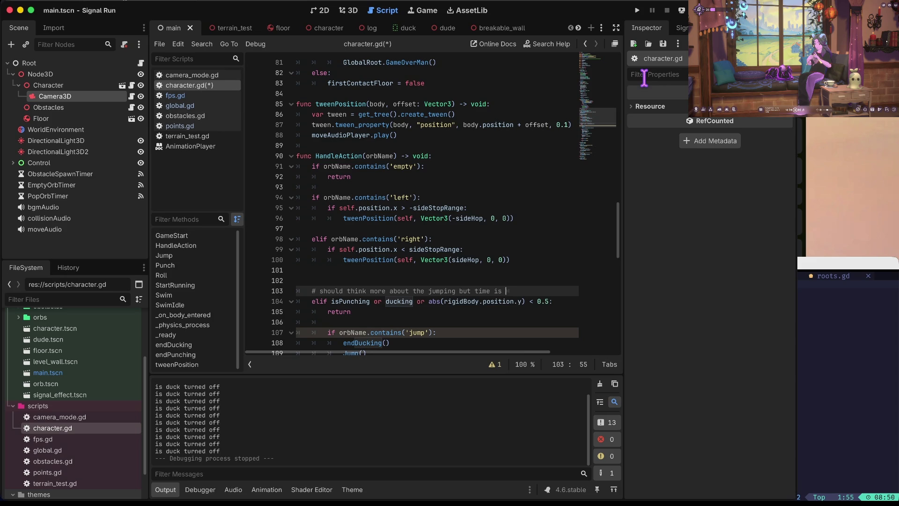
pyautogui.write('tickin')
# Save character.gd with the new comment and look over the duck branch below it
pyautogui.hotkey('ctrl', 's')
pyautogui.press('Down')
pyautogui.press('Down')
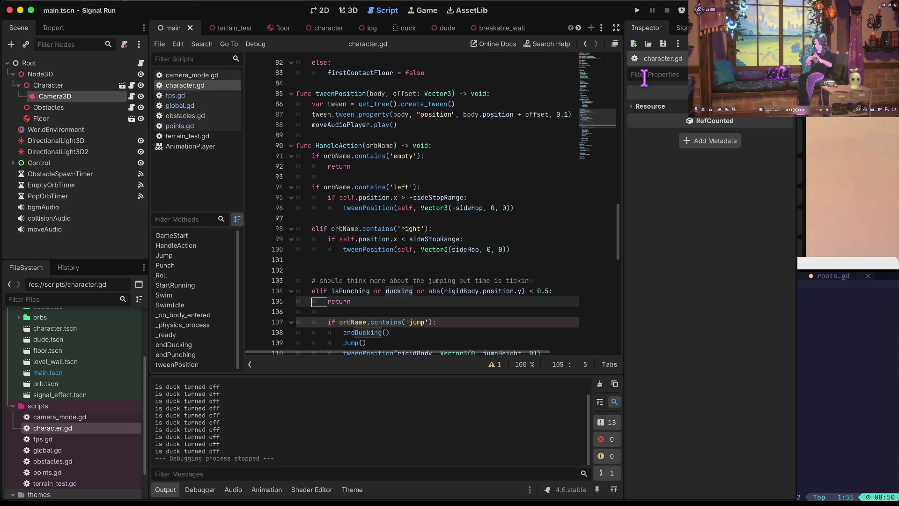
pyautogui.press('Down')
pyautogui.press('Down')
pyautogui.press('Down')
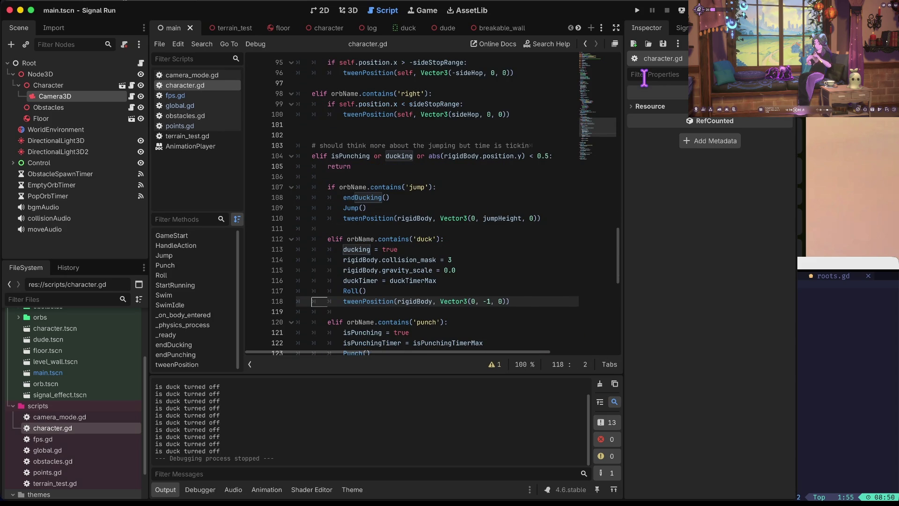
pyautogui.press('Up')
pyautogui.press('Up')
pyautogui.press('Up')
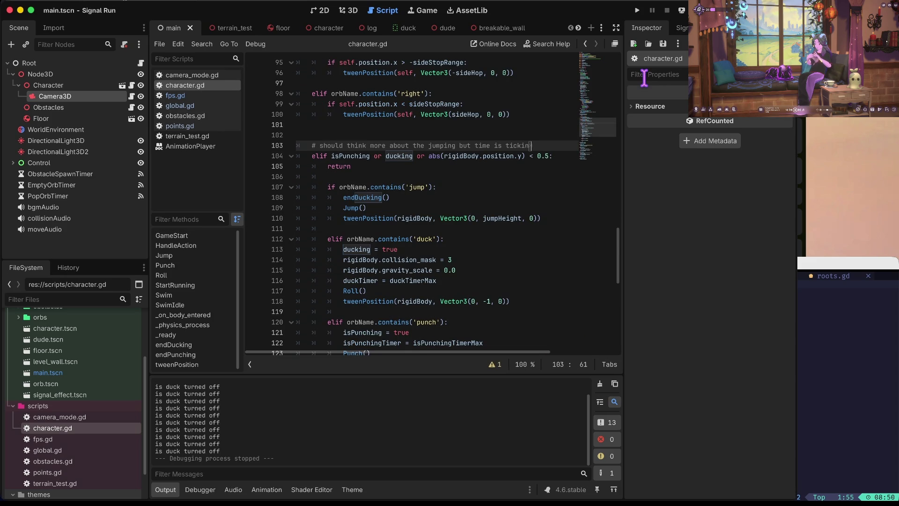
pyautogui.press('Down')
pyautogui.press('Down')
pyautogui.press('Down')
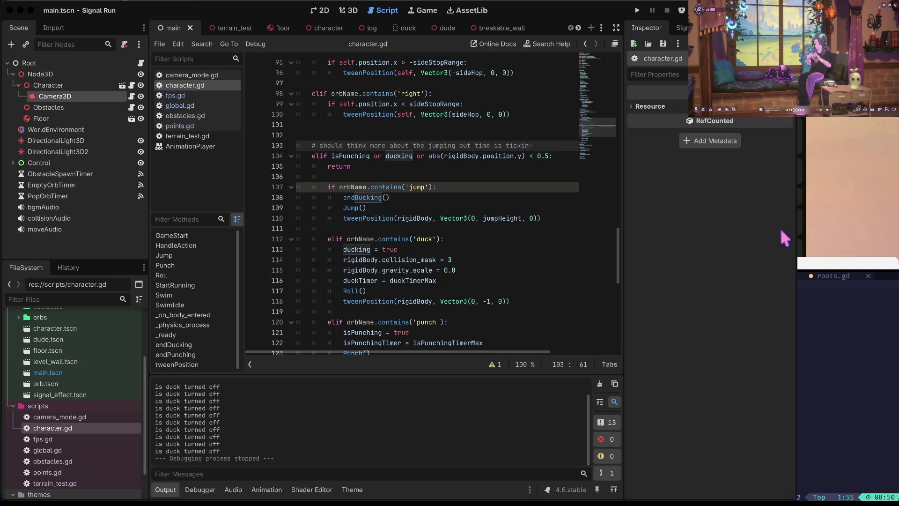
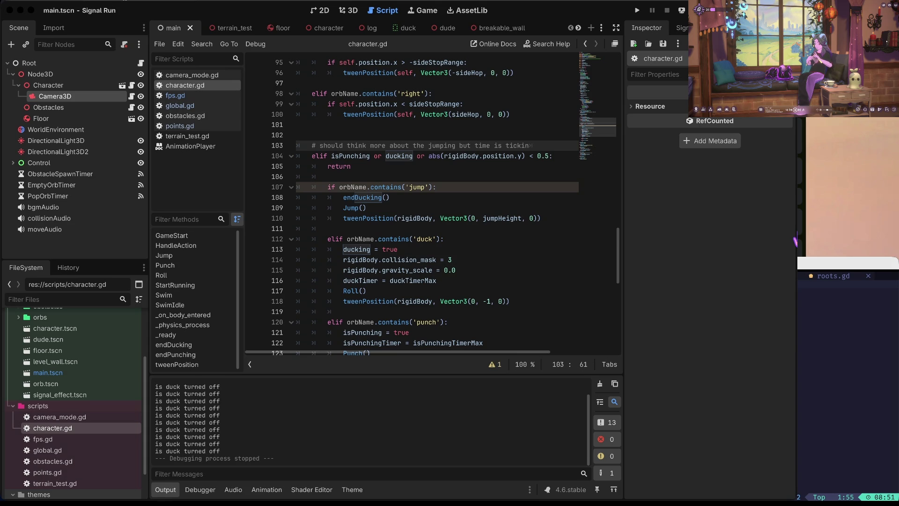
# Run Signal Run to test it, then stop the game from the script editor
pyautogui.press('F5')
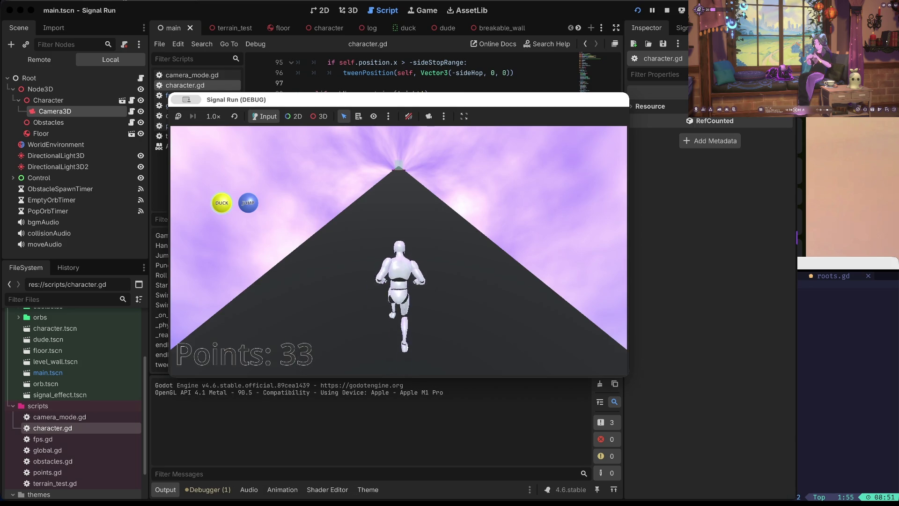
pyautogui.click(512, 62)
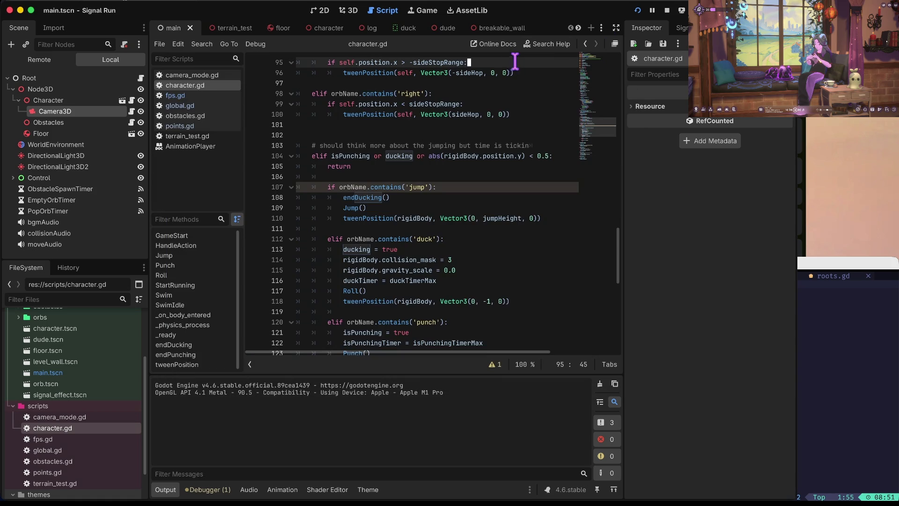
pyautogui.press('F8')
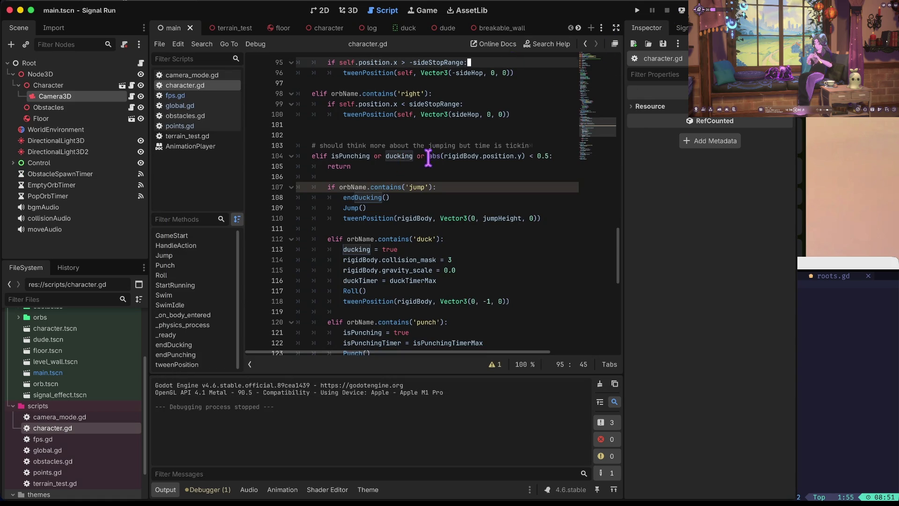
# Try regrouping the line 104 condition, restore the original condition, and save the script
pyautogui.click(429, 157)
pyautogui.press('BackSpace')
pyautogui.press('BackSpace')
pyautogui.press('BackSpace')
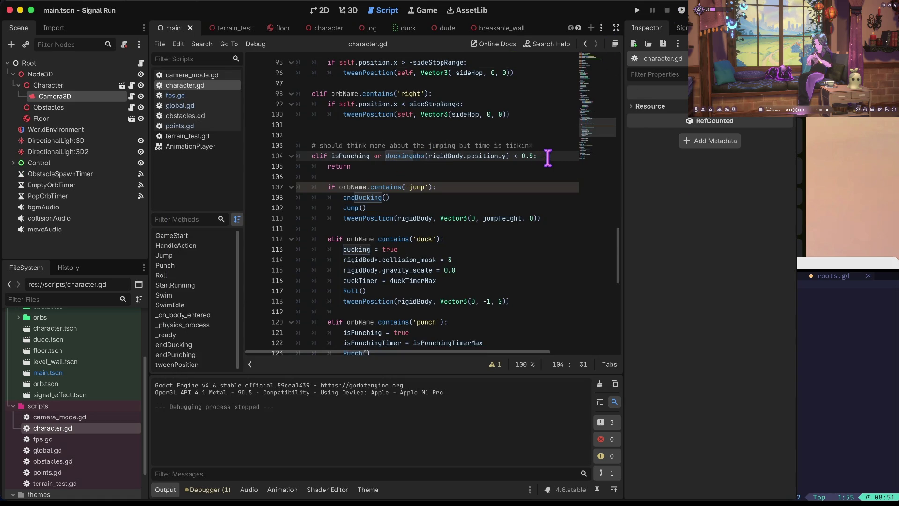
pyautogui.write(')')
pyautogui.hotkey('alt', 'Left')
pyautogui.hotkey('alt', 'Left')
pyautogui.hotkey('alt', 'Left')
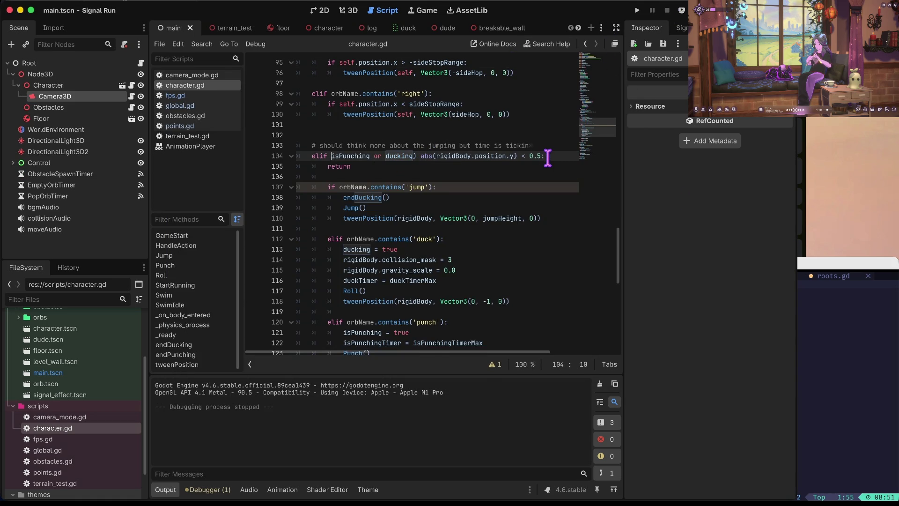
pyautogui.write('(')
pyautogui.hotkey('alt', 'Right')
pyautogui.hotkey('alt', 'Right')
pyautogui.press('Right')
pyautogui.hotkey('alt', 'Right')
pyautogui.press('Delete')
pyautogui.write('or')
pyautogui.hotkey('alt', 'Left')
pyautogui.hotkey('alt', 'Left')
pyautogui.hotkey('alt', 'Left')
pyautogui.press('BackSpace')
pyautogui.press('End')
pyautogui.write(':')
pyautogui.press('super+s')
# Change '< 0.5' to '> 0.5' on line 104 and run the game again
pyautogui.hotkey('alt', 'Right')
pyautogui.hotkey('alt', 'Right')
pyautogui.hotkey('alt', 'Right')
pyautogui.press('Right')
pyautogui.press('Right')
pyautogui.press('Delete')
pyautogui.write('>')
pyautogui.press('Home')
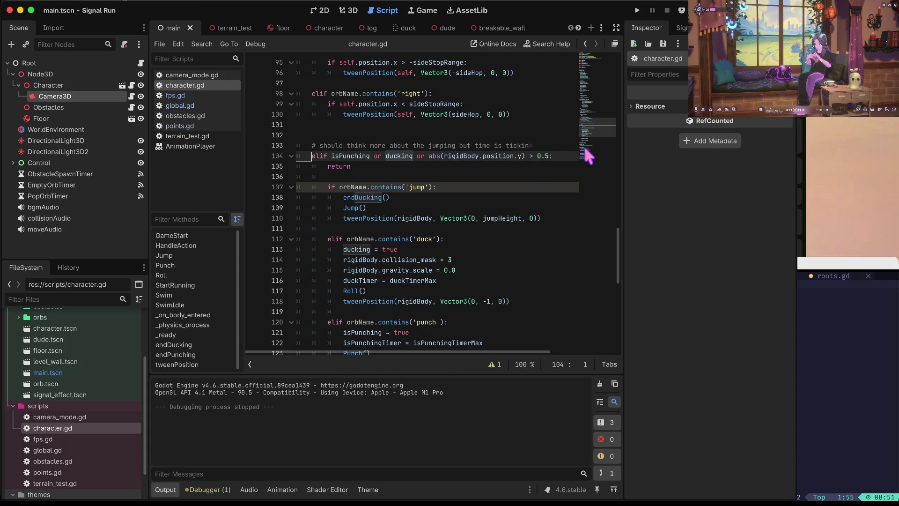
pyautogui.press('super+b')
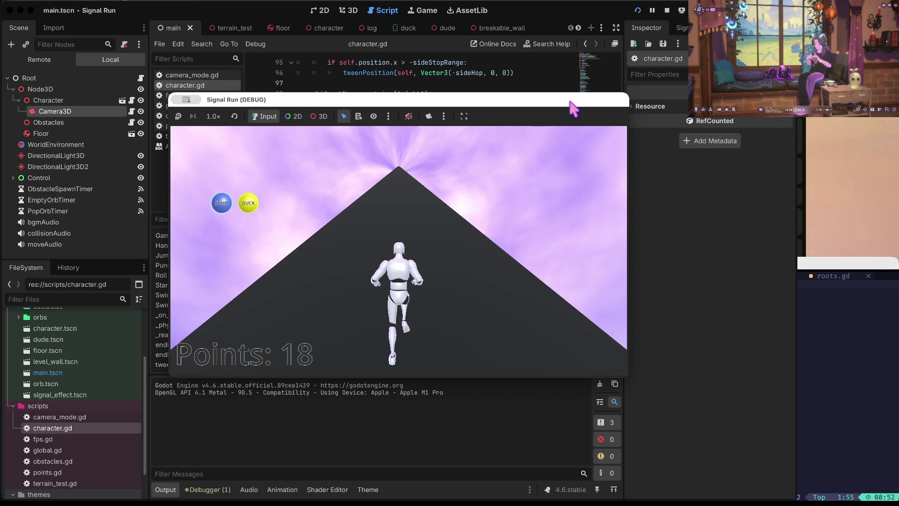
# Undo the last four edits to the orb-handling block in character.gd
pyautogui.click(542, 83)
pyautogui.press('super+z')
pyautogui.press('super+z')
pyautogui.press('super+z')
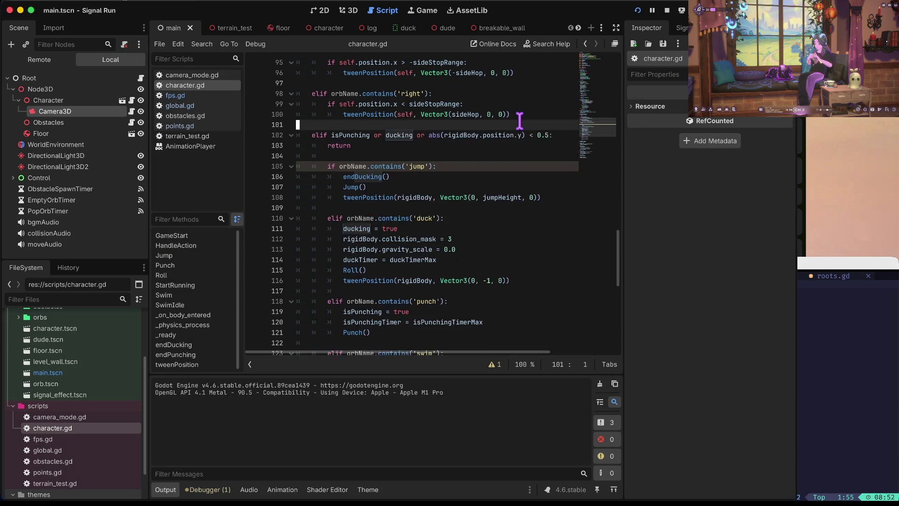
pyautogui.press('super+z')
pyautogui.press('super+z')
pyautogui.press('super+z')
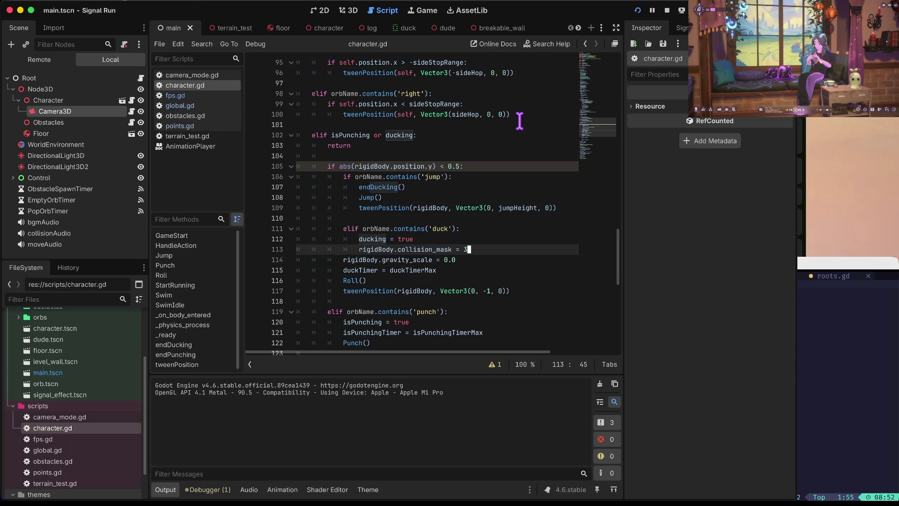
pyautogui.press('super+z')
pyautogui.press('super+z')
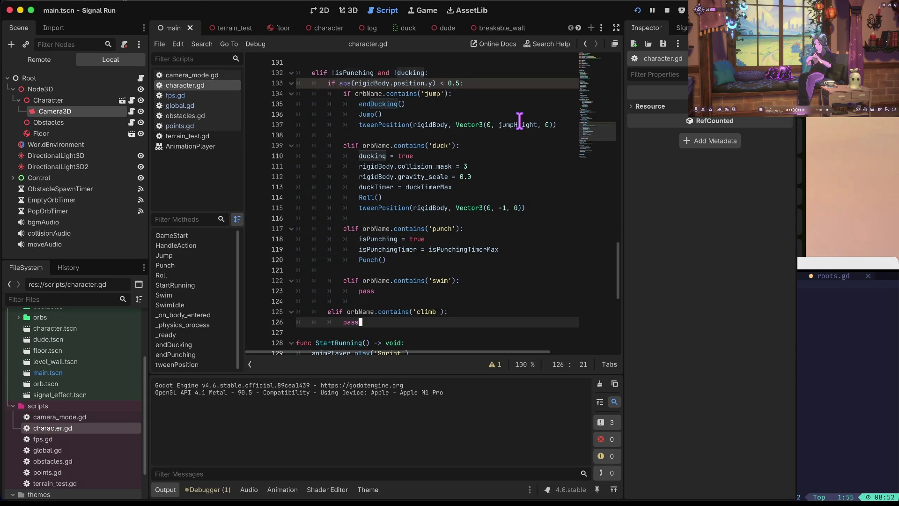
pyautogui.press('super+z')
# Add a blank line after the swim block, indent the climb block one level, save, and run
pyautogui.press('Return')
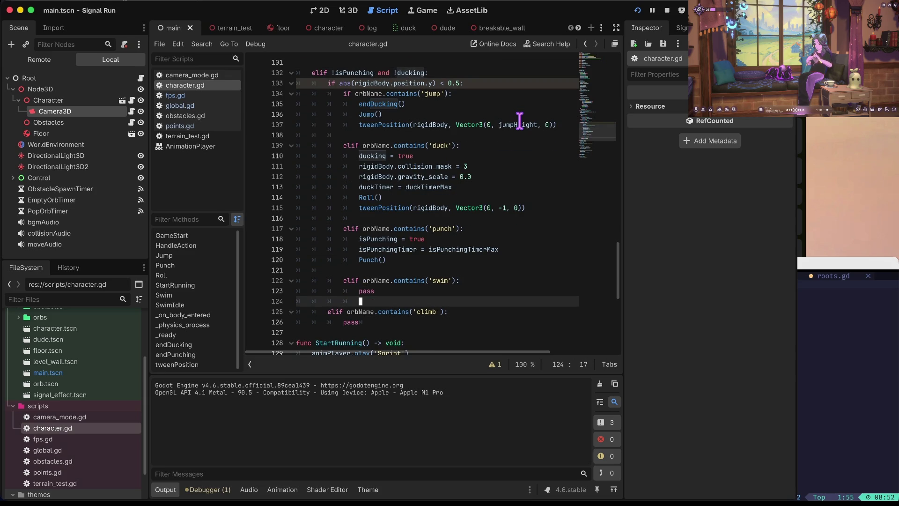
pyautogui.hotkey('shift', 'Down')
pyautogui.hotkey('shift', 'Down')
pyautogui.press('Tab')
pyautogui.press('super+s')
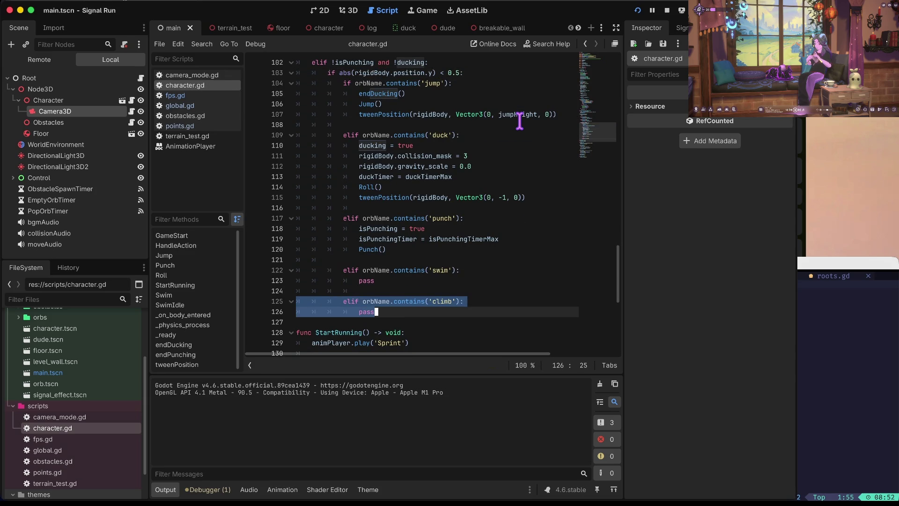
pyautogui.press('super+b')
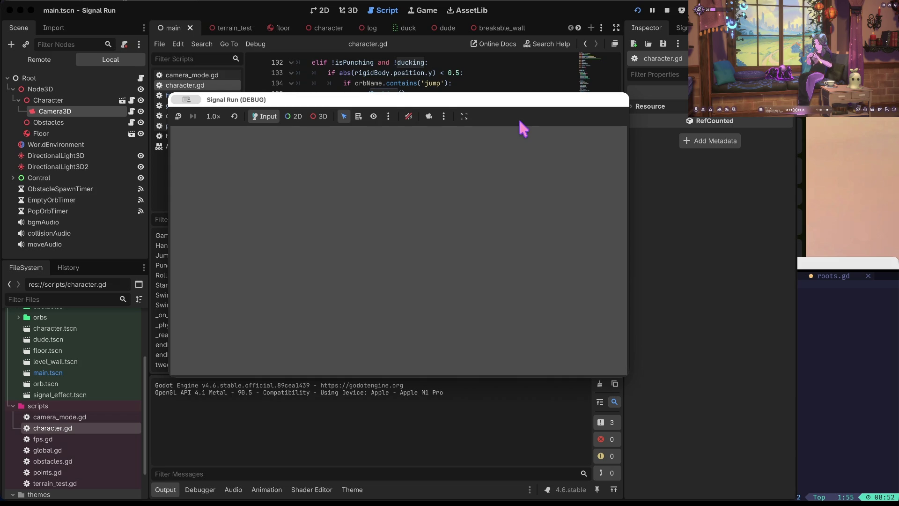
# Jump twice, punch, duck, punch through the green wall, and duck under a bar
pyautogui.press('space')
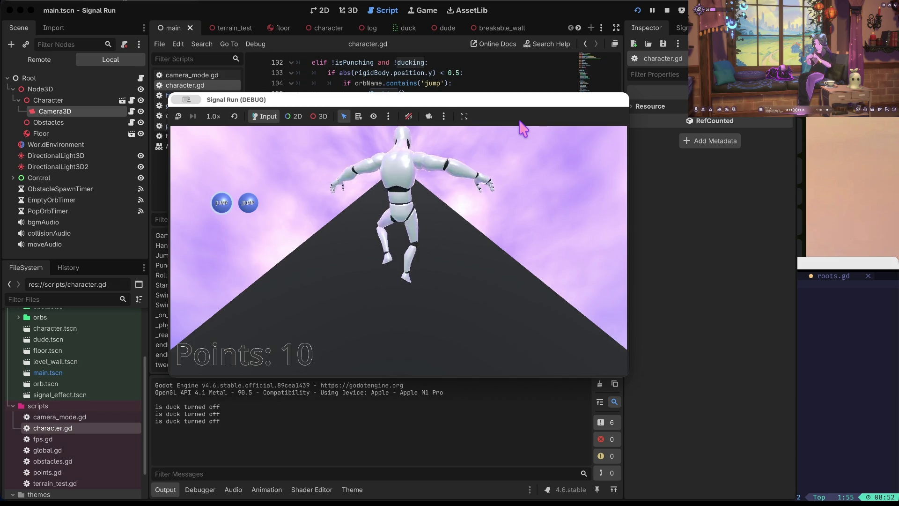
pyautogui.press('space')
pyautogui.press('space')
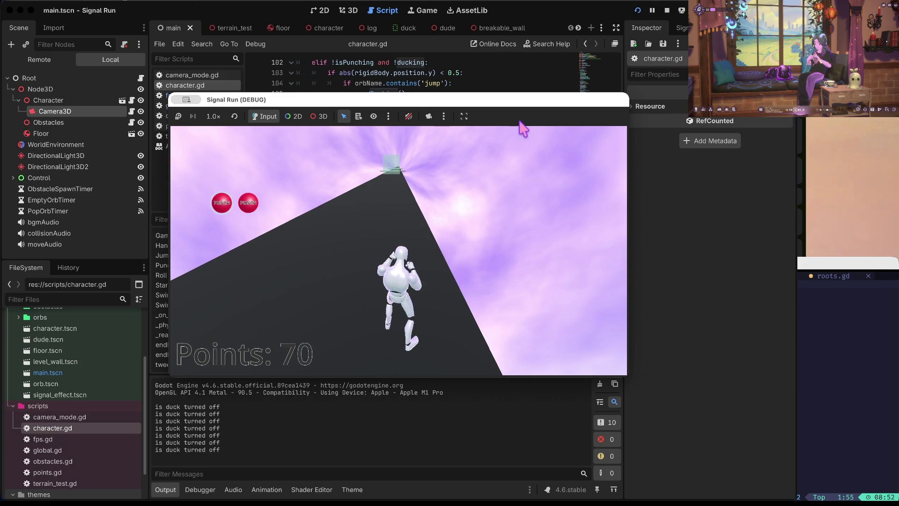
pyautogui.press('f')
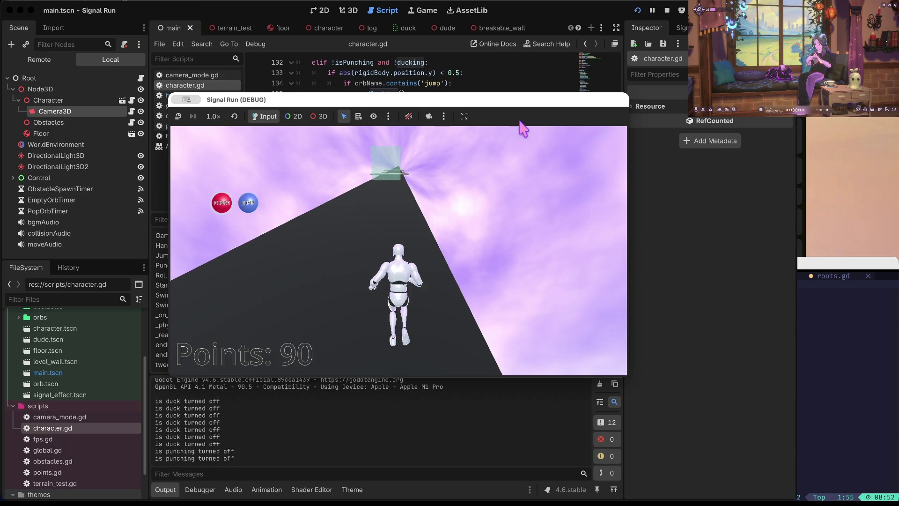
pyautogui.press('s')
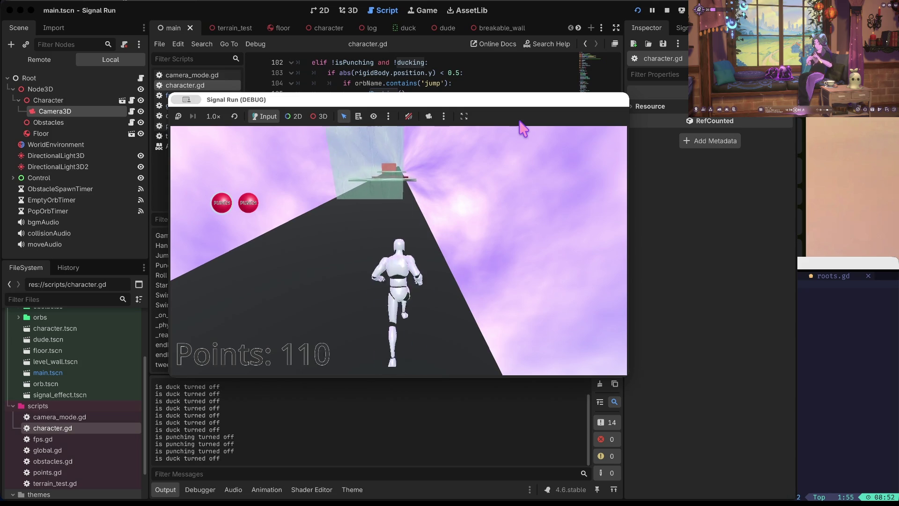
pyautogui.press('f')
pyautogui.press('s')
pyautogui.press('s')
# Jump the red bar, duck under grey bars until game over at 286, then stop the game
pyautogui.press('w')
pyautogui.press('w')
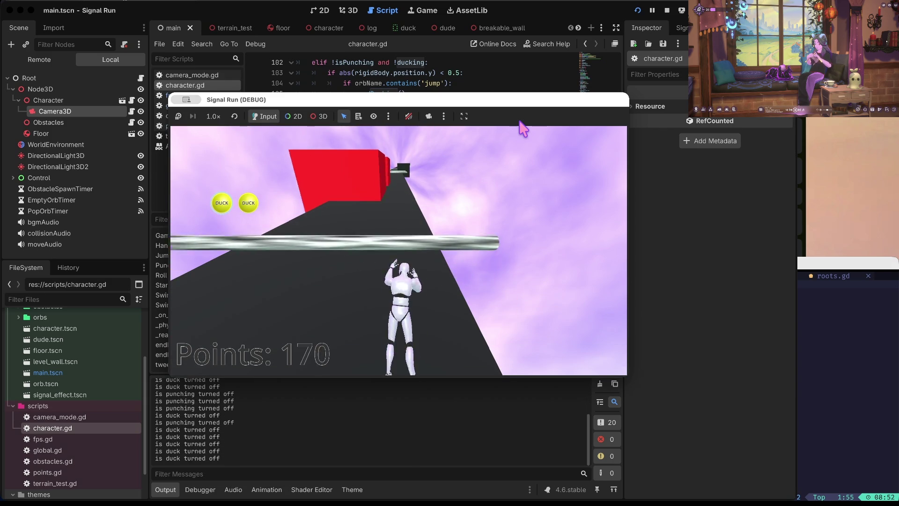
pyautogui.press('s')
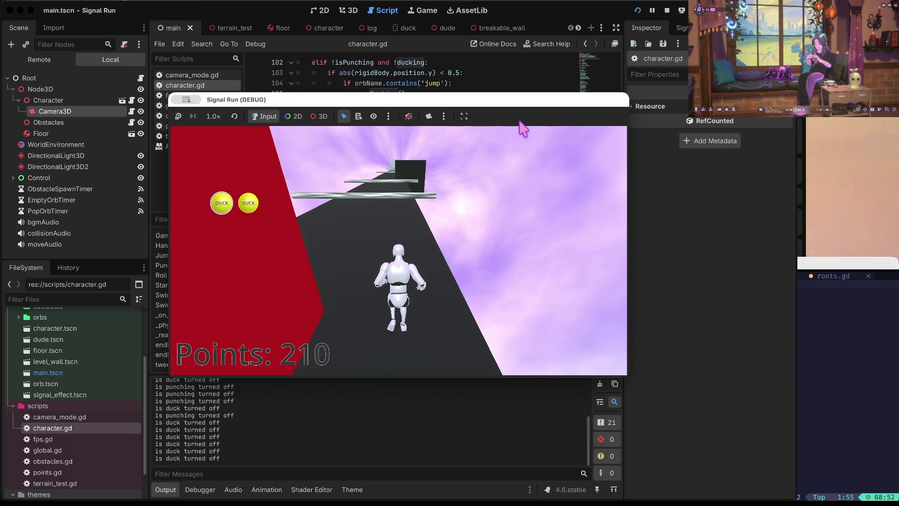
pyautogui.press('s')
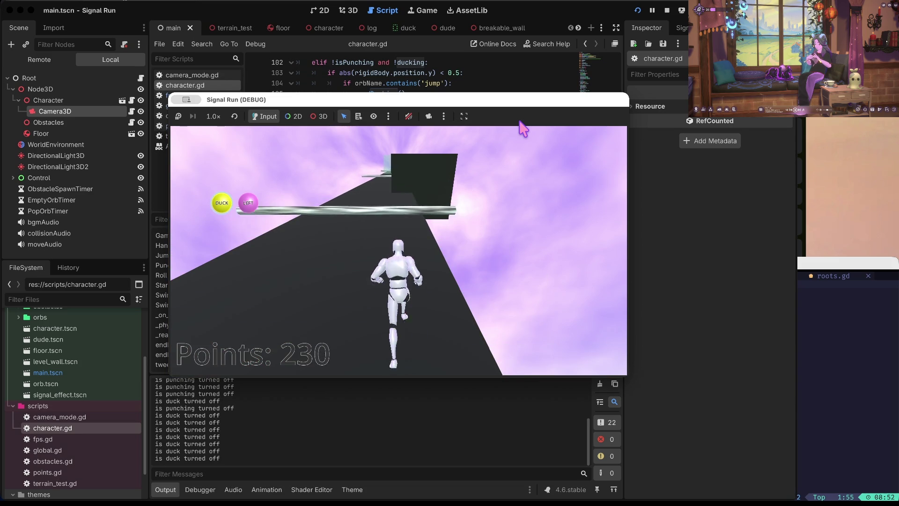
pyautogui.press('s')
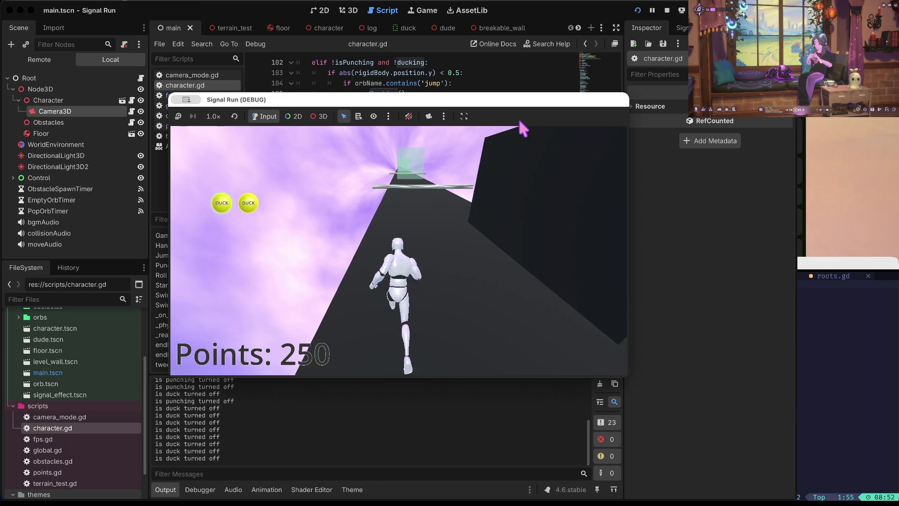
pyautogui.press('s')
pyautogui.press('s')
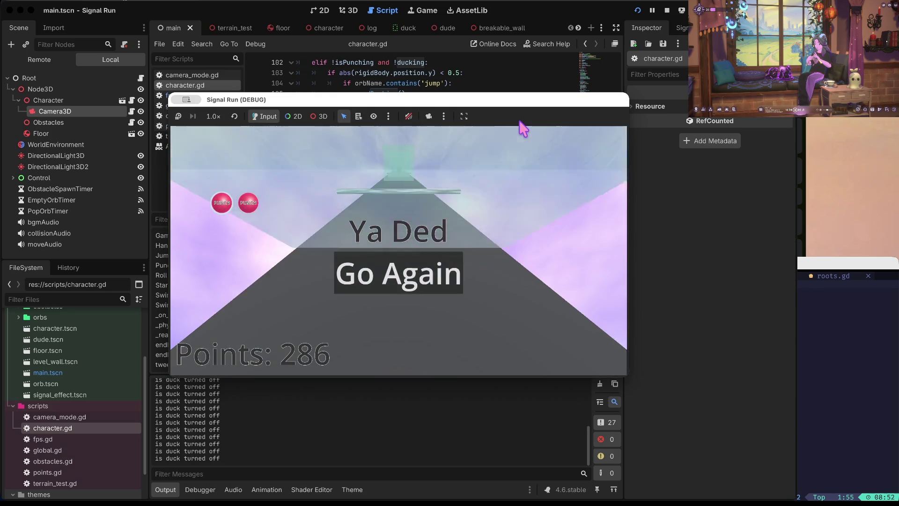
pyautogui.click(668, 11)
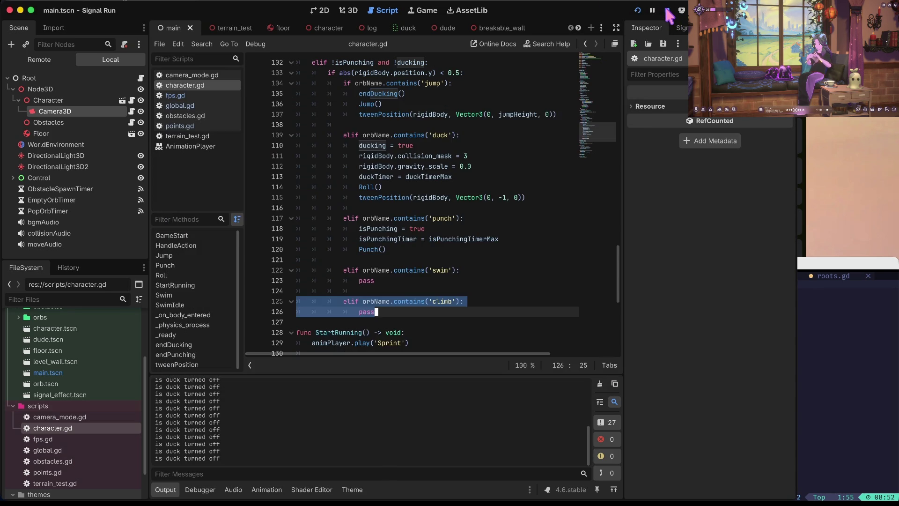
pyautogui.click(431, 218)
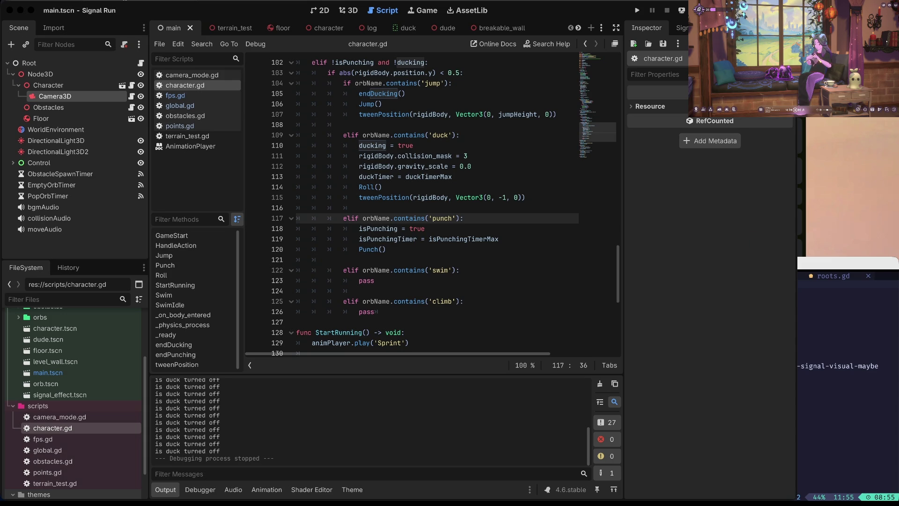
pyautogui.click(753, 188)
# Playtest again, steering with the road and jumping the red bar until game over at 143, then stop
pyautogui.press('super+b')
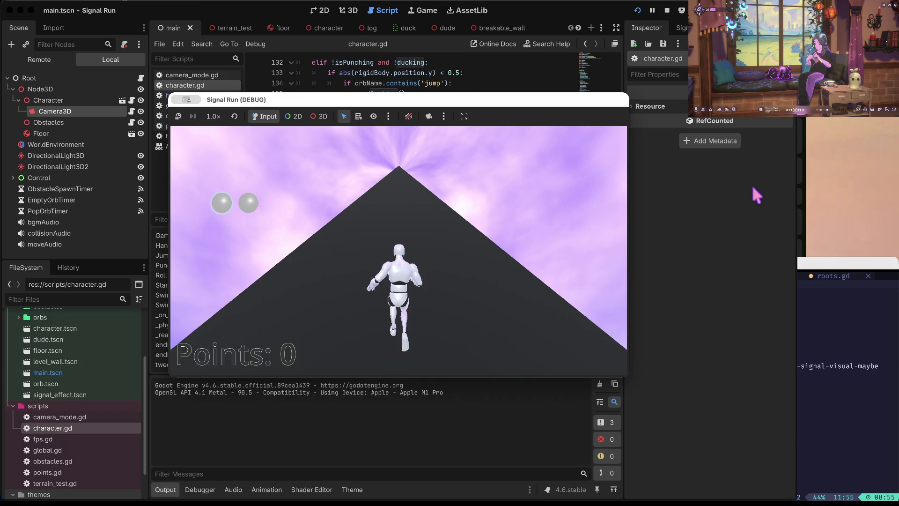
pyautogui.press('Right')
pyautogui.press('space')
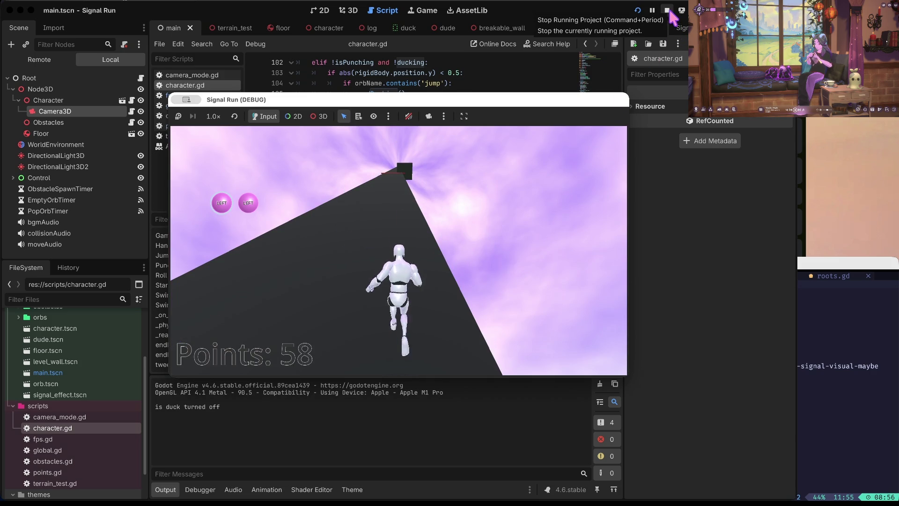
pyautogui.press('Left')
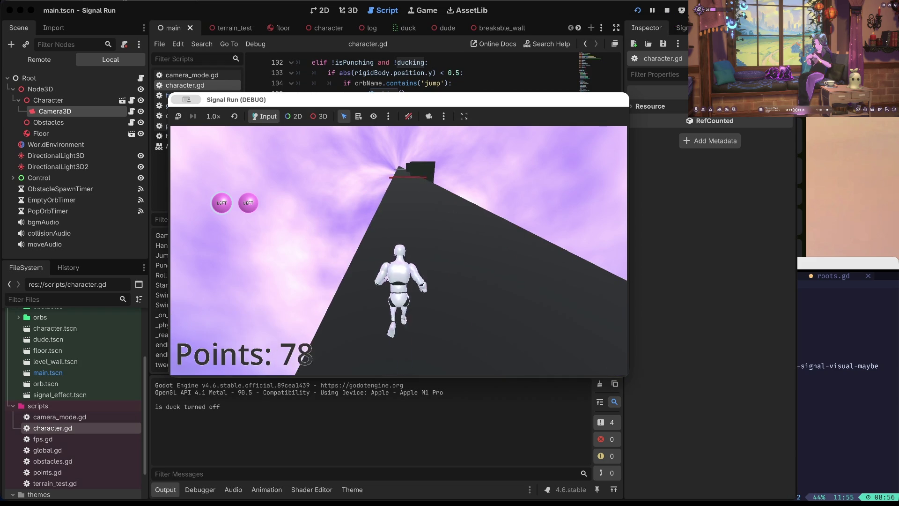
pyautogui.press('Right')
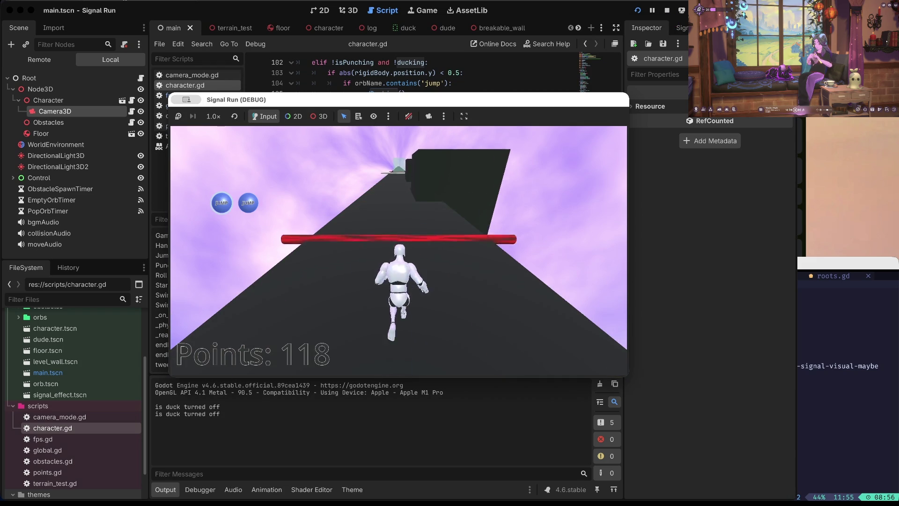
pyautogui.press('Up')
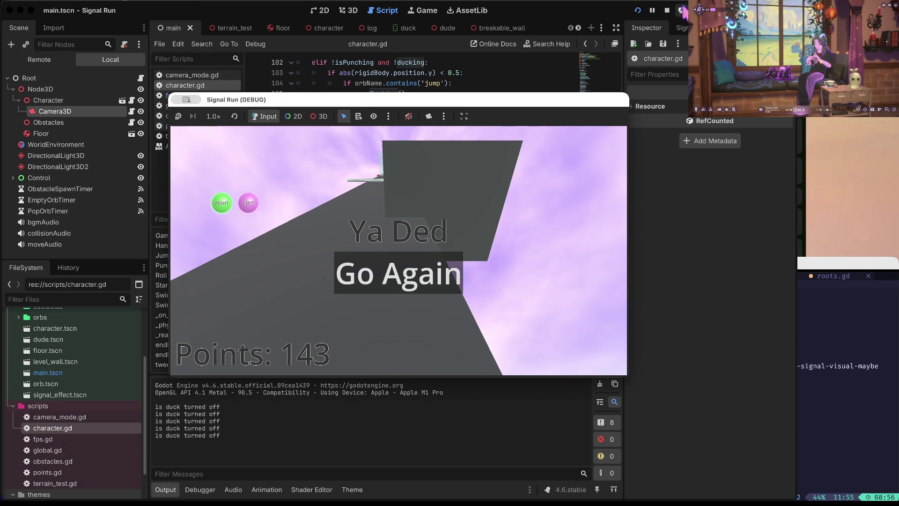
pyautogui.click(668, 10)
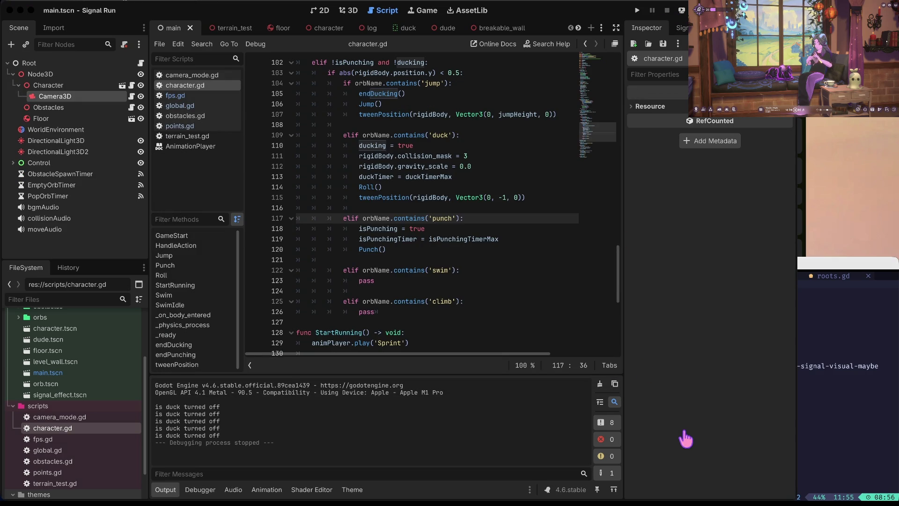